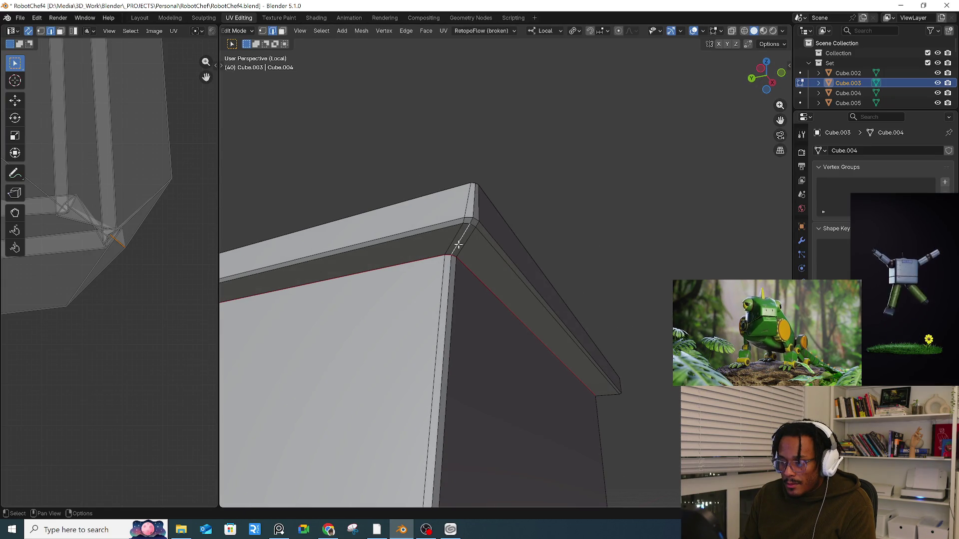
- Mark the box's vertical corner edge loop as a UV seam
alt+click(460, 241)
right_click(460, 240)
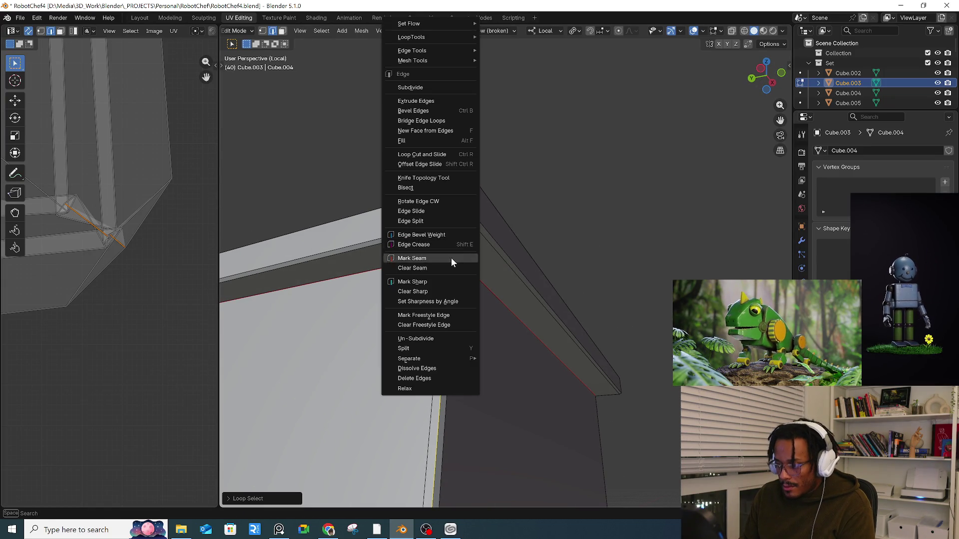
click(421, 263)
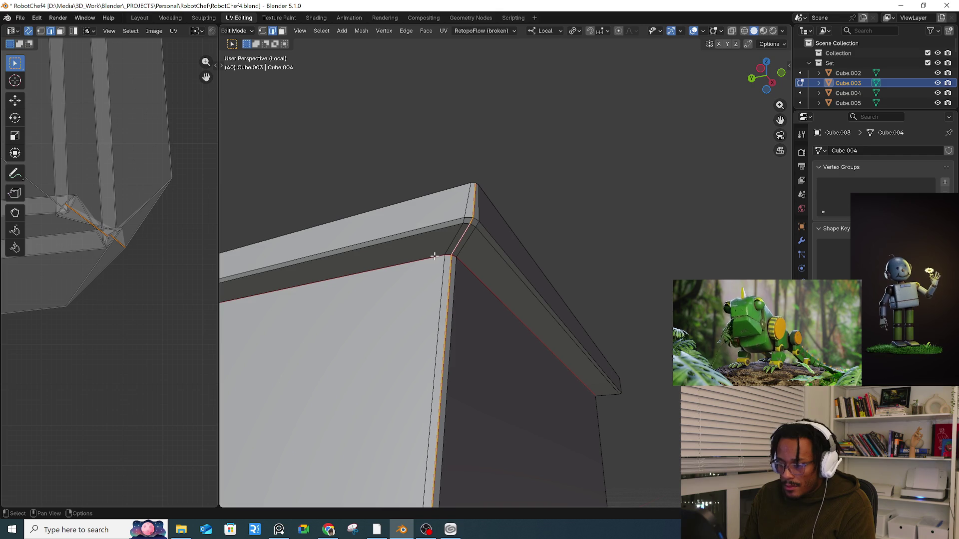
- Unwrap the whole mesh, then re-unwrap it with the Conformal method
key(a)
key(u)
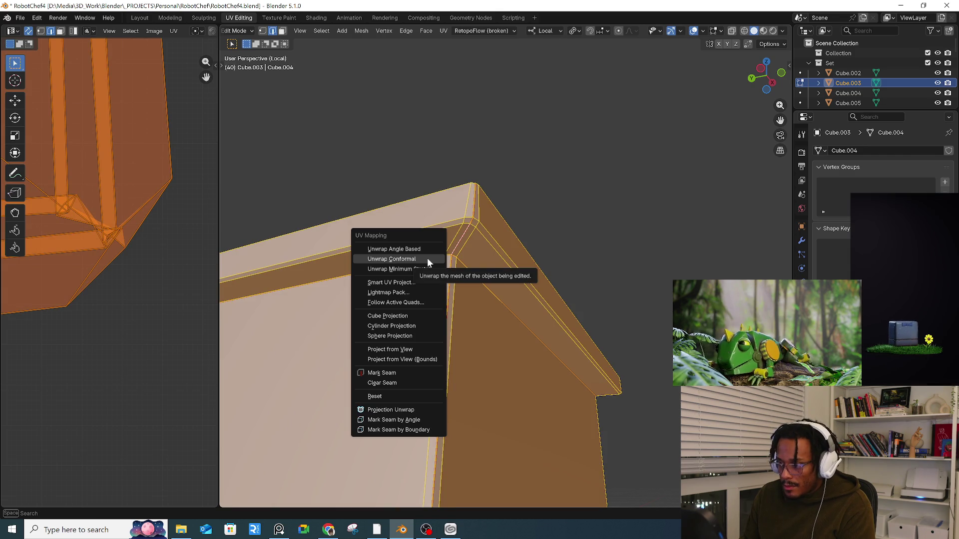
click(427, 256)
scroll(118, 199, down, 5)
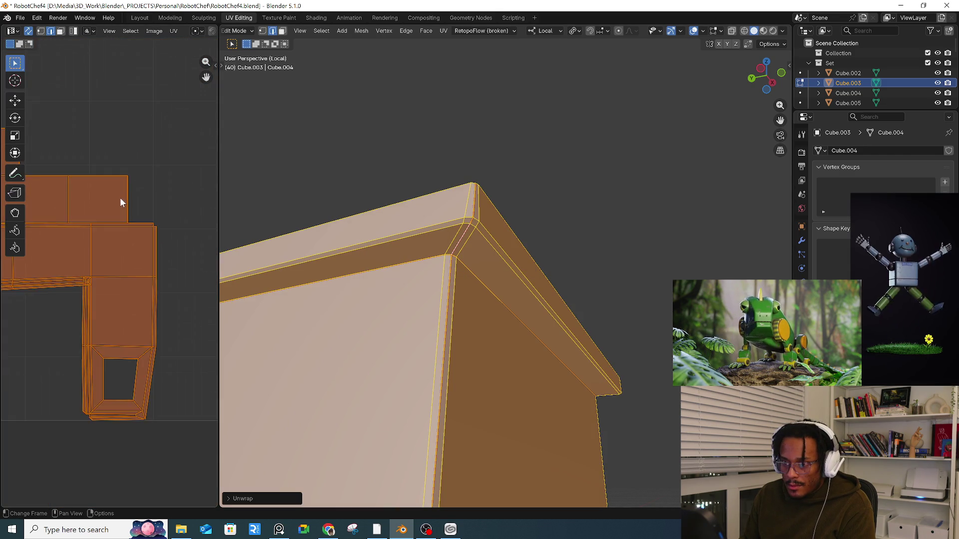
key(u)
click(164, 223)
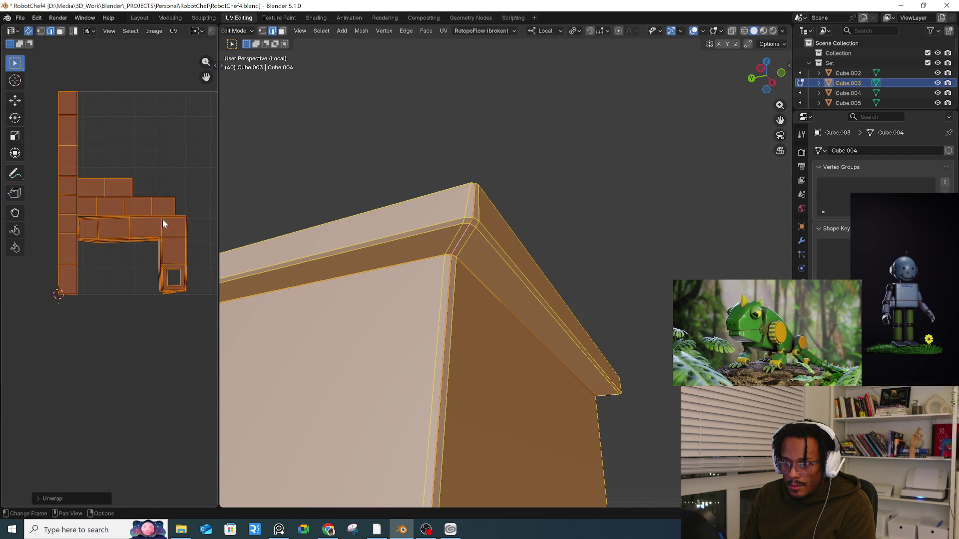
- Zoom and pan the UV editor to inspect an edge at the islands' corner
scroll(150, 299, up, 6)
scroll(149, 296, up, 2)
mouse_move(166, 289)
middle_down()
mouse_move(80, 277)
mouse_move(188, 264)
middle_up()
scroll(193, 257, up, 3)
click(184, 234)
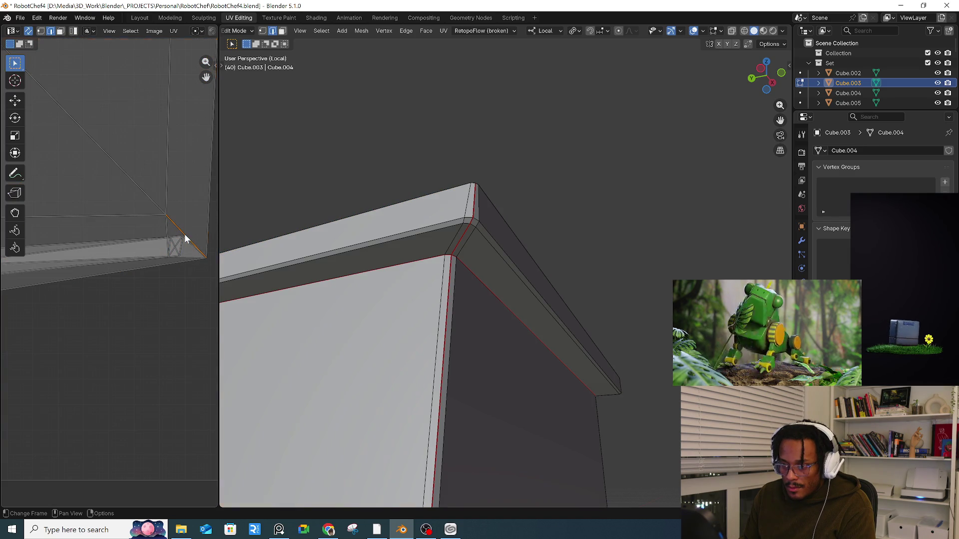
- Mark another vertical corner edge loop as a seam and unwrap the whole mesh again
mouse_move(433, 274)
middle_down()
mouse_move(428, 253)
mouse_move(480, 265)
mouse_move(412, 283)
mouse_move(382, 251)
mouse_move(389, 321)
mouse_move(417, 141)
mouse_move(441, 290)
mouse_move(458, 242)
mouse_move(464, 288)
middle_up()
alt+click(457, 289)
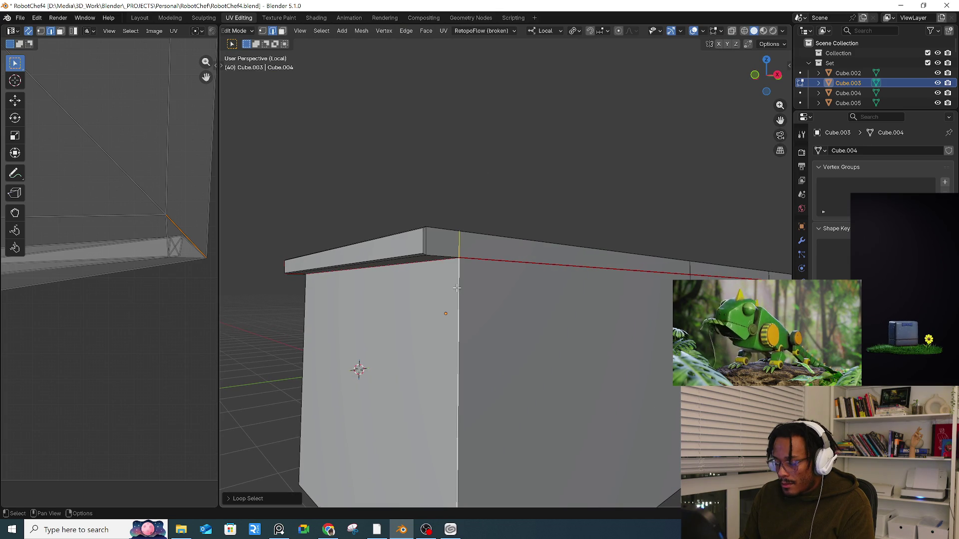
key(ctrl+e)
click(424, 290)
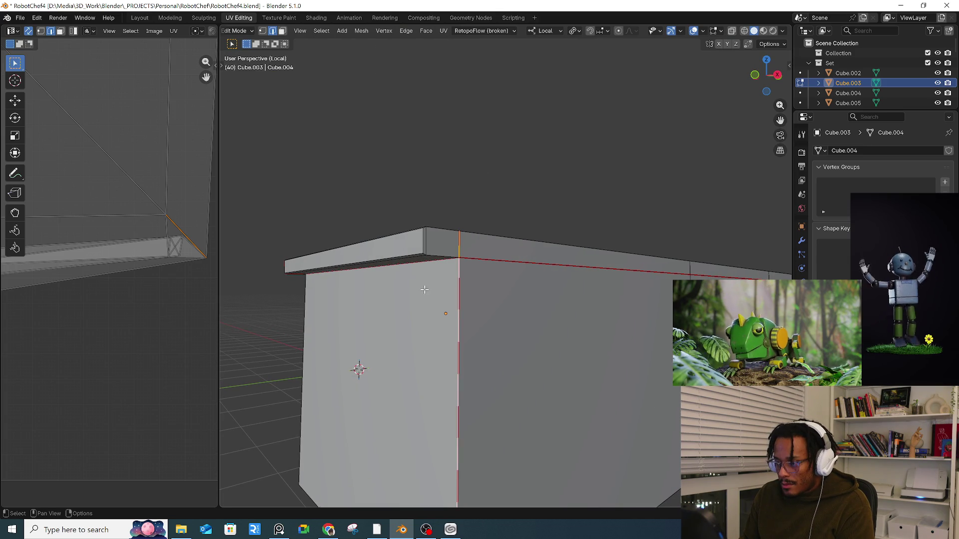
key(a)
key(u)
click(425, 292)
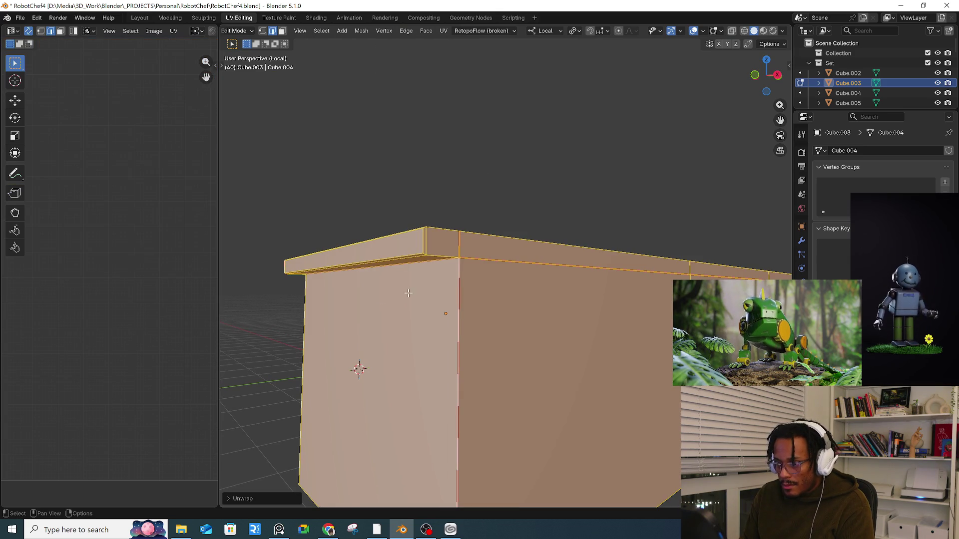
- Snap the 2D cursor back to the UV origin, then select the edge loop at another corner
shift+right_click(155, 307)
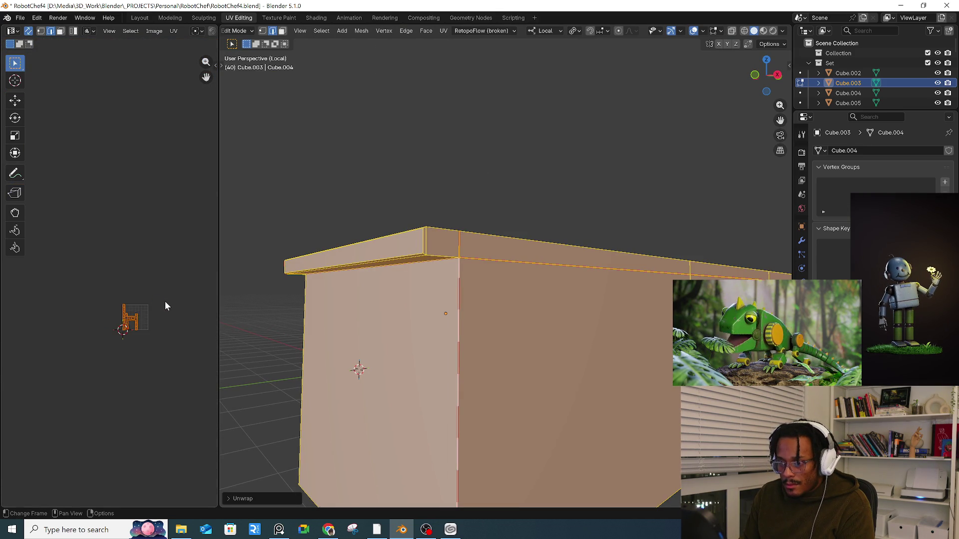
key(KP_Decimal)
key(shift+s)
click(150, 289)
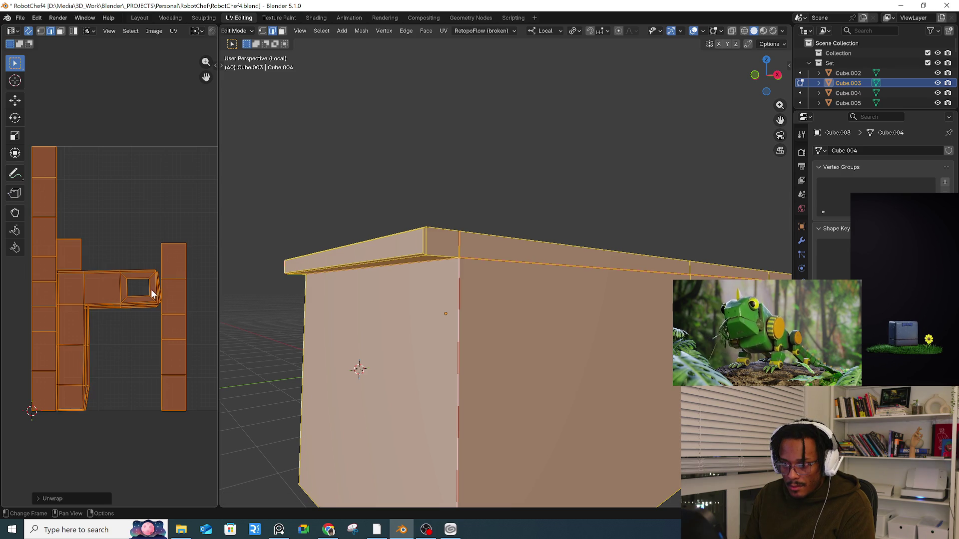
scroll(65, 416, up, 8)
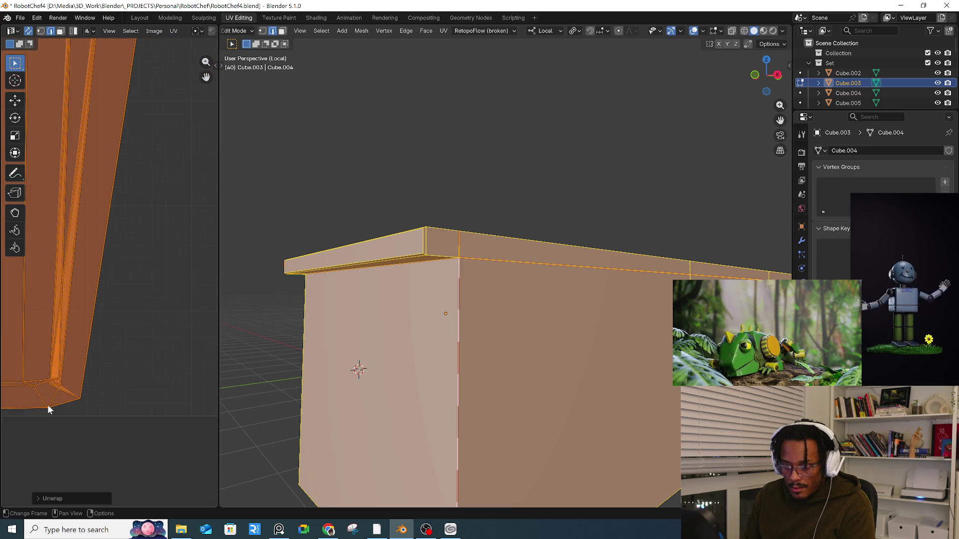
click(77, 387)
mouse_move(379, 353)
middle_down()
mouse_move(345, 396)
mouse_move(379, 353)
mouse_move(522, 343)
mouse_move(544, 323)
mouse_move(540, 295)
mouse_move(531, 367)
mouse_move(532, 279)
middle_up()
alt+click(531, 280)
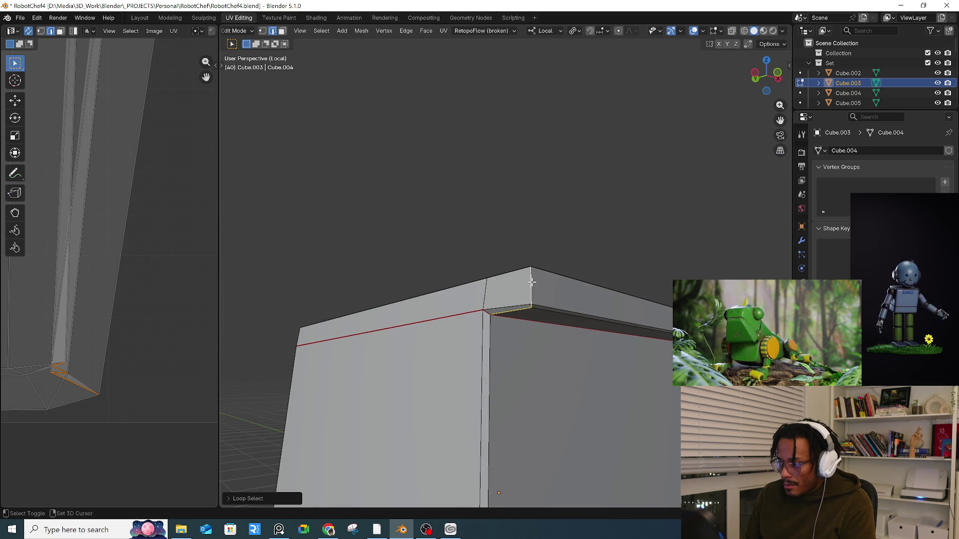
- Mark the selected corner edge loop as a seam and unwrap the mesh again
right_click(532, 283)
click(528, 284)
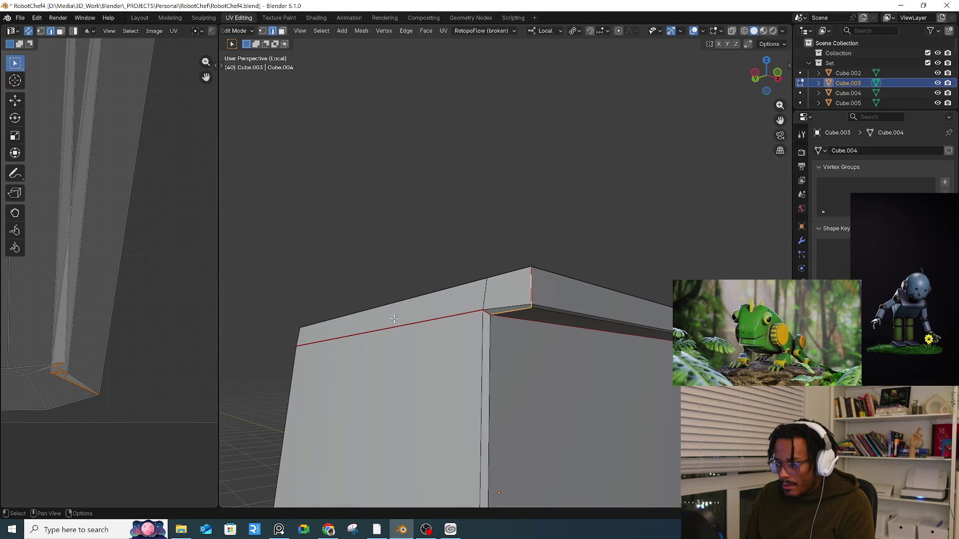
key(a)
key(u)
click(151, 349)
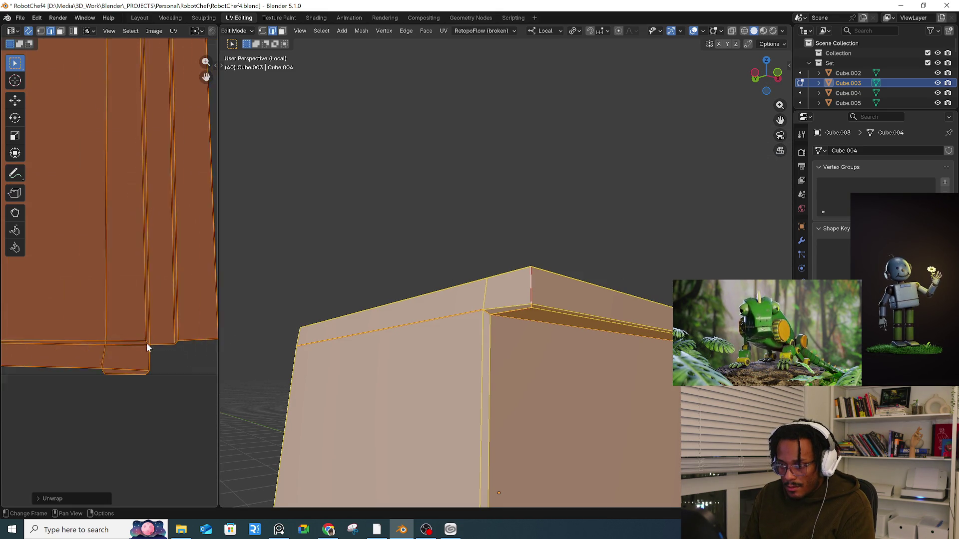
scroll(121, 236, up, 5)
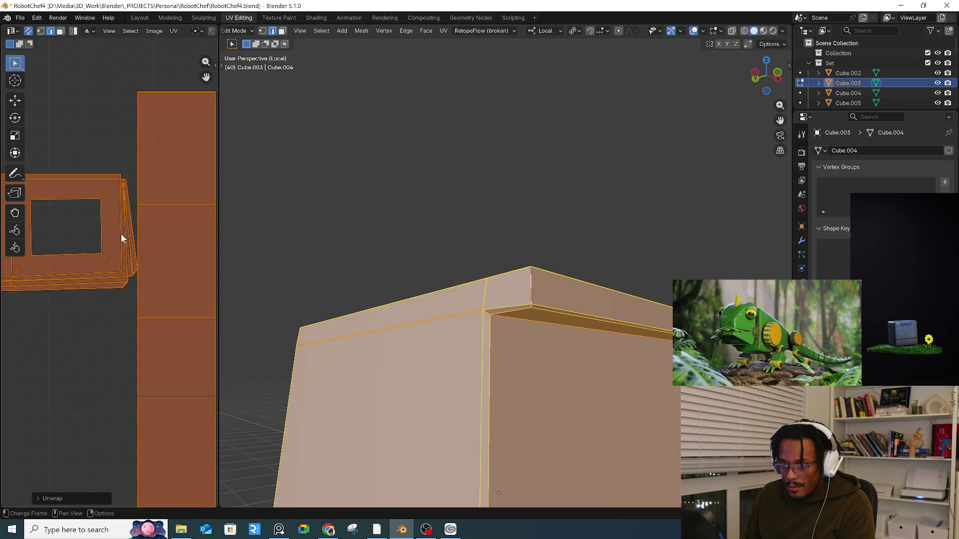
middle_drag(129, 118, 129, 154)
click(129, 159)
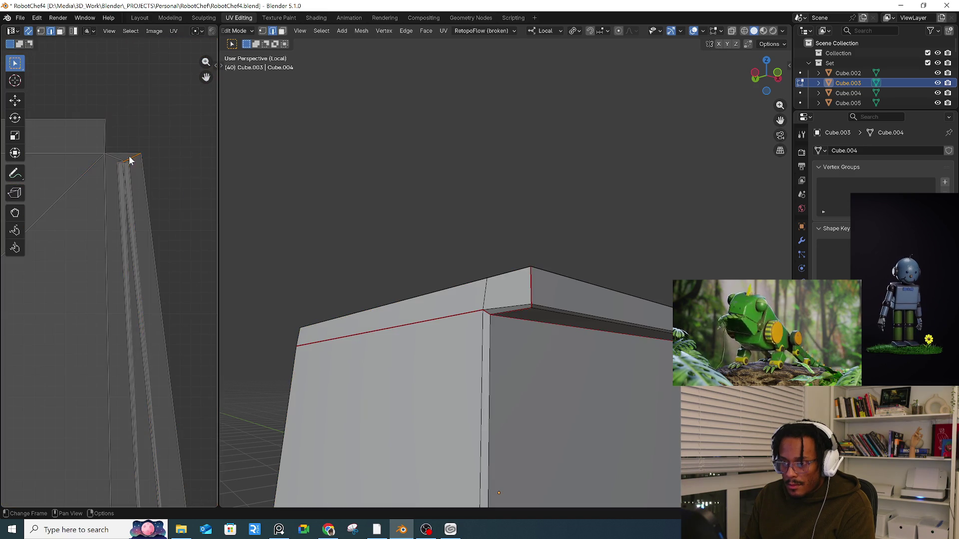
- Mark the short edge at the box's top corner as a seam and unwrap conformally
mouse_move(491, 219)
middle_down()
mouse_move(468, 247)
mouse_move(473, 226)
middle_up()
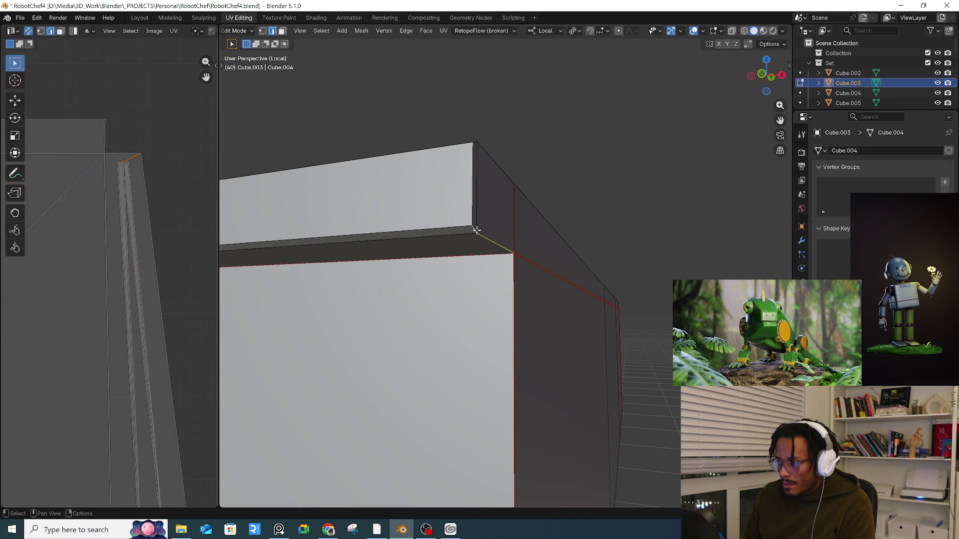
right_click(449, 244)
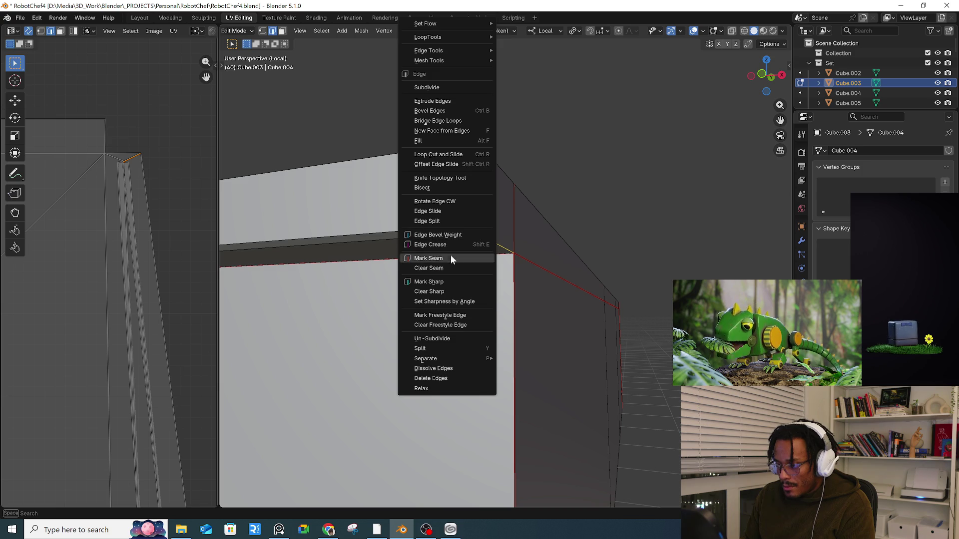
click(442, 260)
key(a)
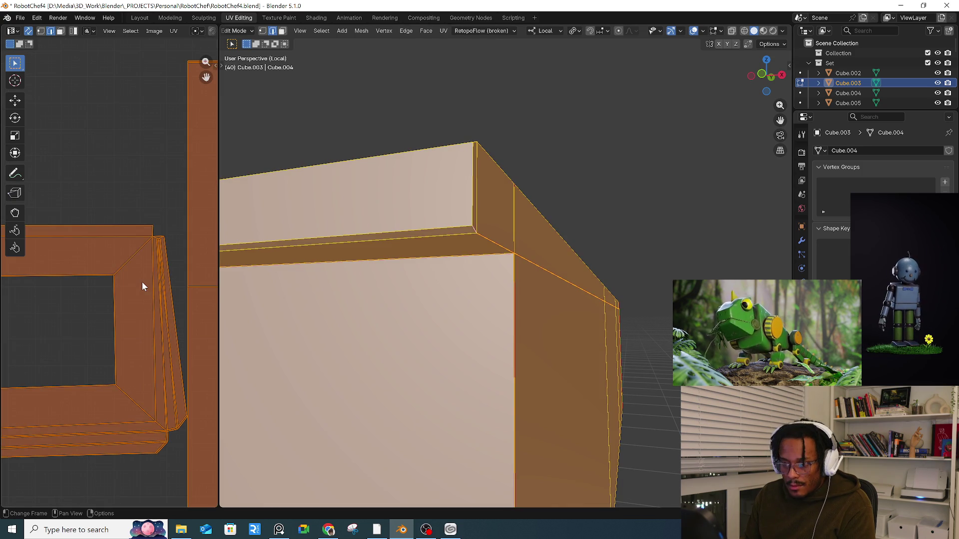
key(u)
click(142, 283)
- Zoom and pan the UV editor to view the resulting H-shaped island layout
scroll(125, 300, down, 2)
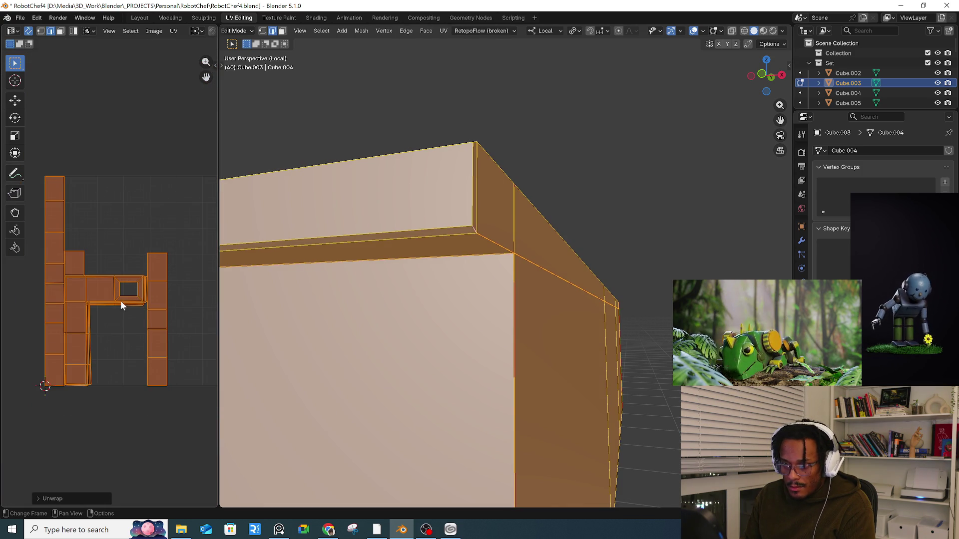
scroll(123, 299, up, 8)
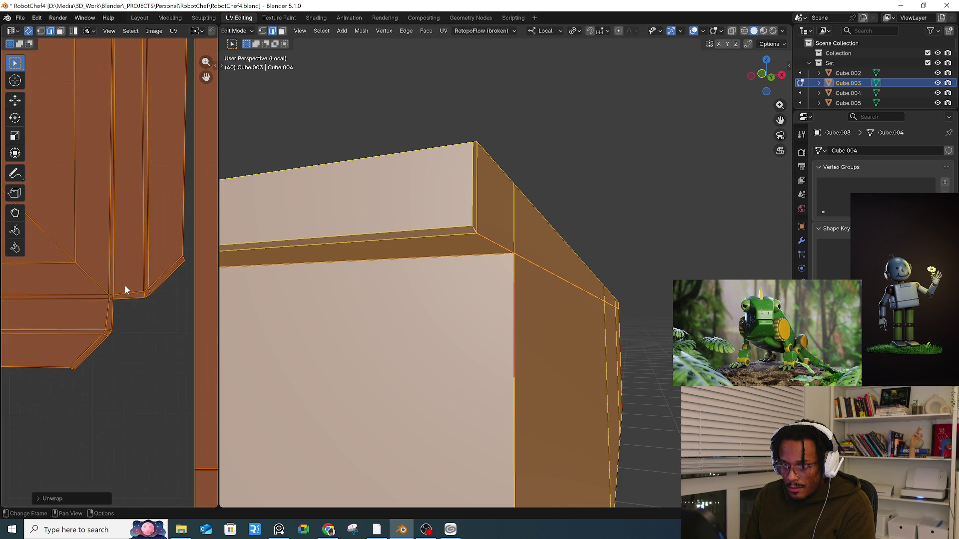
middle_drag(131, 284, 108, 372)
scroll(102, 150, up, 4)
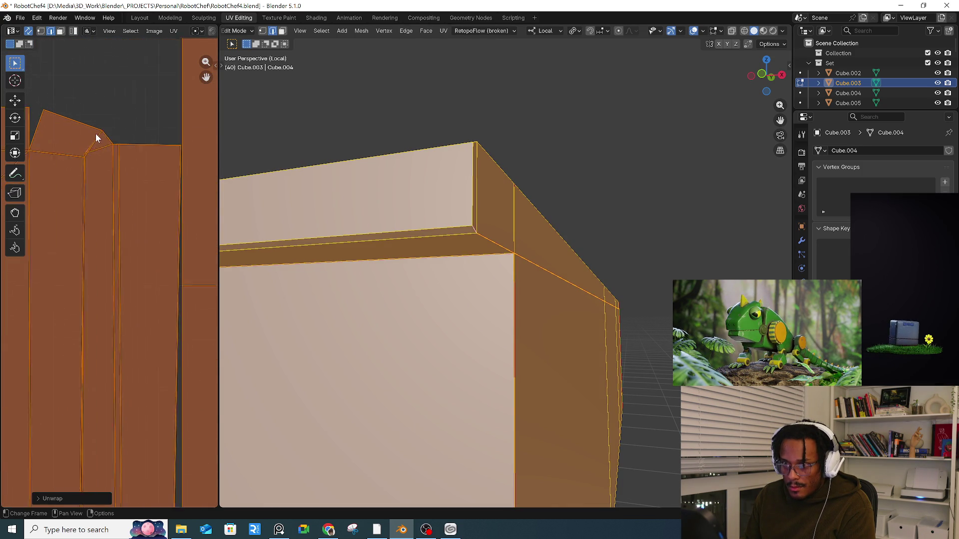
- Nudge a corner UV vertex slightly, then zoom and pan across the island strips
click(58, 194)
key(g)
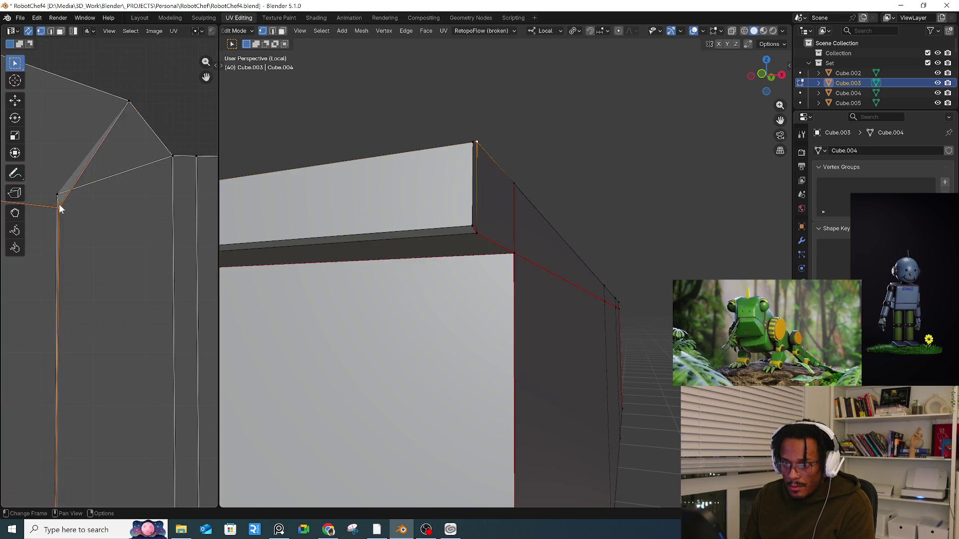
click(50, 180)
scroll(52, 184, down, 4)
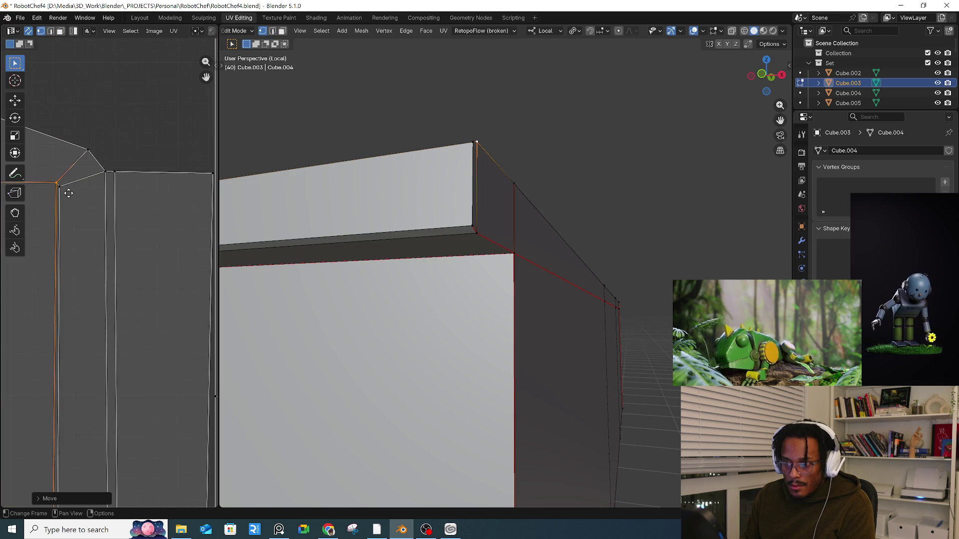
scroll(91, 172, down, 3)
scroll(127, 336, up, 5)
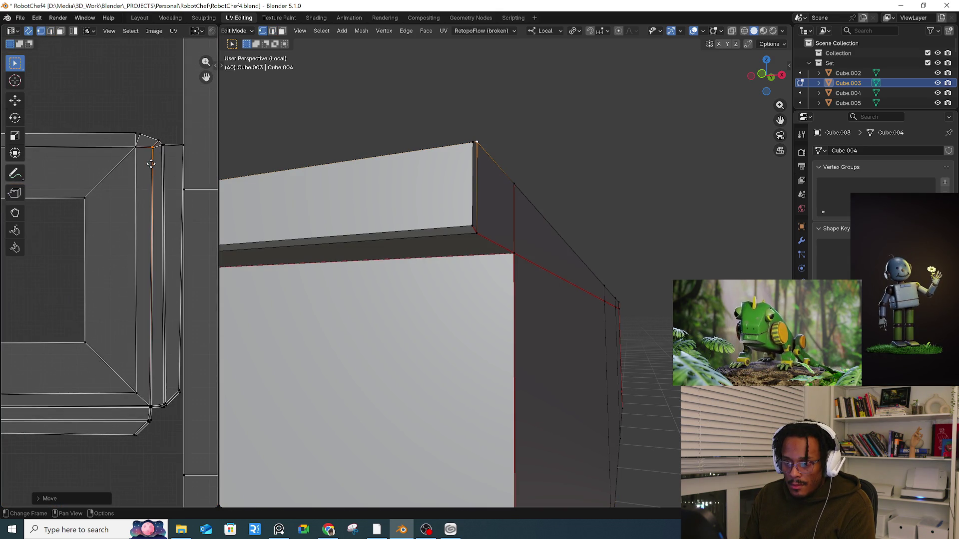
scroll(143, 401, down, 6)
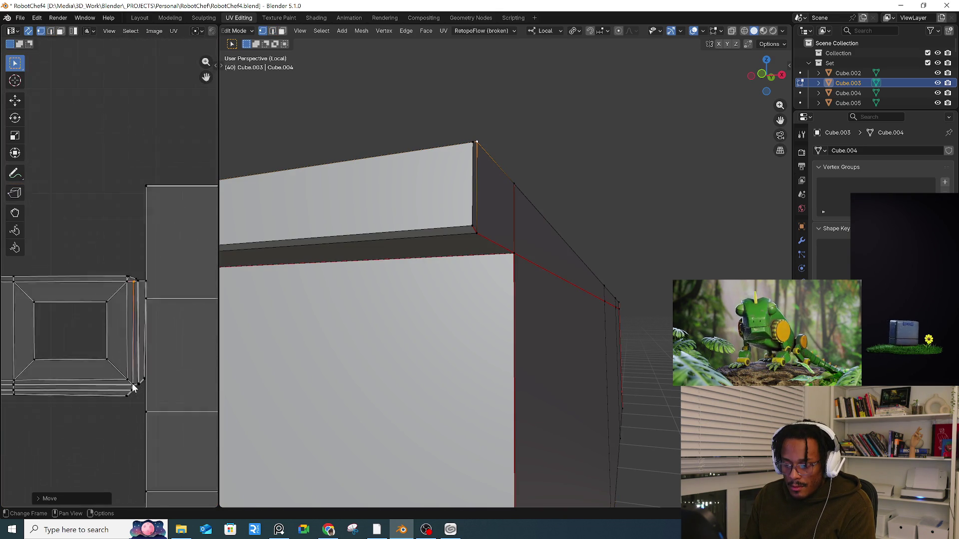
scroll(113, 392, up, 8)
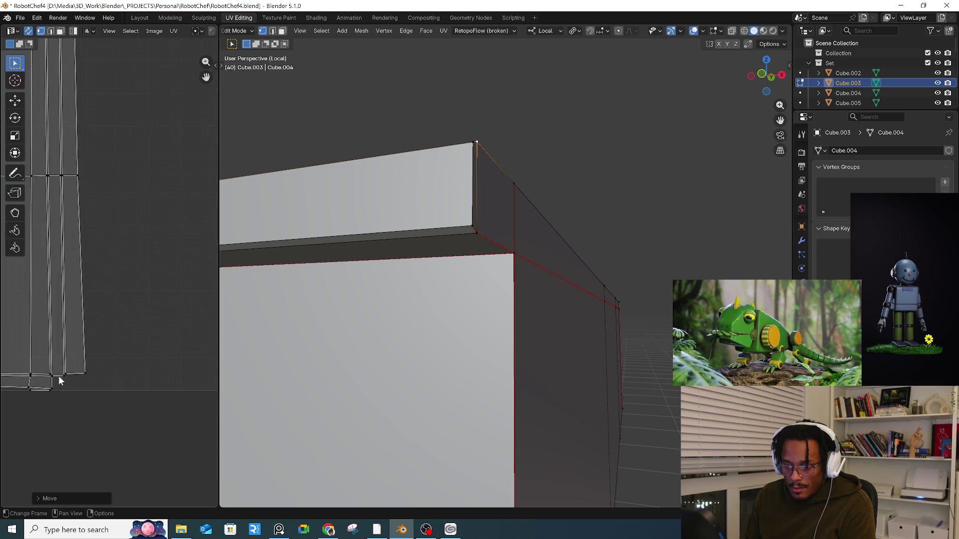
mouse_move(51, 382)
middle_down()
mouse_move(143, 349)
mouse_move(128, 375)
mouse_move(47, 368)
mouse_move(179, 360)
middle_up()
scroll(47, 368, up, 3)
scroll(102, 352, up, 5)
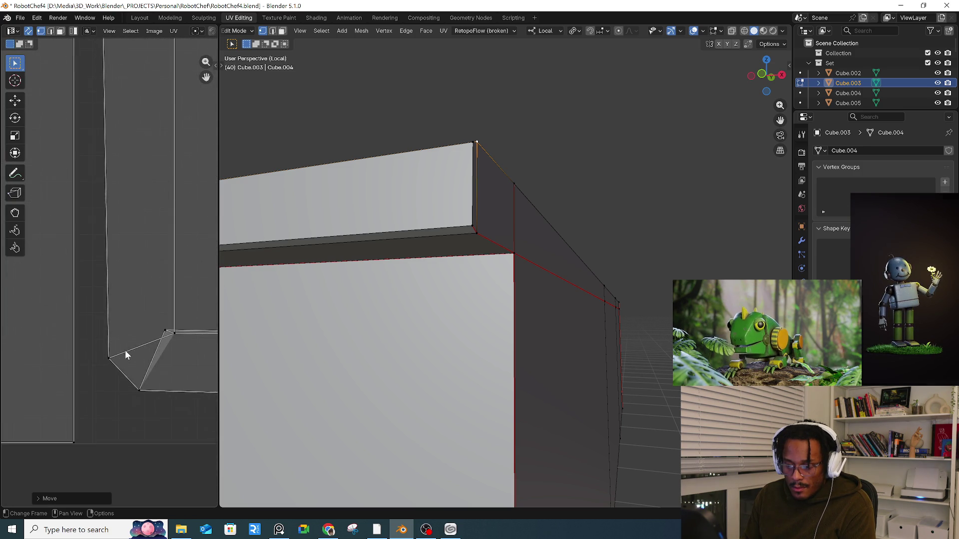
- Pull an island corner vertex up and left, survey the layout, and orbit the 3D view
drag(130, 334, 104, 313)
scroll(104, 312, down, 1)
scroll(104, 313, down, 6)
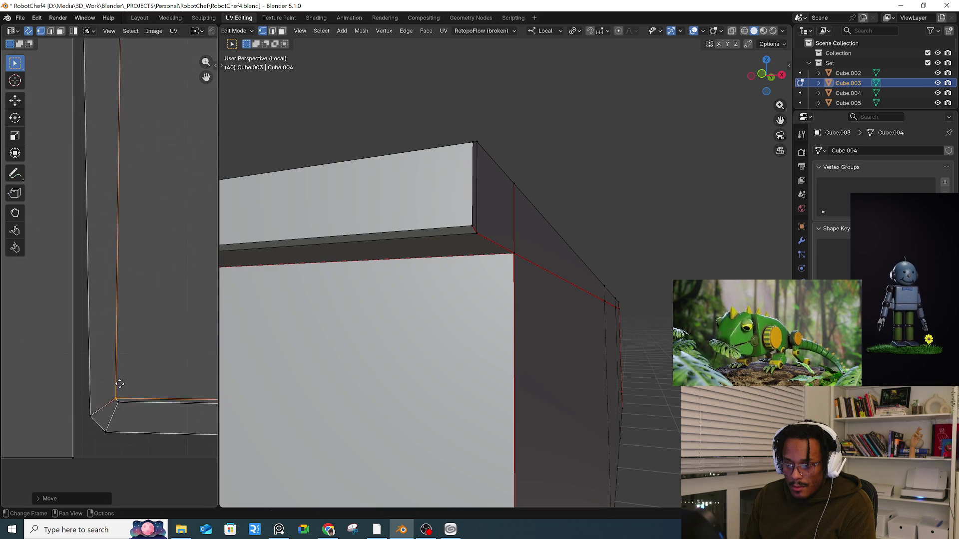
scroll(122, 190, up, 4)
mouse_move(122, 182)
middle_down()
mouse_move(38, 260)
mouse_move(91, 230)
mouse_move(145, 233)
mouse_move(114, 277)
middle_up()
scroll(113, 275, down, 4)
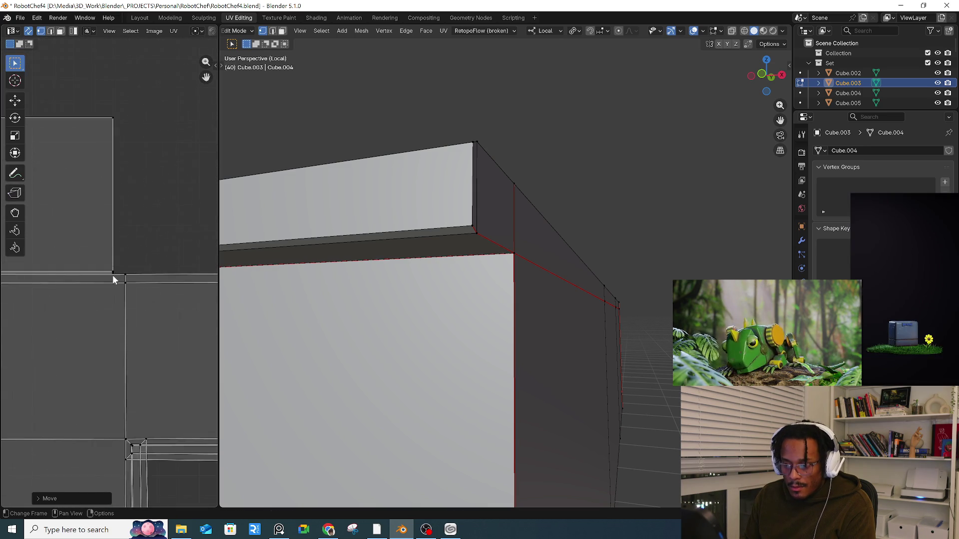
middle_drag(518, 289, 531, 281)
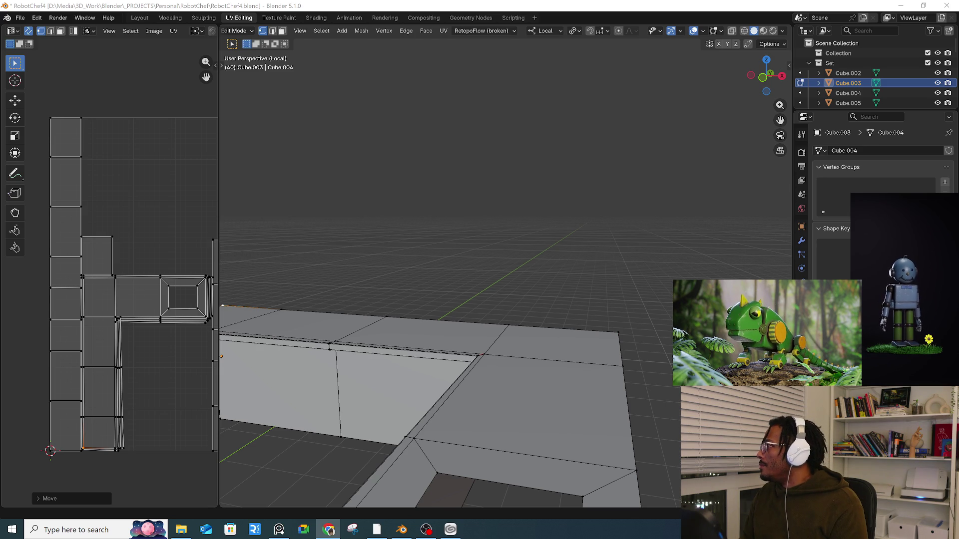
- Exit Local view and show the kitchen in Rendered shading, orbiting close to the countertop
click(557, 274)
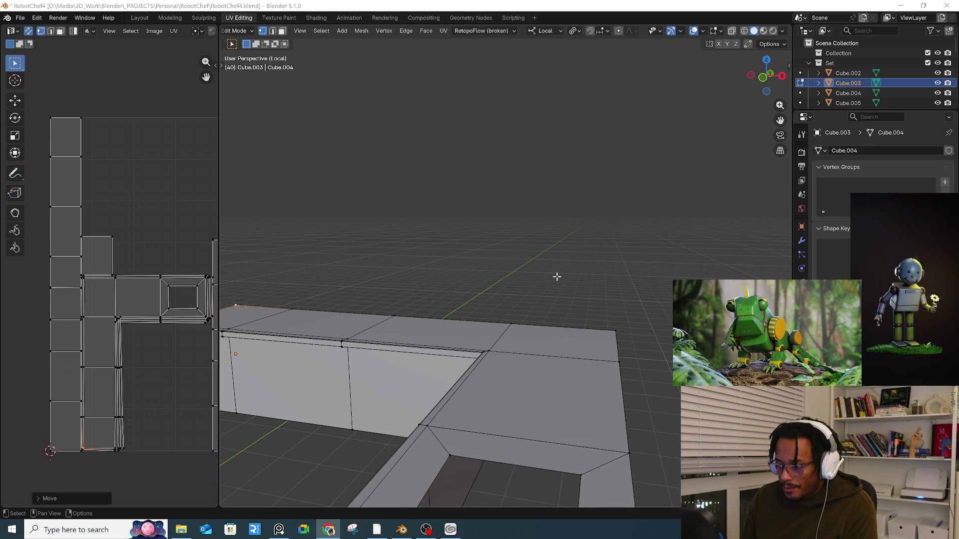
key(KP_Divide)
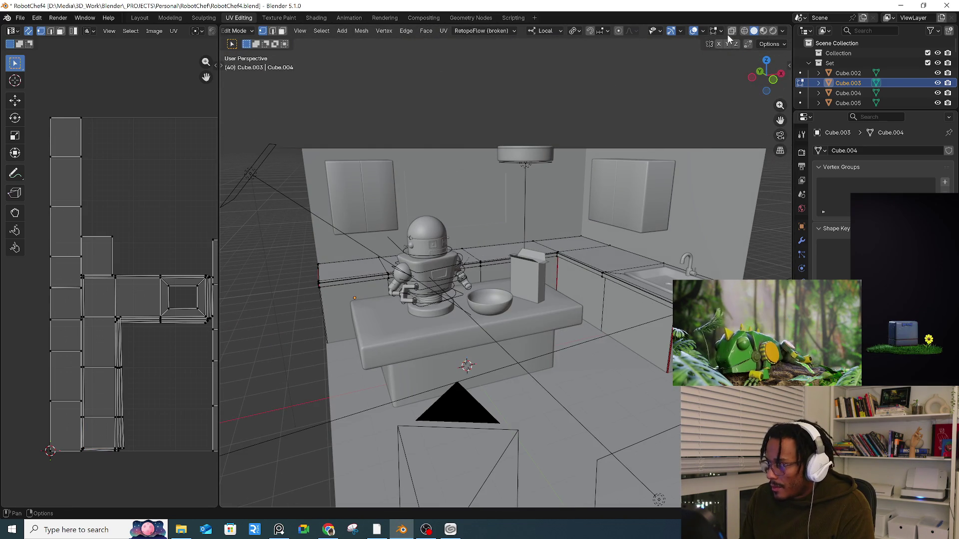
click(763, 30)
mouse_move(449, 299)
middle_down()
mouse_move(432, 271)
mouse_move(485, 248)
mouse_move(549, 174)
mouse_move(499, 125)
middle_up()
scroll(568, 150, down, 5)
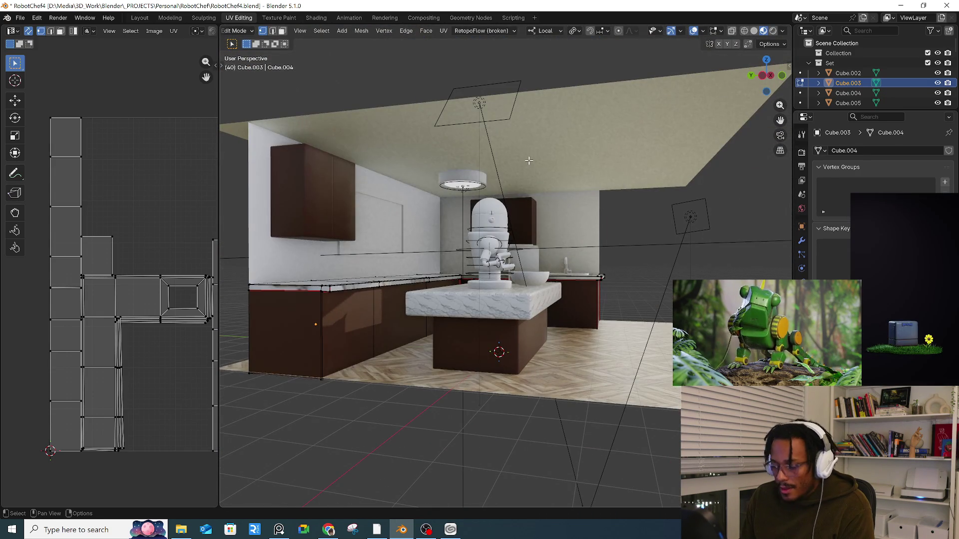
- Return to Object Mode, select the ceiling, and switch to the Layout workspace
key(Tab)
click(426, 175)
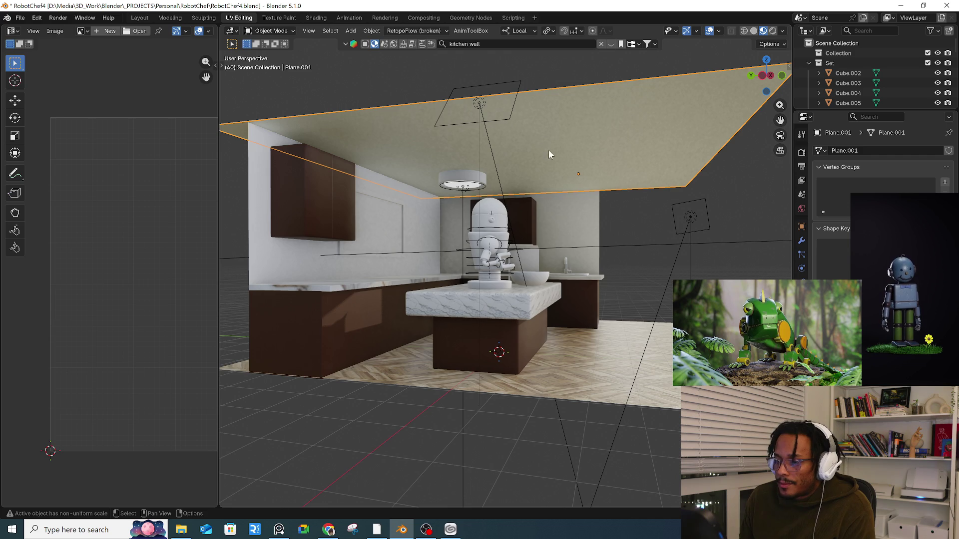
click(137, 18)
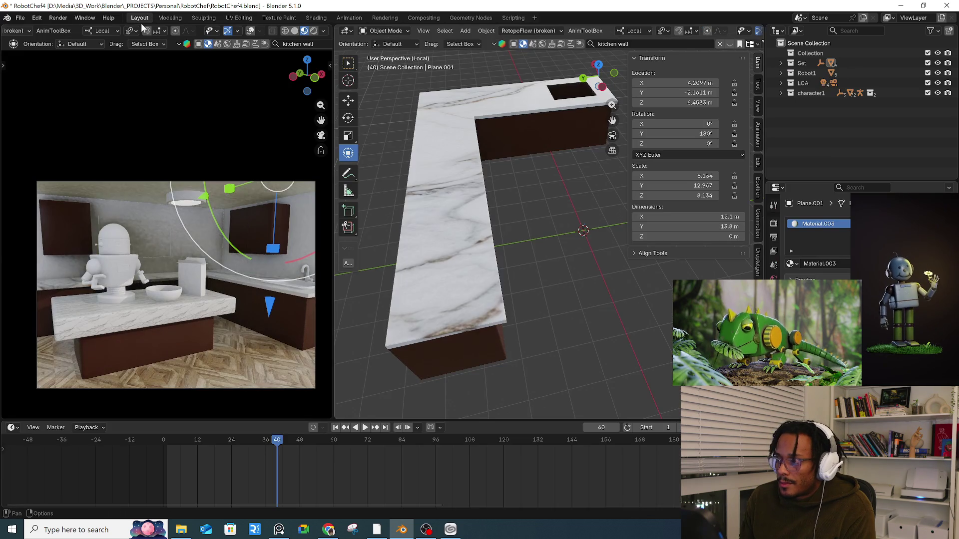
- Show BlenderKit's kitchen material results, enlarge the 3D view, and exit Local view
click(730, 44)
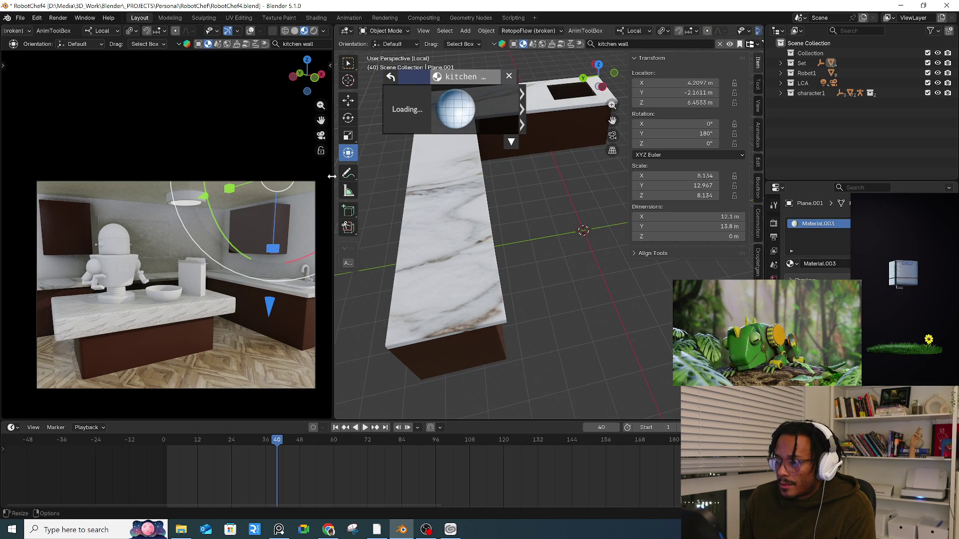
drag(333, 186, 227, 186)
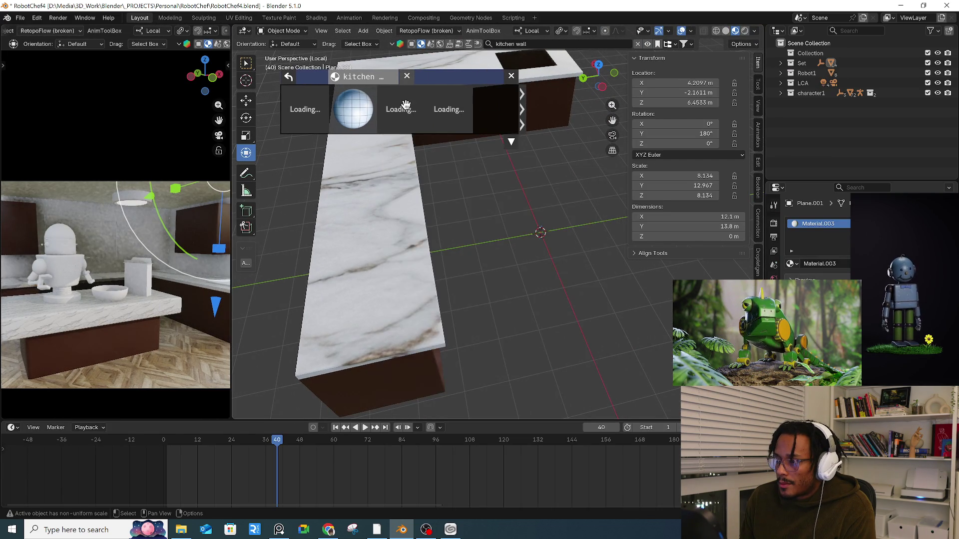
middle_drag(453, 171, 426, 162)
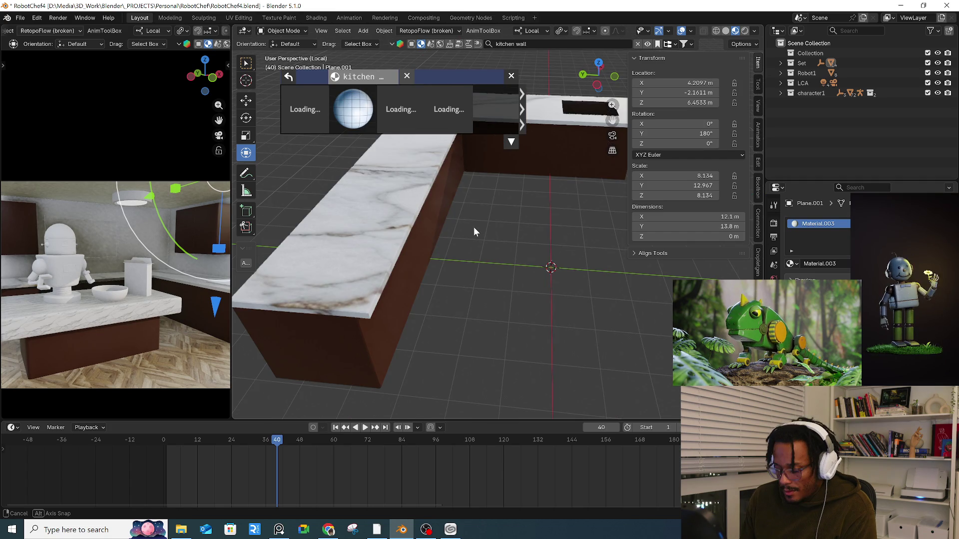
key(KP_Divide)
mouse_move(485, 241)
middle_down()
mouse_move(458, 209)
mouse_move(489, 231)
middle_up()
- Select the marble island counter, enter Edit Mode, and deselect its geometry
click(463, 313)
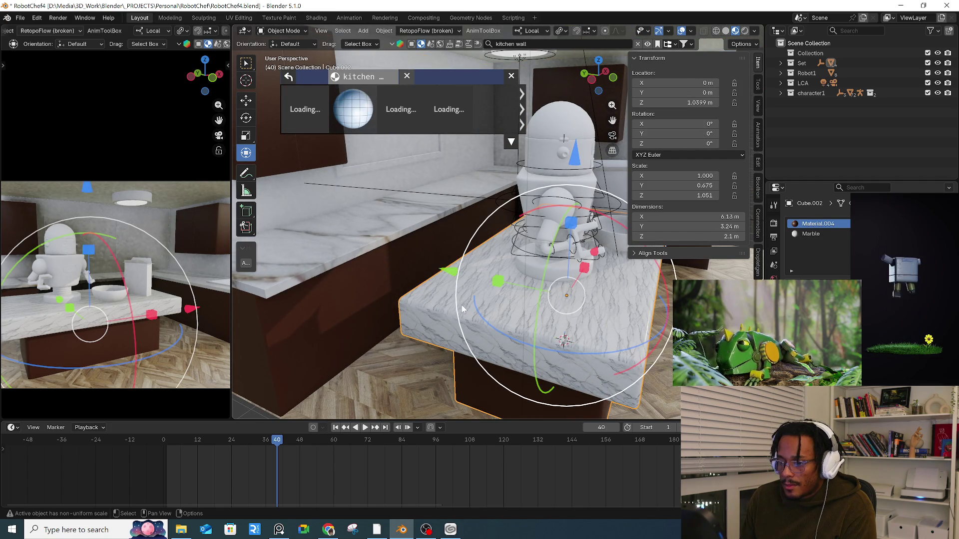
mouse_move(463, 305)
middle_down()
mouse_move(459, 284)
mouse_move(485, 288)
middle_up()
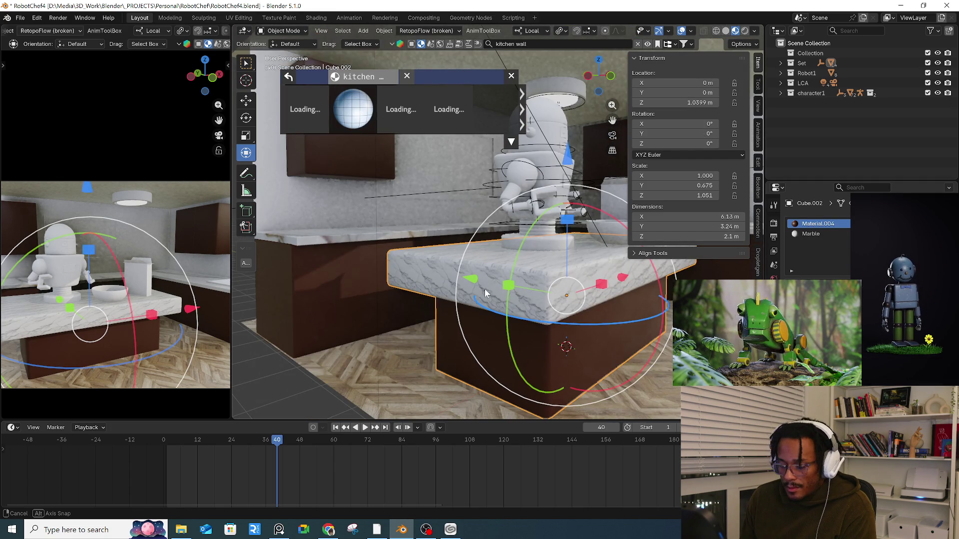
key(Tab)
scroll(499, 300, up, 3)
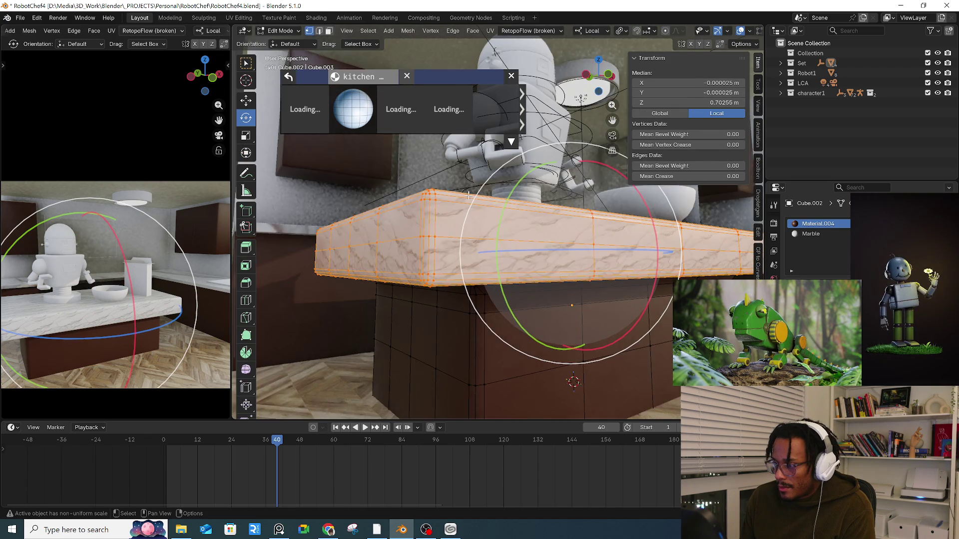
mouse_move(526, 289)
middle_down()
mouse_move(520, 298)
mouse_move(531, 281)
mouse_move(565, 299)
mouse_move(504, 235)
middle_up()
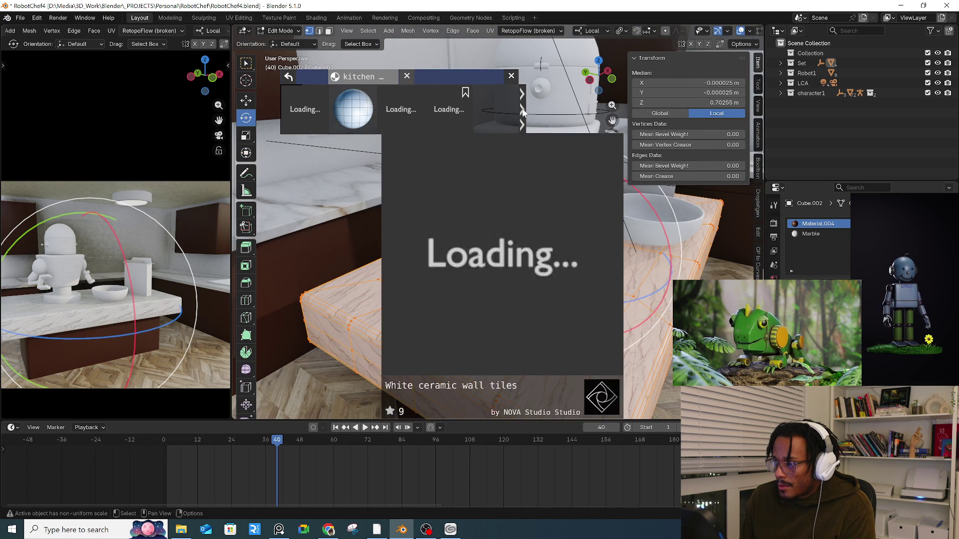
mouse_move(292, 127)
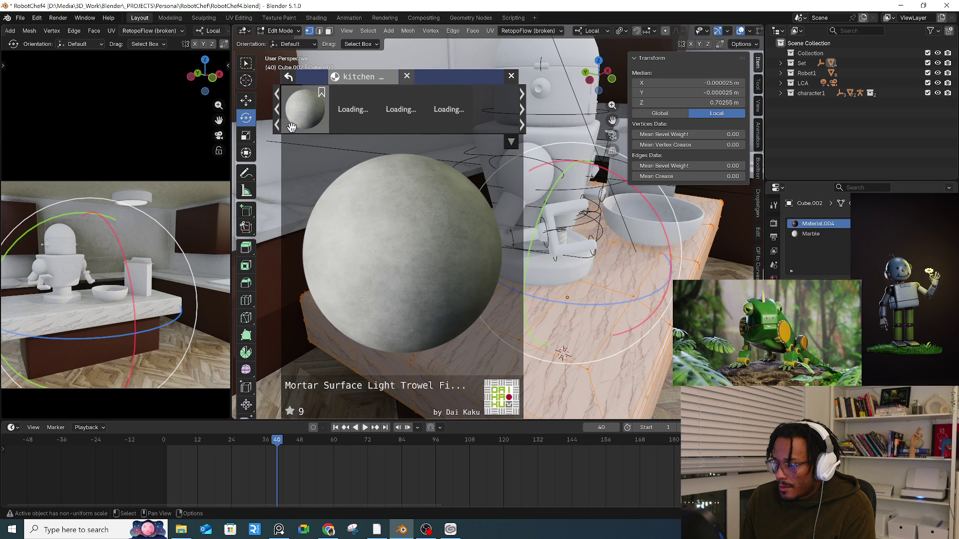
scroll(448, 252, up, 5)
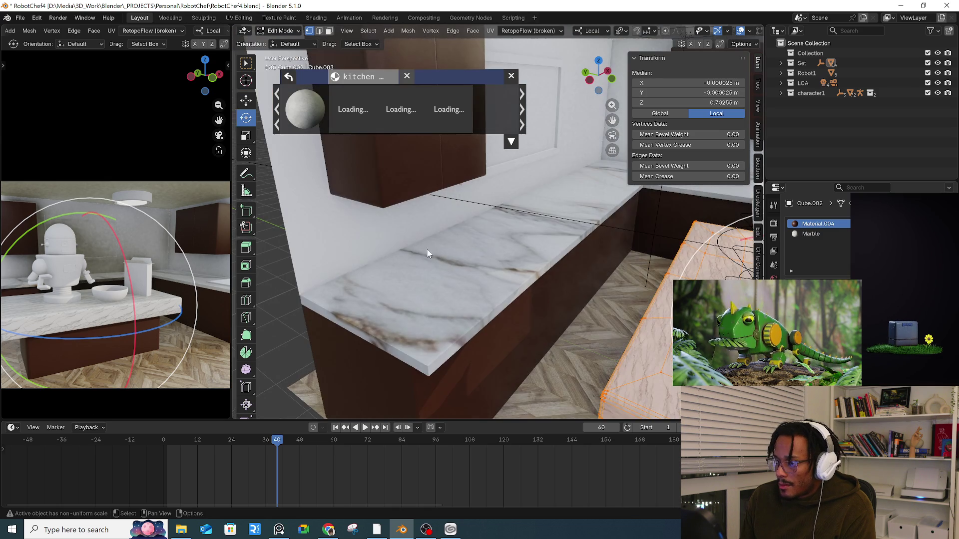
click(353, 232)
- Switch to Object Mode and download the Mortar Surface material from BlenderKit
click(274, 32)
click(286, 42)
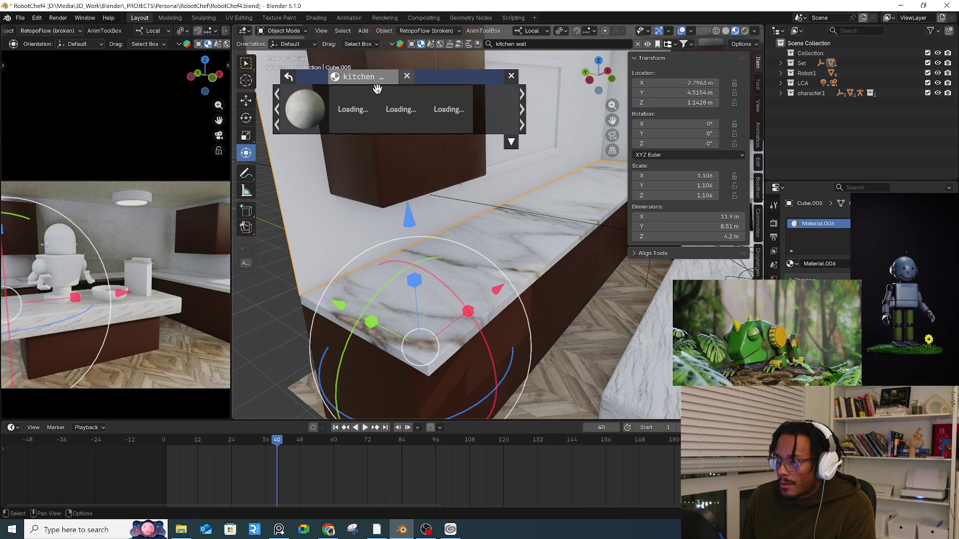
click(303, 109)
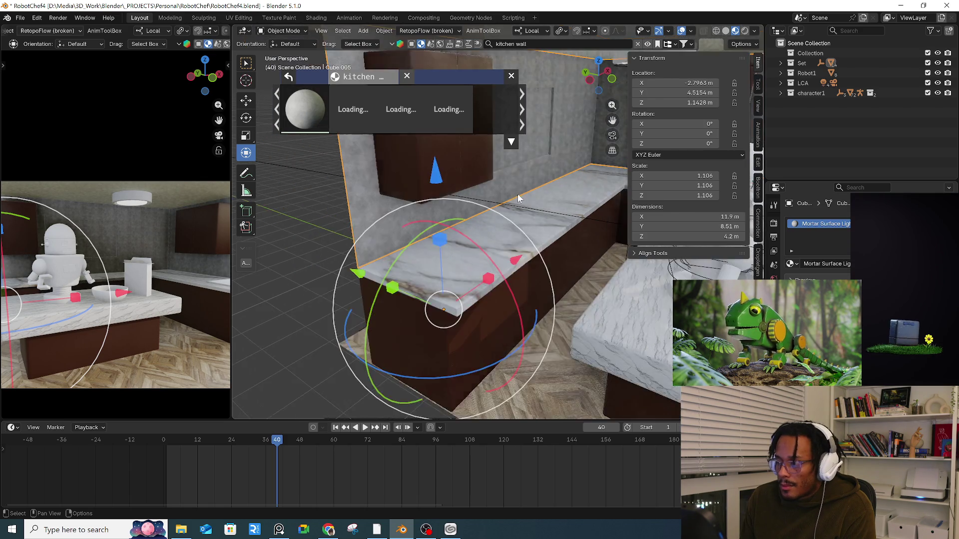
middle_drag(517, 198, 482, 228)
middle_drag(384, 108, 357, 116)
mouse_move(356, 116)
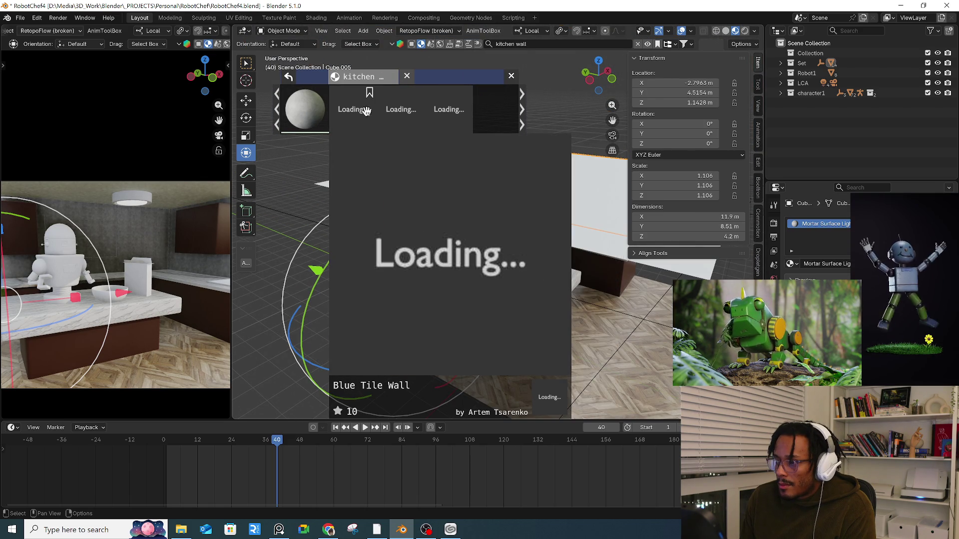
- Search BlenderKit for 'kitchen wall' and drop White ceramic wall tiles onto the wall
click(540, 40)
key(Return)
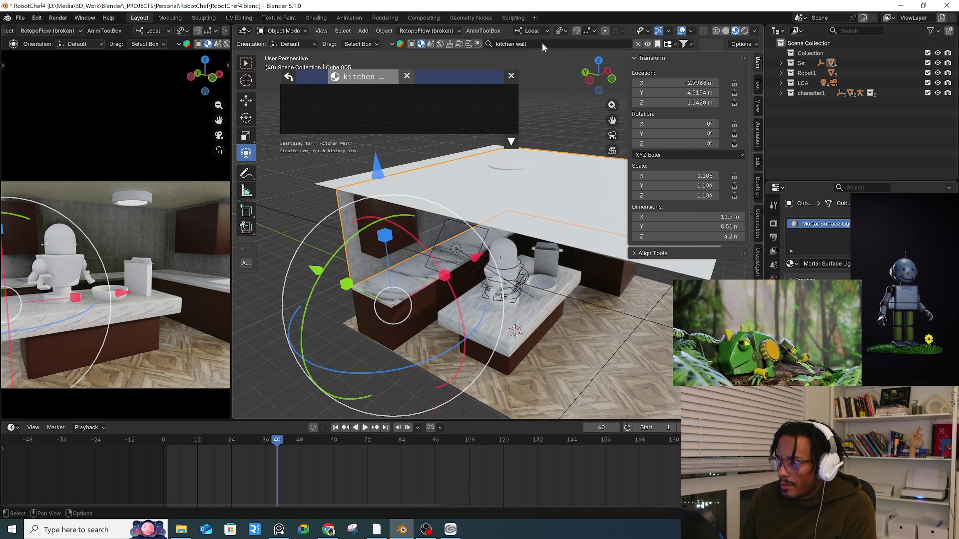
mouse_move(296, 122)
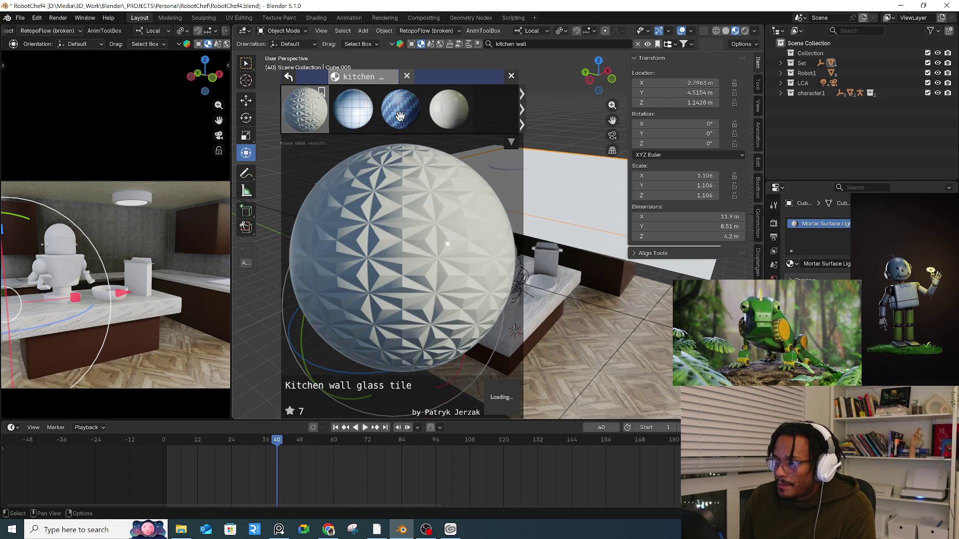
mouse_move(444, 117)
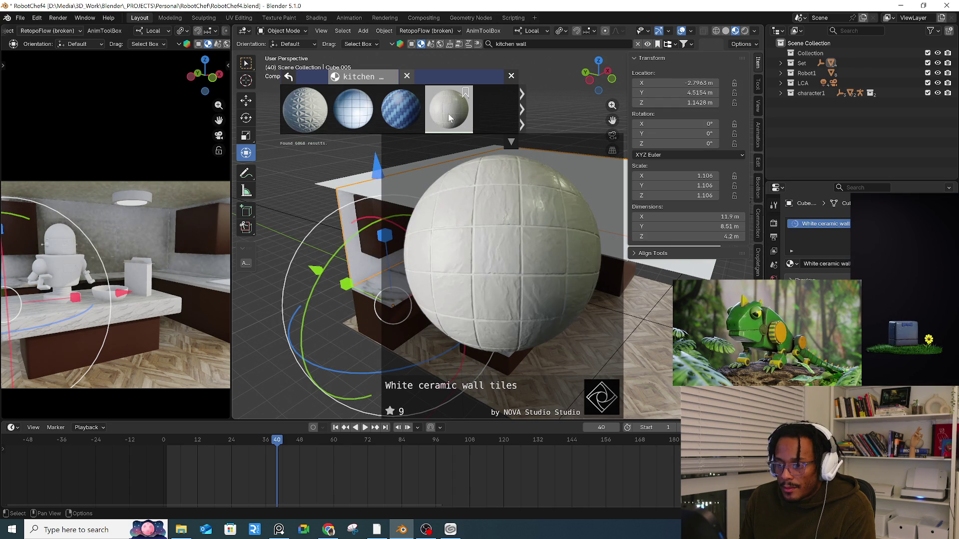
drag(448, 113, 505, 220)
mouse_move(505, 220)
middle_down()
mouse_move(454, 226)
mouse_move(444, 230)
mouse_move(494, 220)
mouse_move(389, 265)
middle_up()
scroll(457, 224, up, 5)
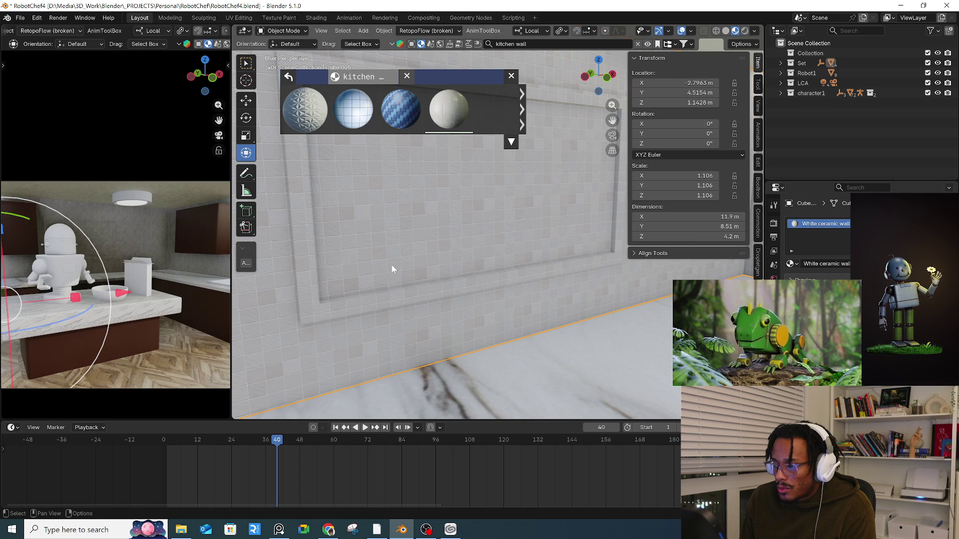
- In the wall's Edit Mode, select the ring of faces around the frame and grow it
key(Tab)
scroll(375, 267, down, 2)
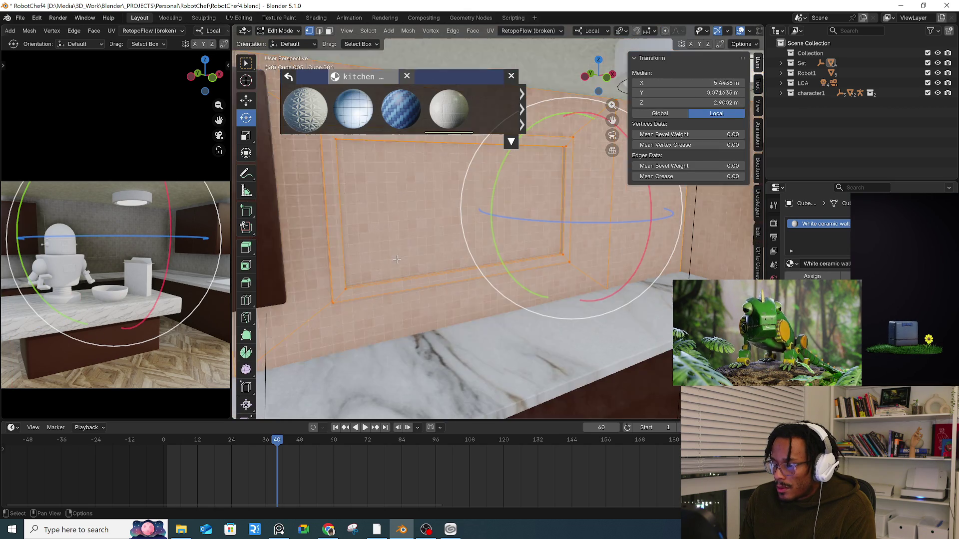
key(alt+a)
key(3)
alt+click(335, 287)
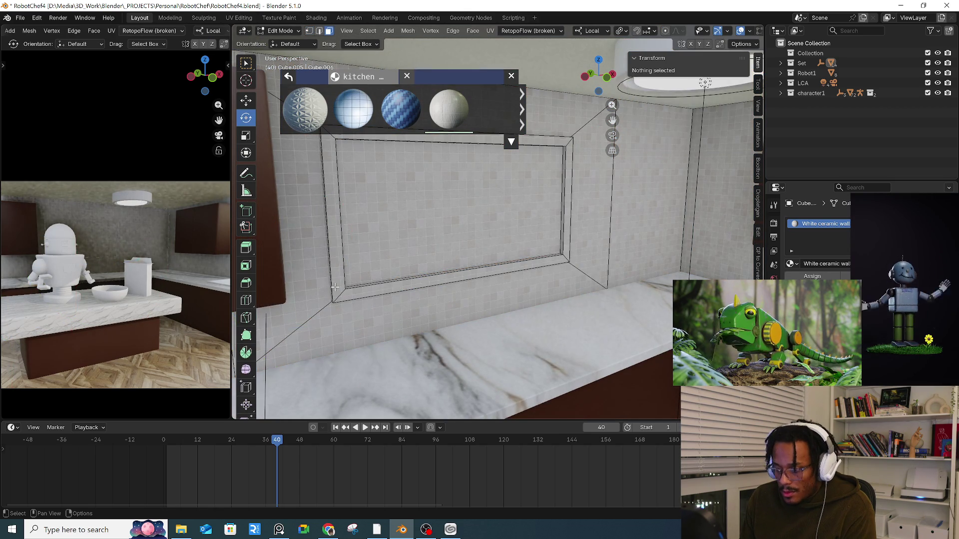
key(ctrl+l)
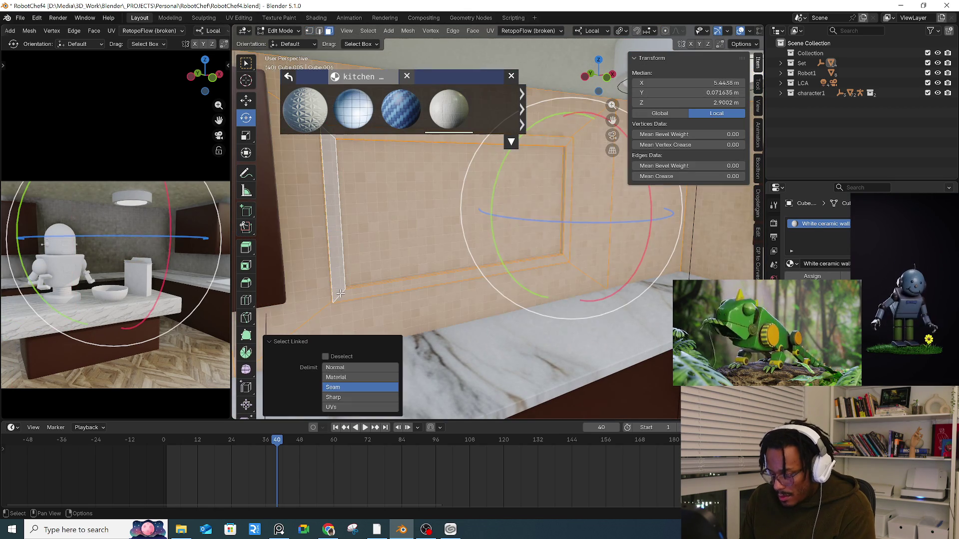
alt+click(340, 294)
alt+click(339, 293)
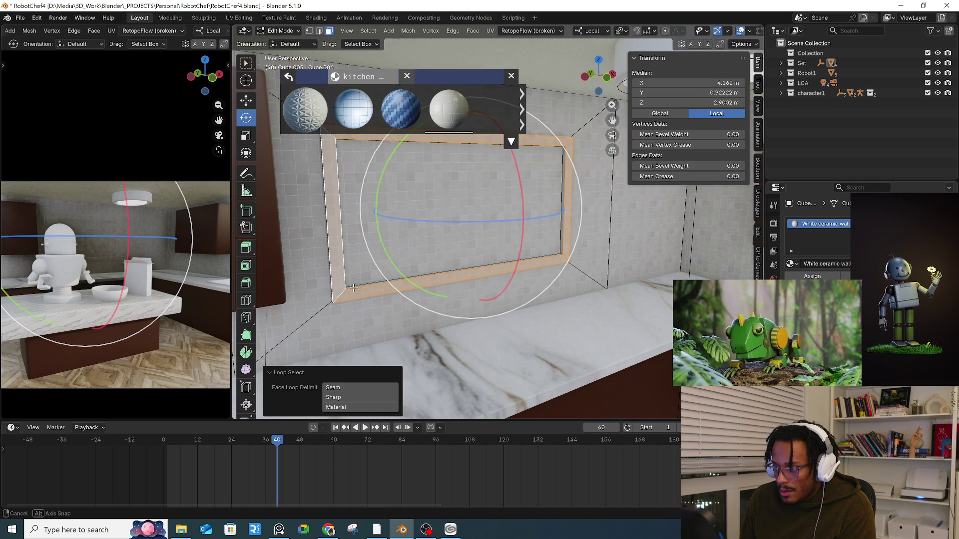
middle_drag(348, 289, 370, 287)
key(ctrl+KP_Add)
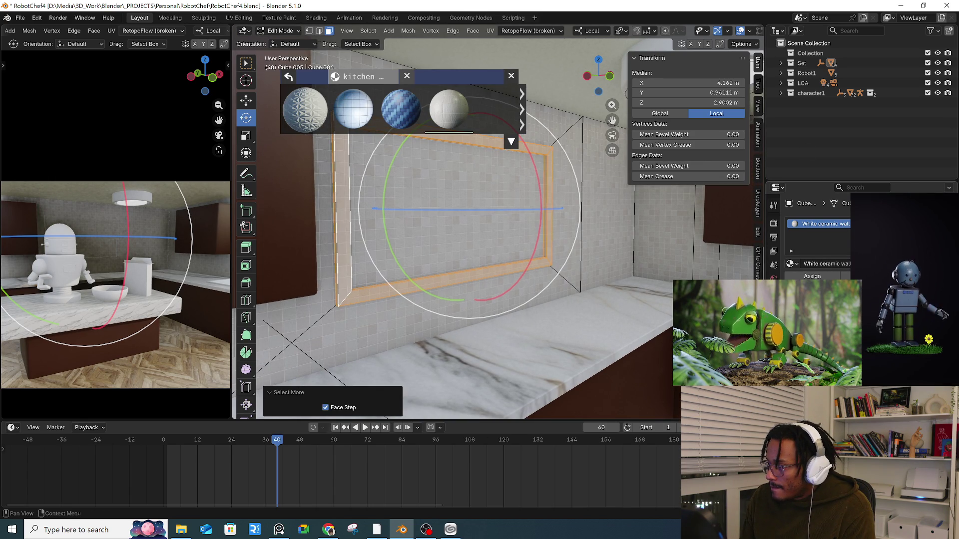
- Switch the wall's material slot to Material.004, then undo the last selection change
click(792, 264)
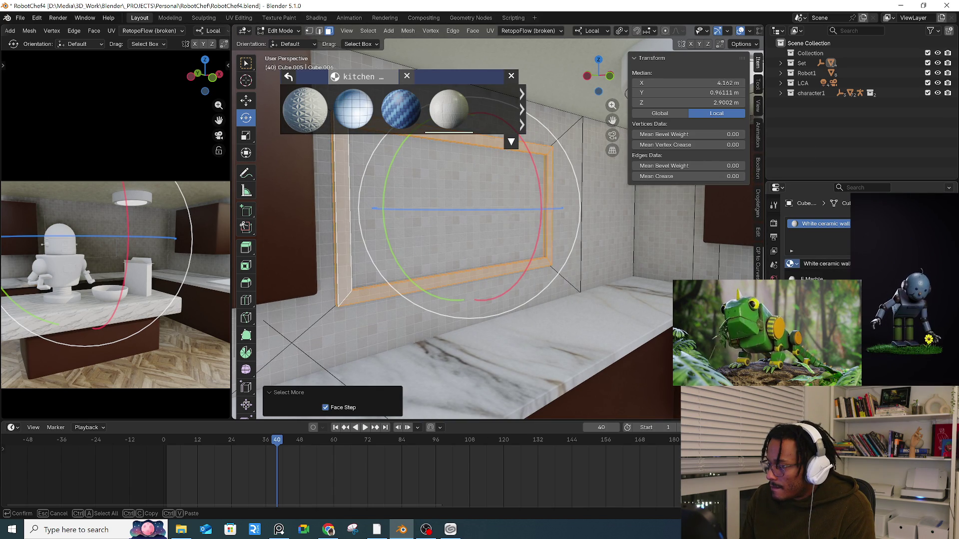
click(819, 299)
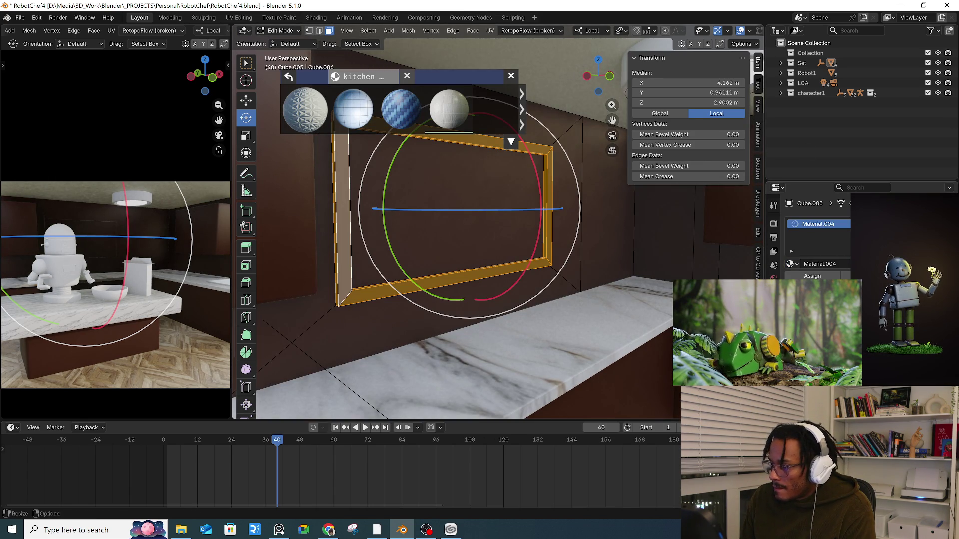
mouse_move(589, 302)
middle_down()
mouse_move(561, 289)
mouse_move(542, 314)
middle_up()
key(ctrl+z)
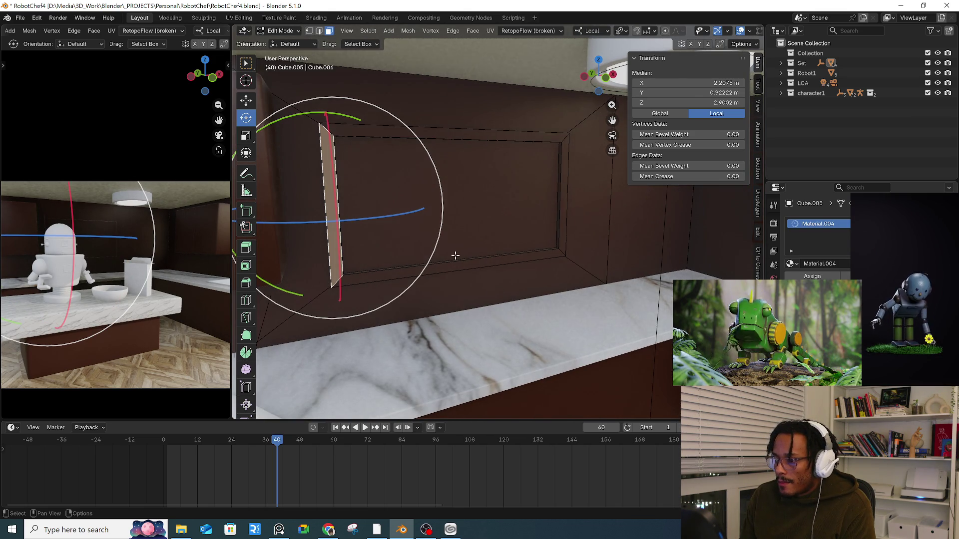
scroll(457, 253, down, 4)
- Walk the view close to the robot on the counter and return to Object Mode
key(ctrl+shift+z)
key(shift+grave)
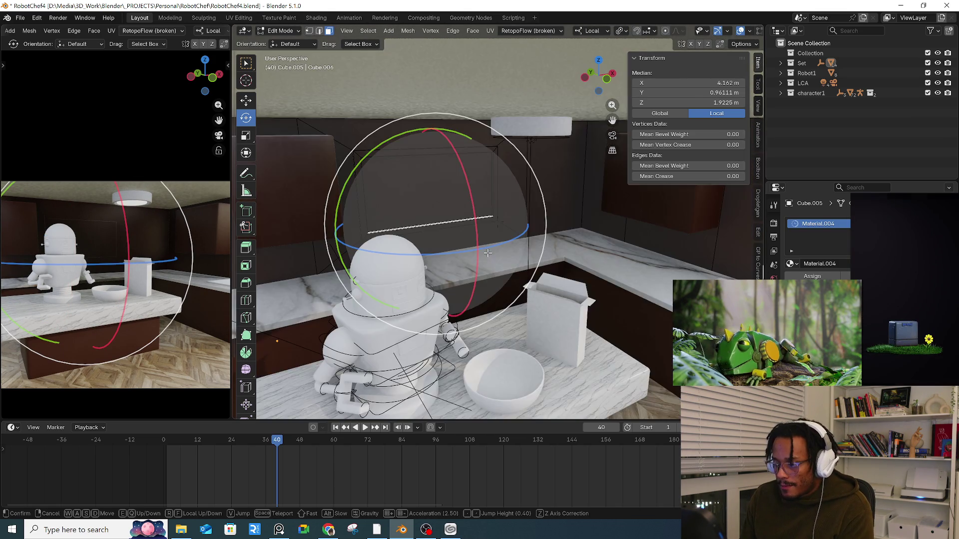
click(560, 250)
key(Tab)
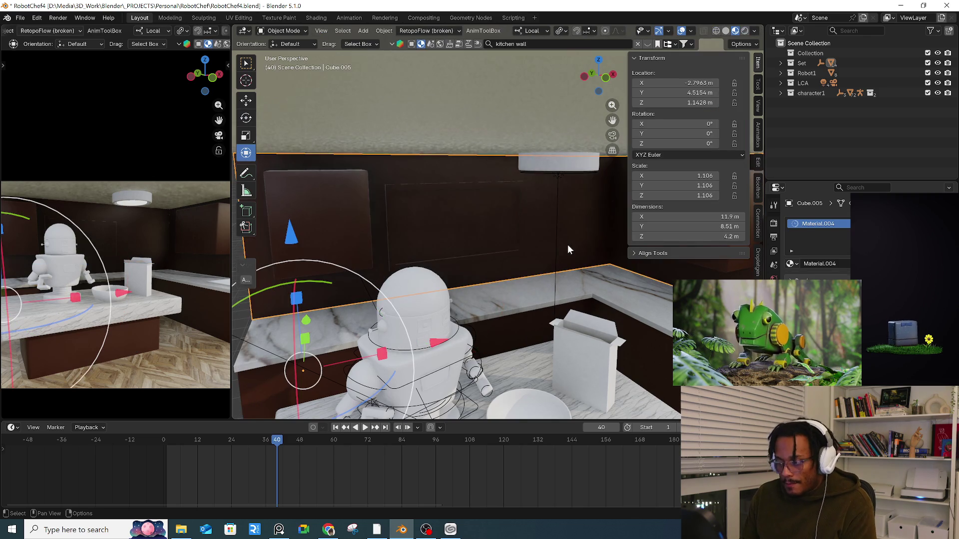
- Set the wall's material to White ceramic wall and add a second slot holding Material.004
click(795, 264)
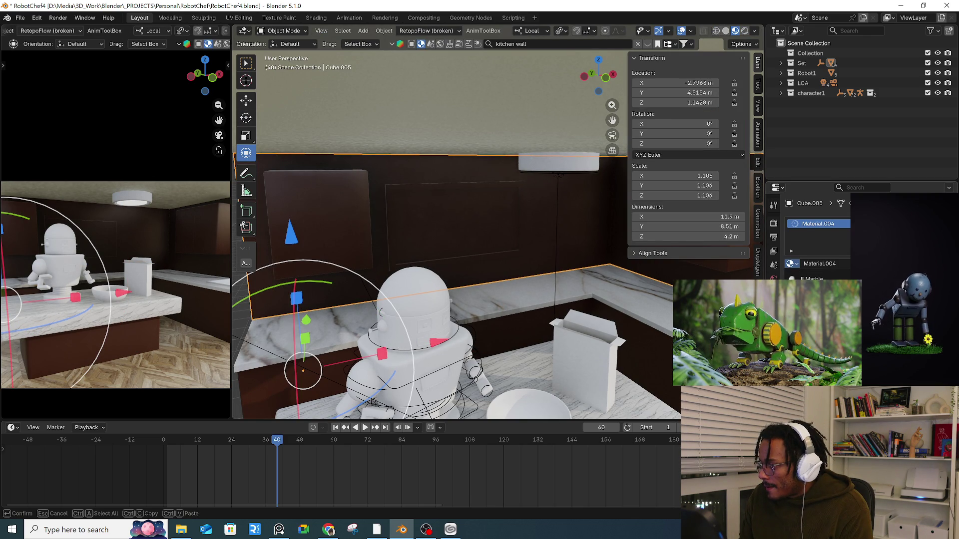
text(White ceramic wall)
key(Return)
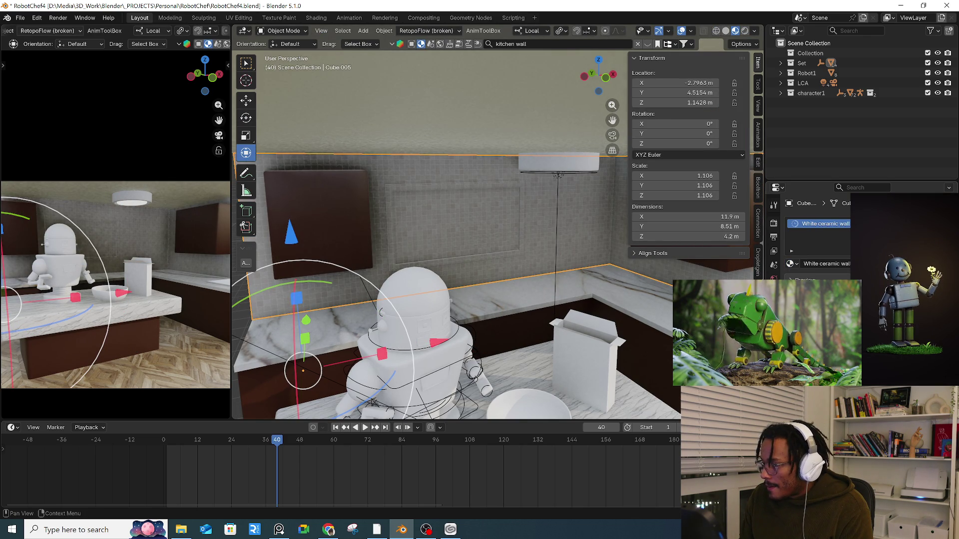
click(950, 223)
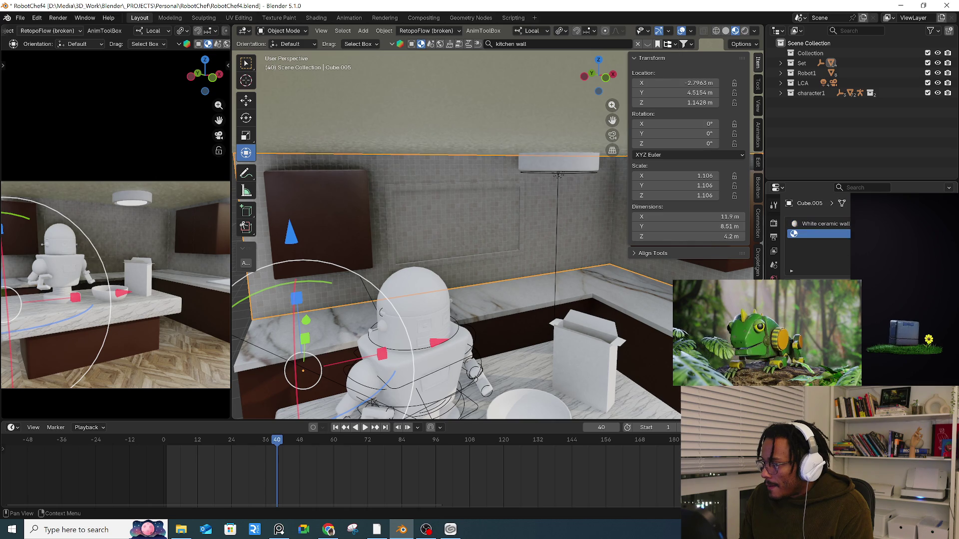
click(794, 295)
key(Return)
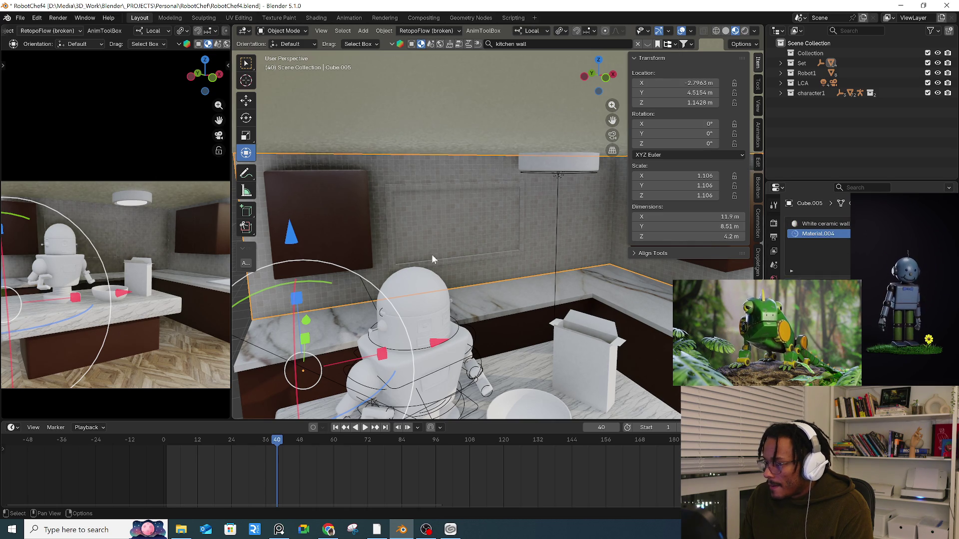
key(Tab)
click(431, 264)
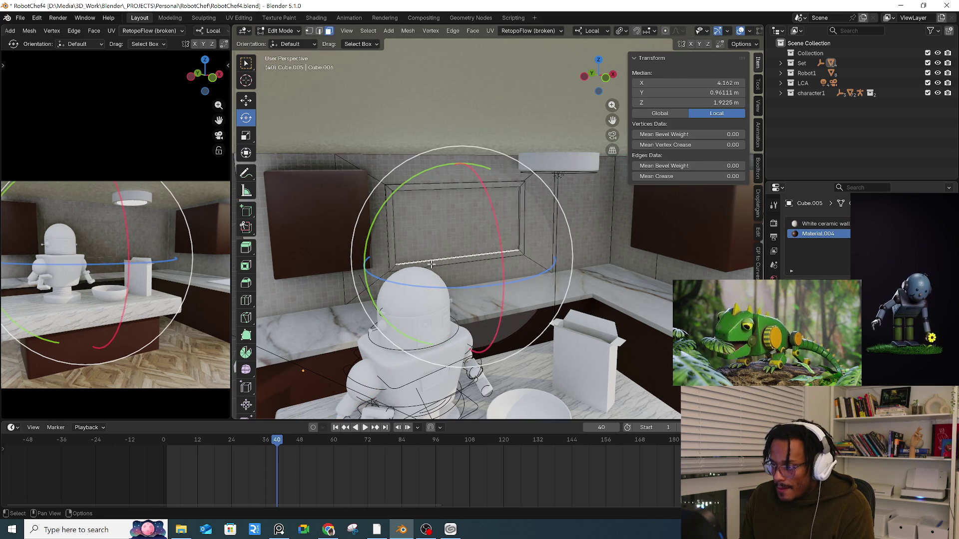
- Select and grow the frame faces, then assign them Material.004
alt+click(395, 264)
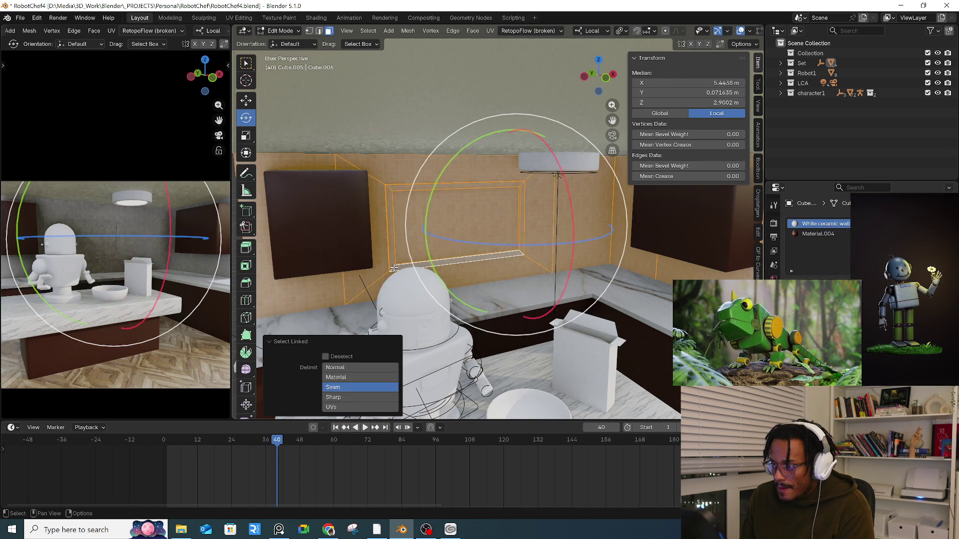
key(ctrl+KP_Add)
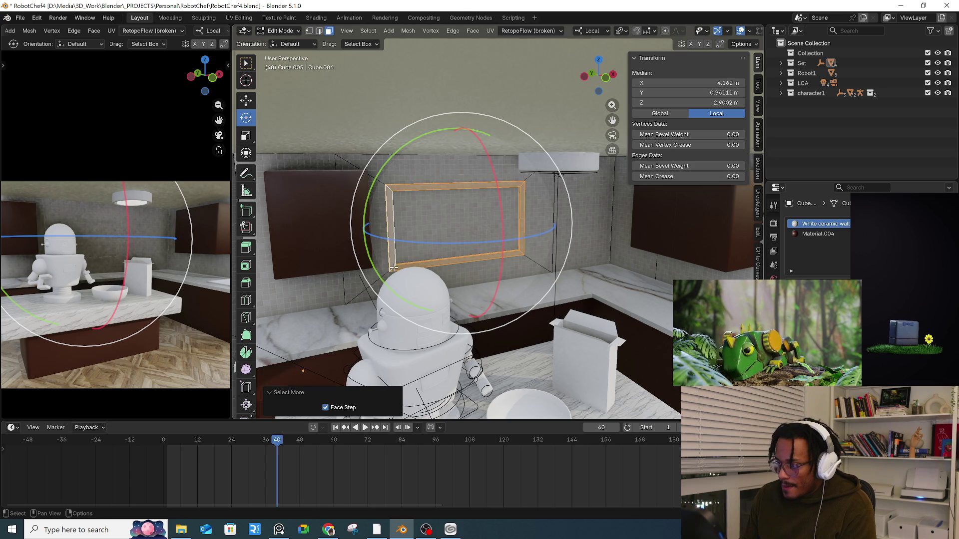
click(818, 234)
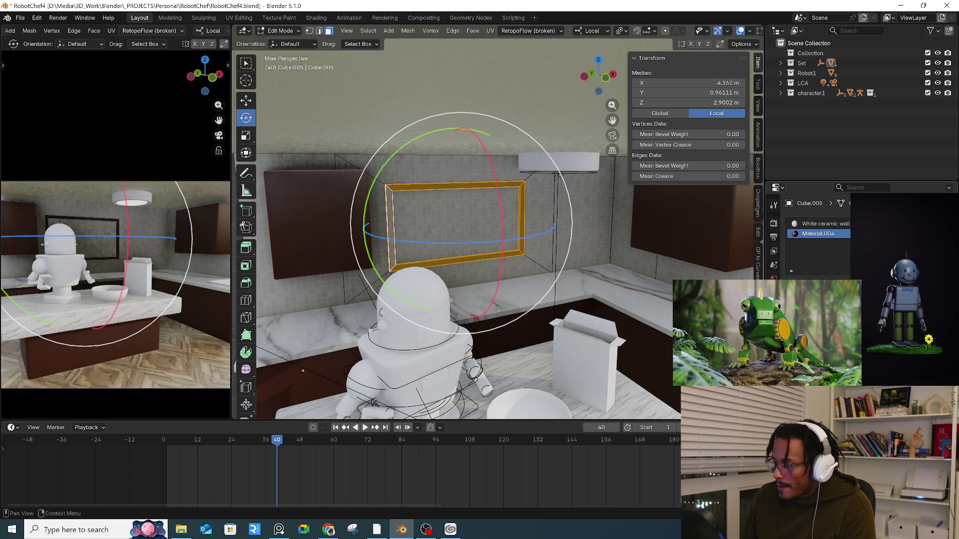
click(452, 129)
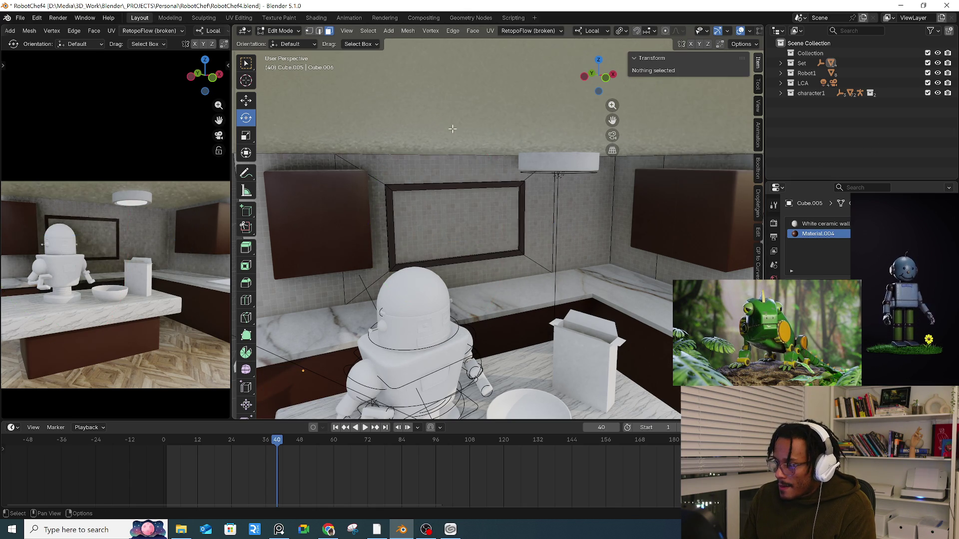
- Dissolve the edges of the panel inside the frame to merge it into one face
click(432, 229)
key(x)
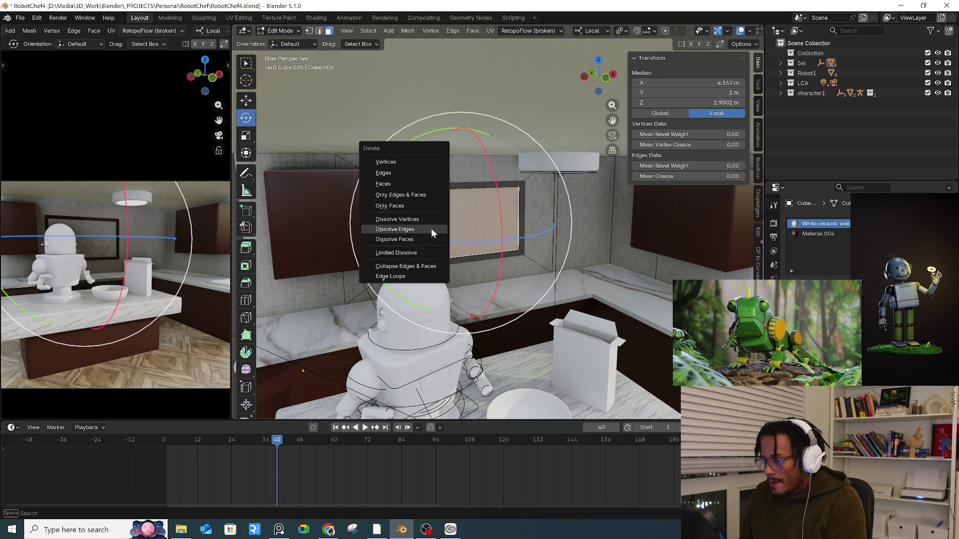
click(431, 229)
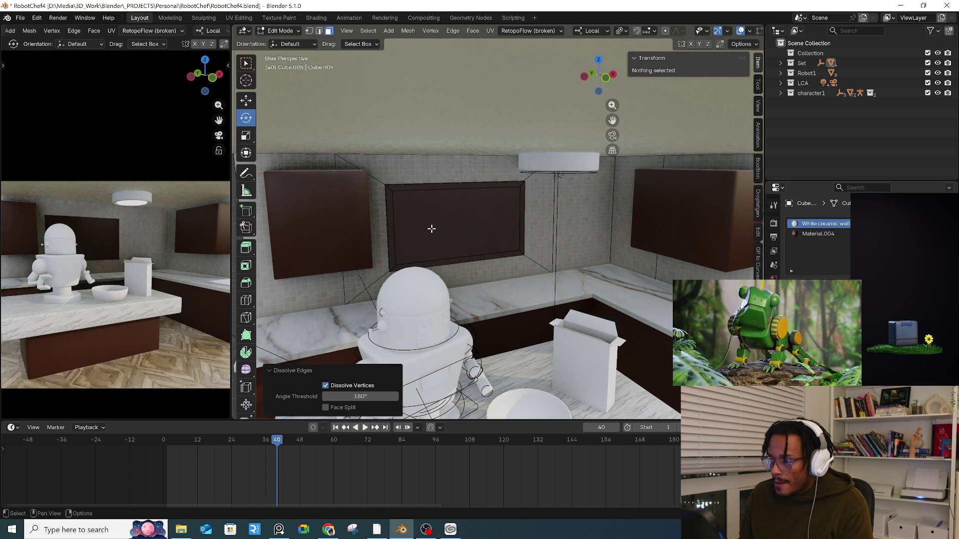
click(431, 229)
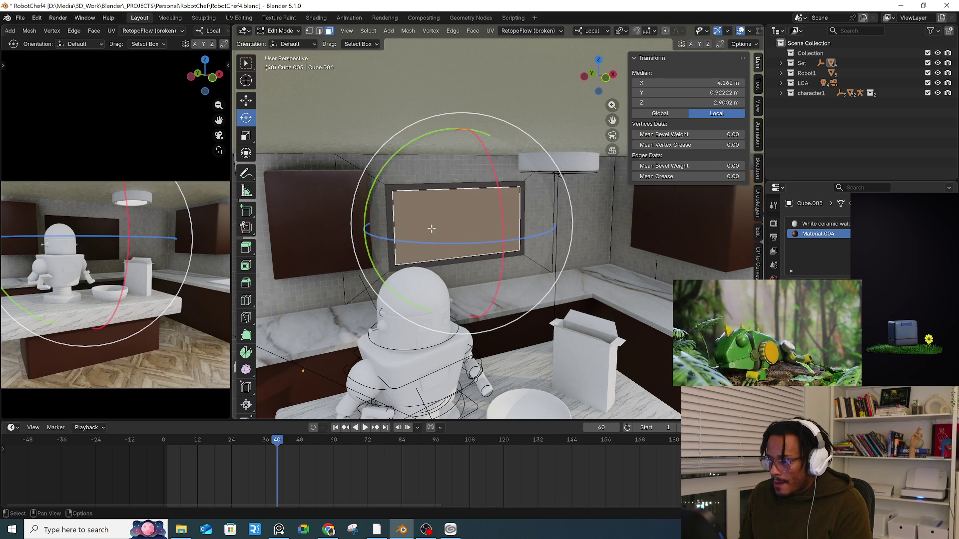
key(x)
click(431, 229)
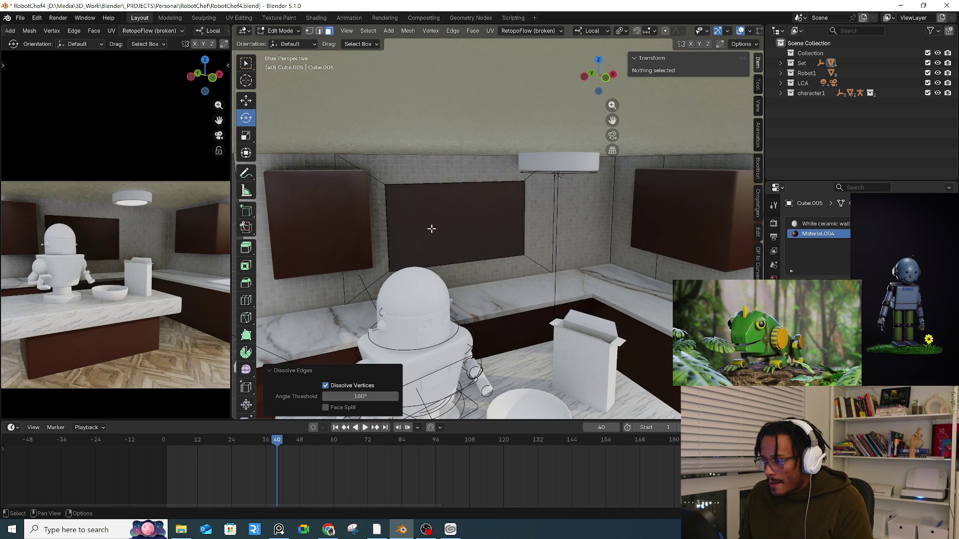
click(431, 228)
mouse_move(431, 228)
middle_down()
mouse_move(449, 206)
mouse_move(483, 201)
mouse_move(475, 196)
mouse_move(482, 208)
mouse_move(581, 210)
mouse_move(531, 208)
mouse_move(544, 200)
mouse_move(552, 205)
mouse_move(472, 231)
mouse_move(550, 220)
mouse_move(426, 199)
mouse_move(440, 210)
mouse_move(419, 197)
middle_up()
- Delete the panel face inside the wall frame, return to Object Mode and select the ceiling plane
key(ctrl+z)
click(483, 202)
key(x)
click(459, 169)
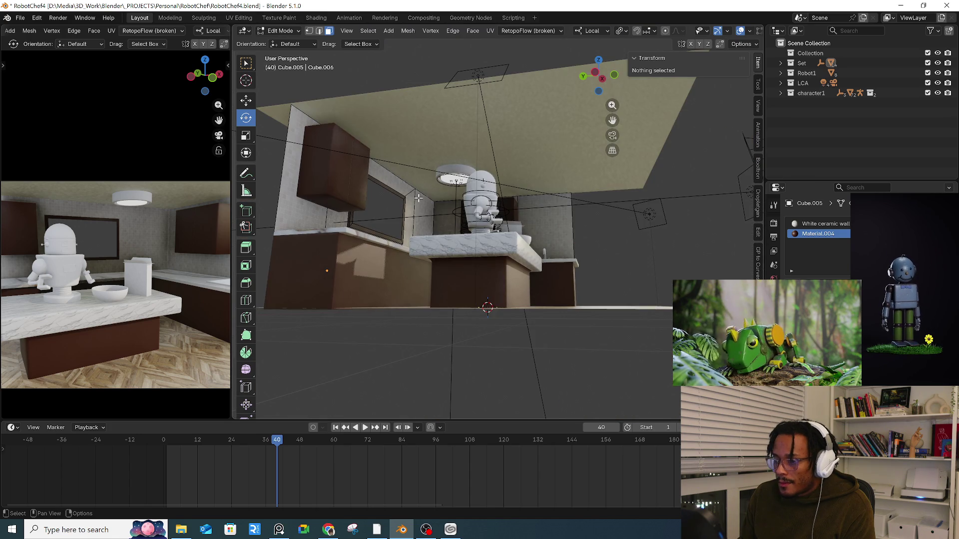
key(Tab)
click(504, 146)
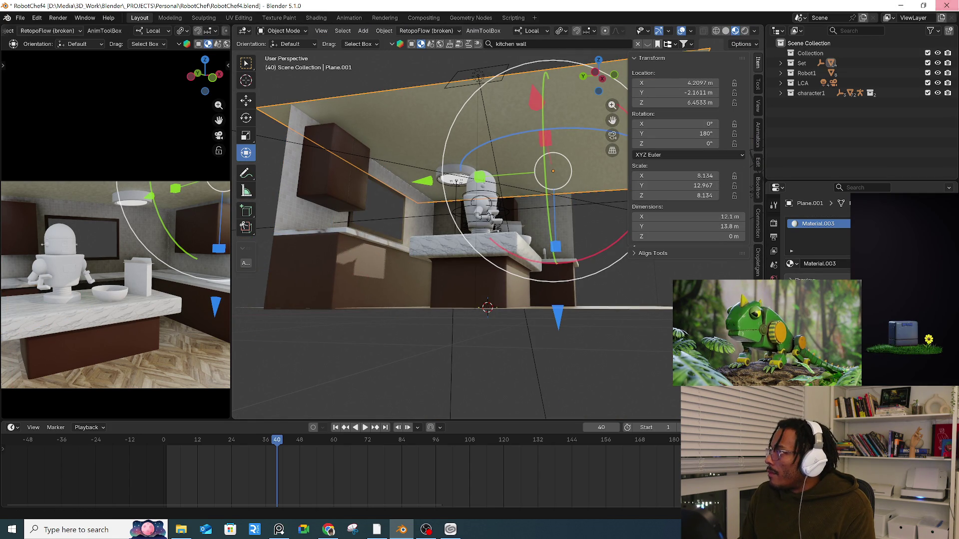
key(alt+Tab)
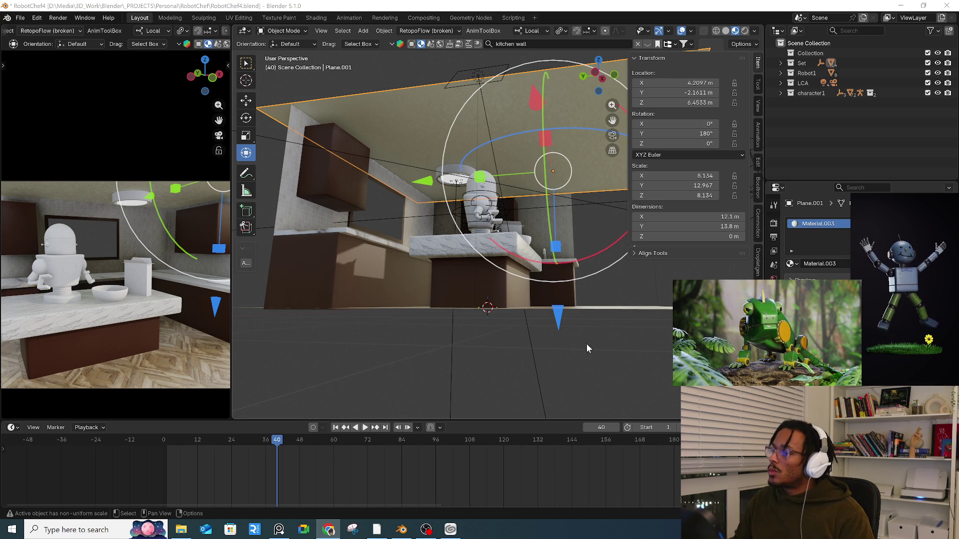
- Search the material library for 'kitchen ceiling' and show the matching results
click(552, 44)
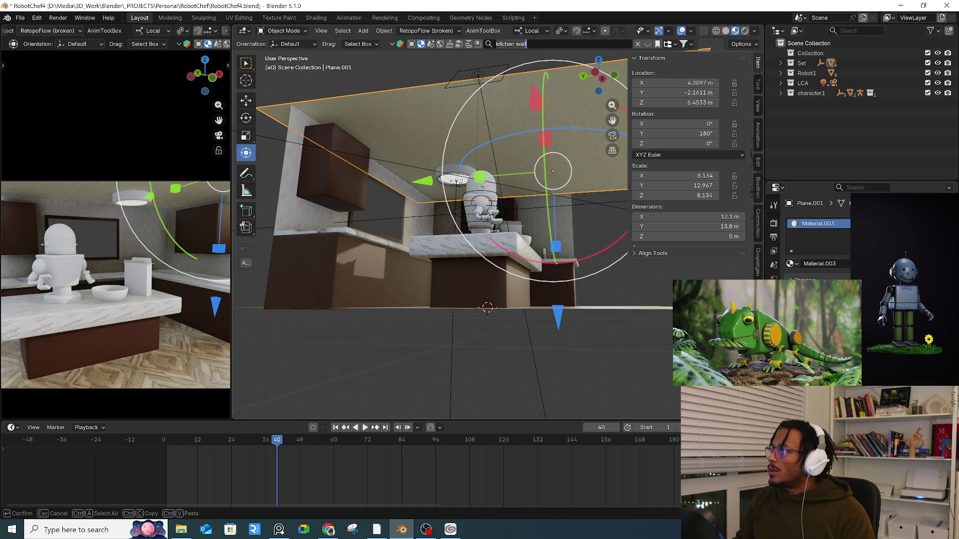
key(ctrl+a)
key(BackSpace)
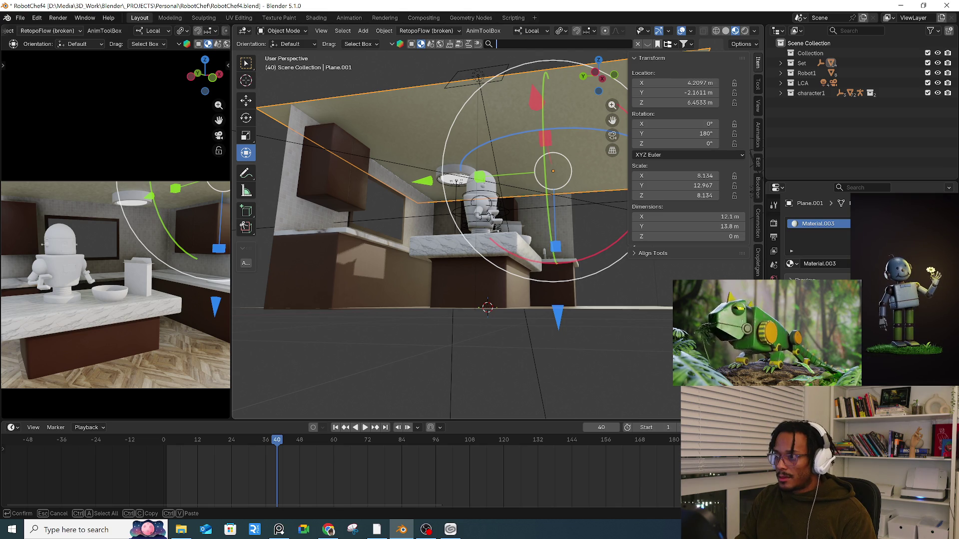
text(kitchen ceiling)
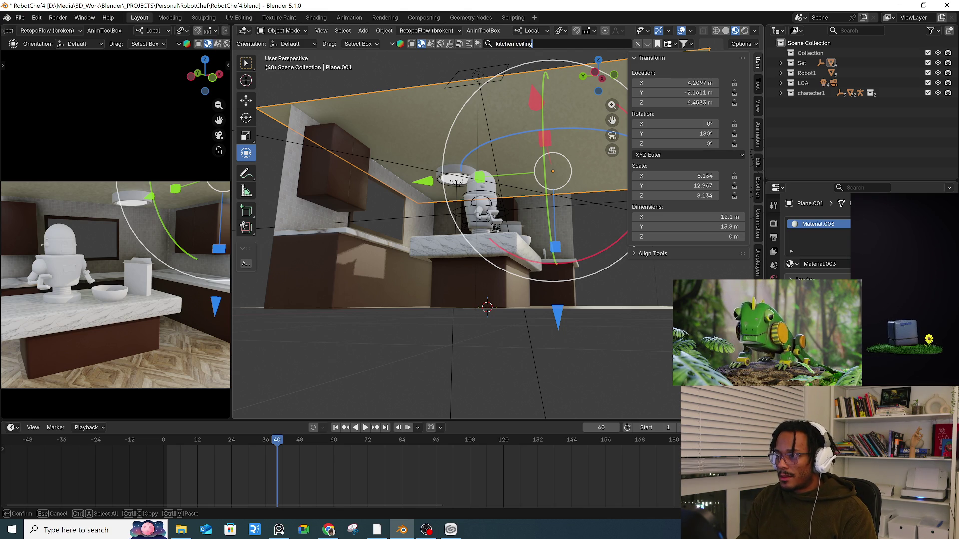
key(Return)
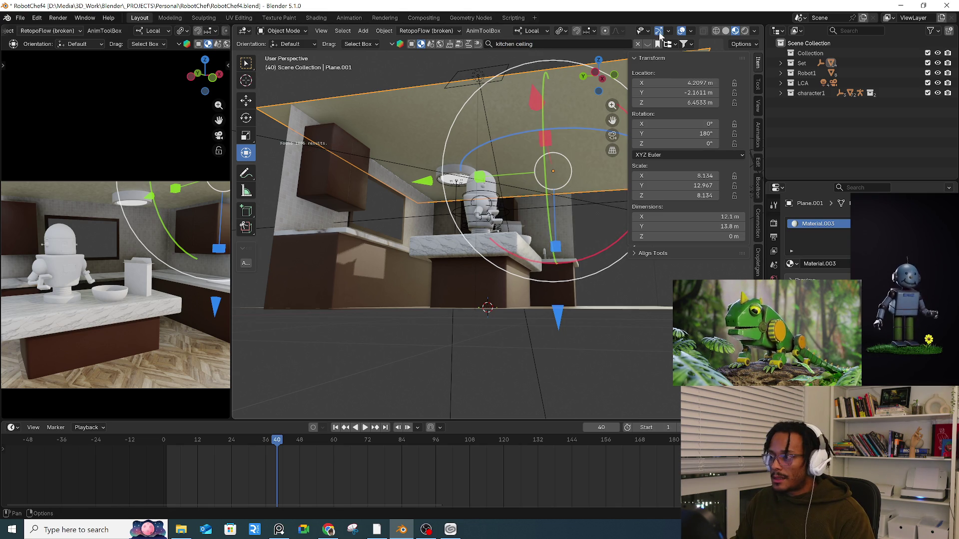
click(647, 45)
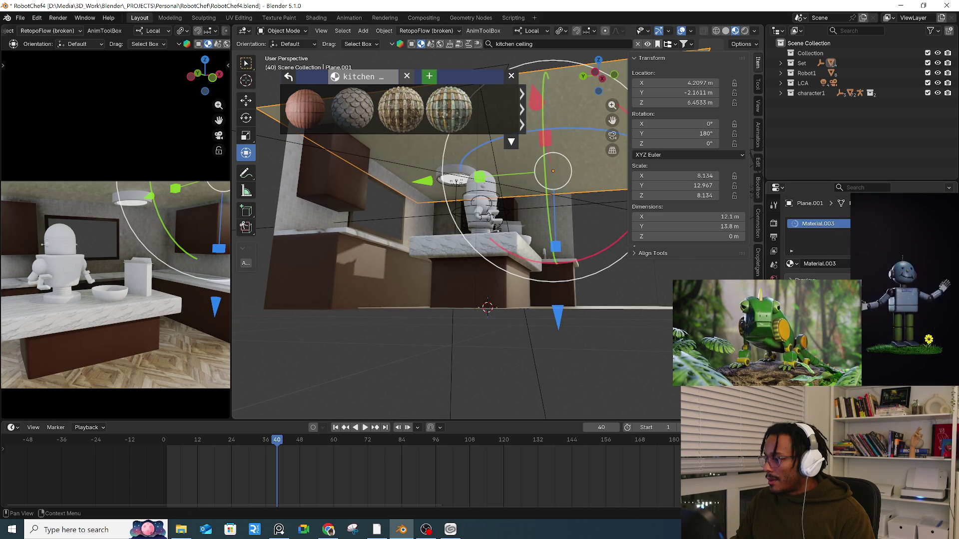
- Adjust the lighting colour, select the area light and orbit to a low side view of the set
click(936, 172)
mouse_move(933, 165)
mouse_down()
mouse_move(932, 185)
mouse_move(932, 156)
mouse_up()
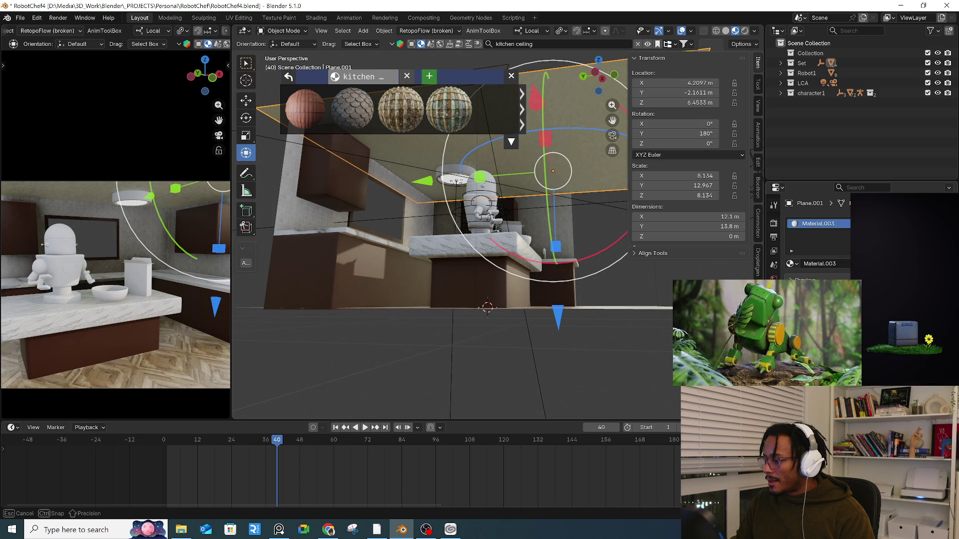
click(531, 347)
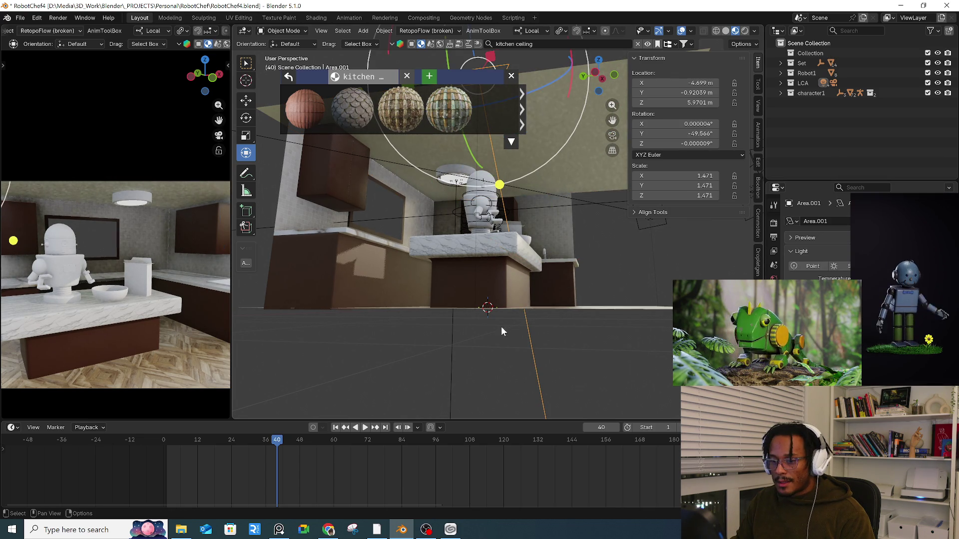
middle_drag(414, 289, 461, 316)
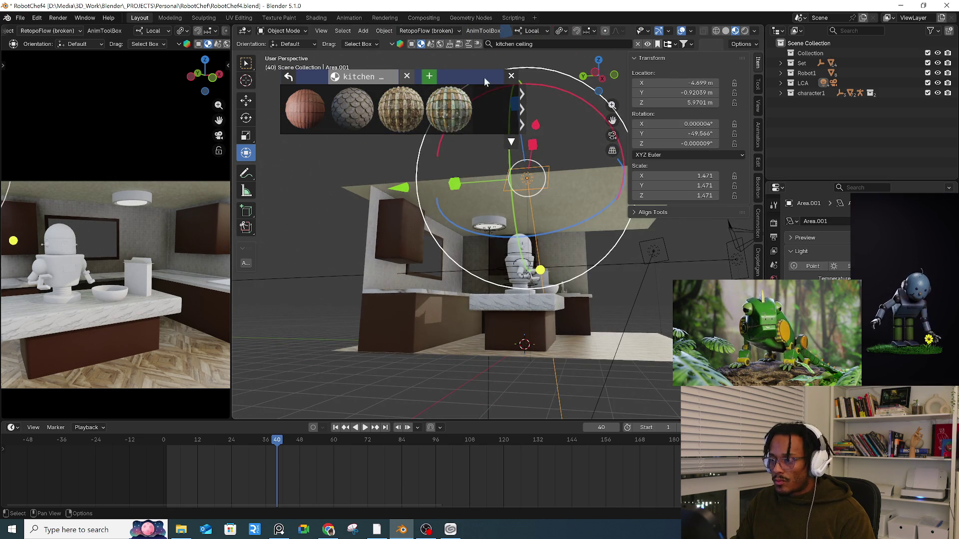
mouse_move(482, 105)
middle_down()
mouse_move(336, 263)
mouse_move(417, 246)
mouse_move(474, 258)
mouse_move(477, 249)
middle_up()
click(448, 223)
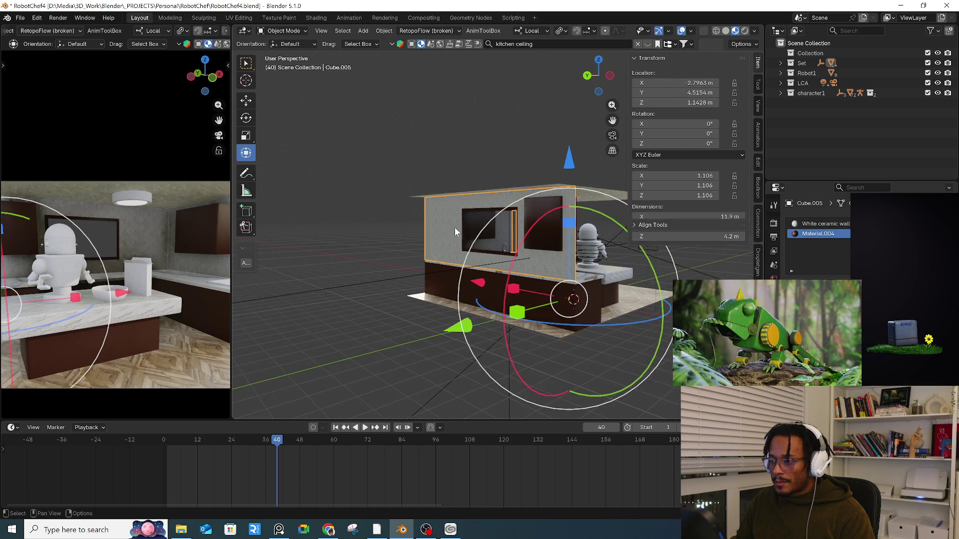
- Snap the 3D cursor to the centre of the wall's window frame edge loop
scroll(472, 223, up, 5)
key(Tab)
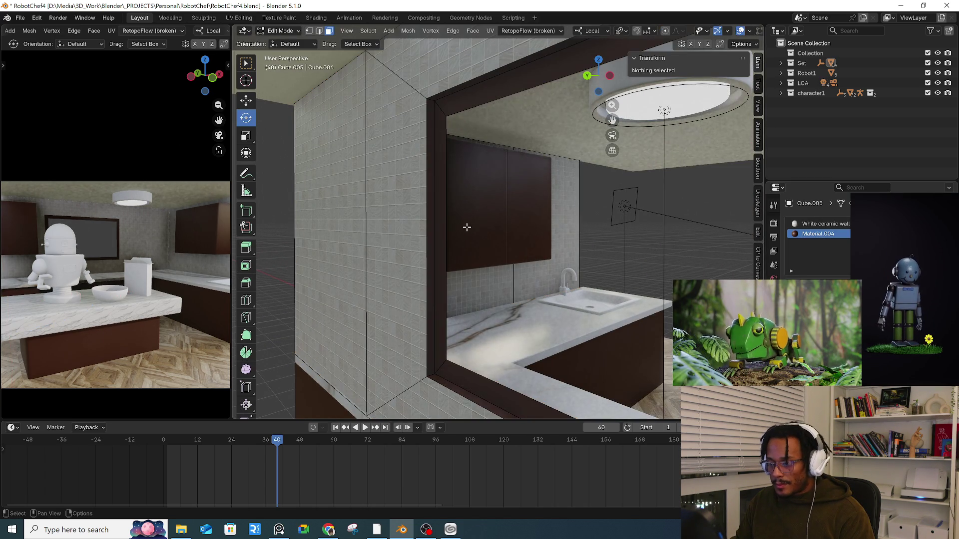
alt+click(448, 233)
key(KP_Decimal)
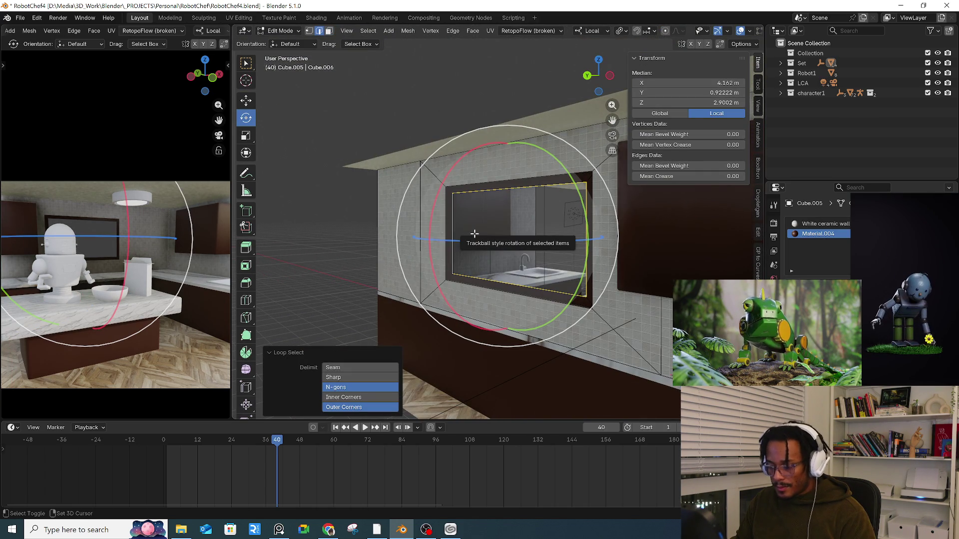
key(shift+s)
click(470, 289)
middle_drag(472, 250, 474, 243)
key(Tab)
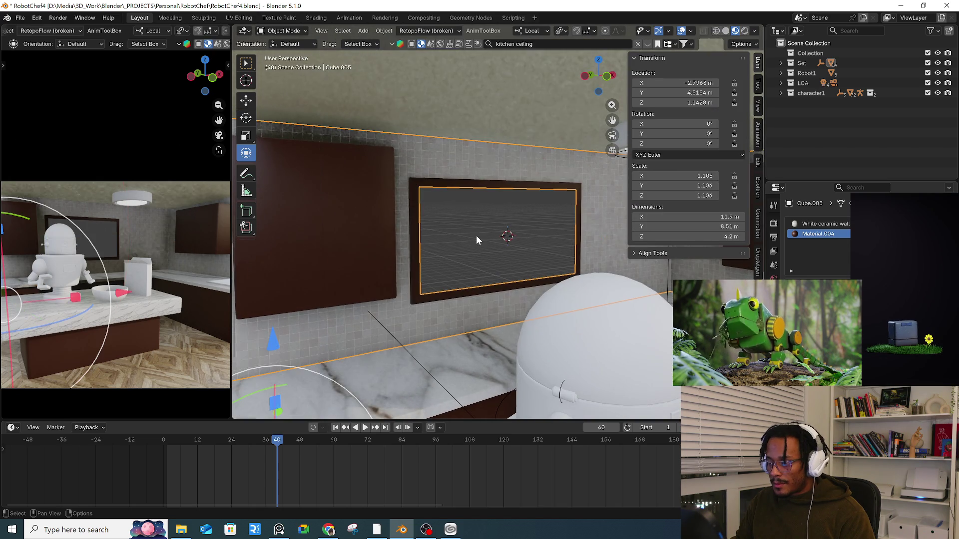
- Import the landscape photo as a mesh image plane named Outside_window at the cursor
right_click(477, 230)
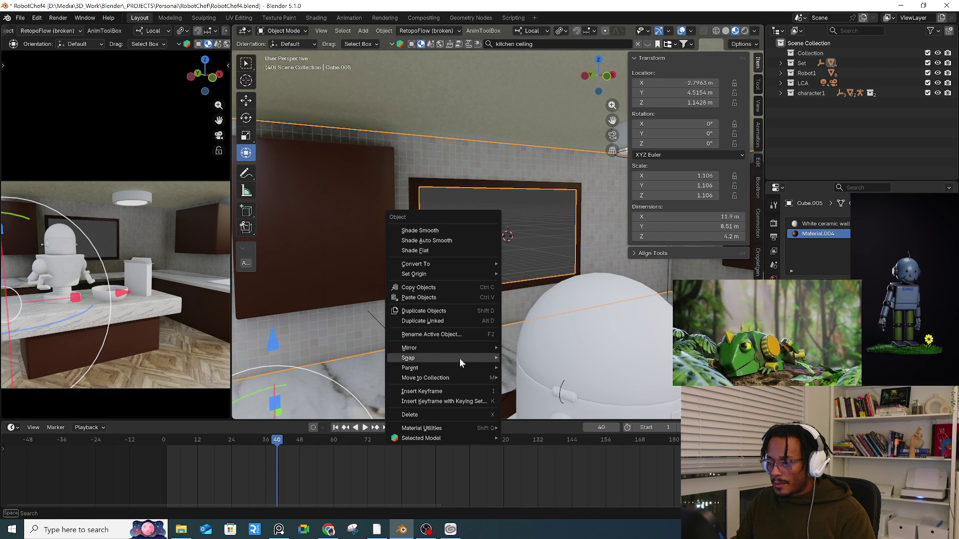
key(shift+a)
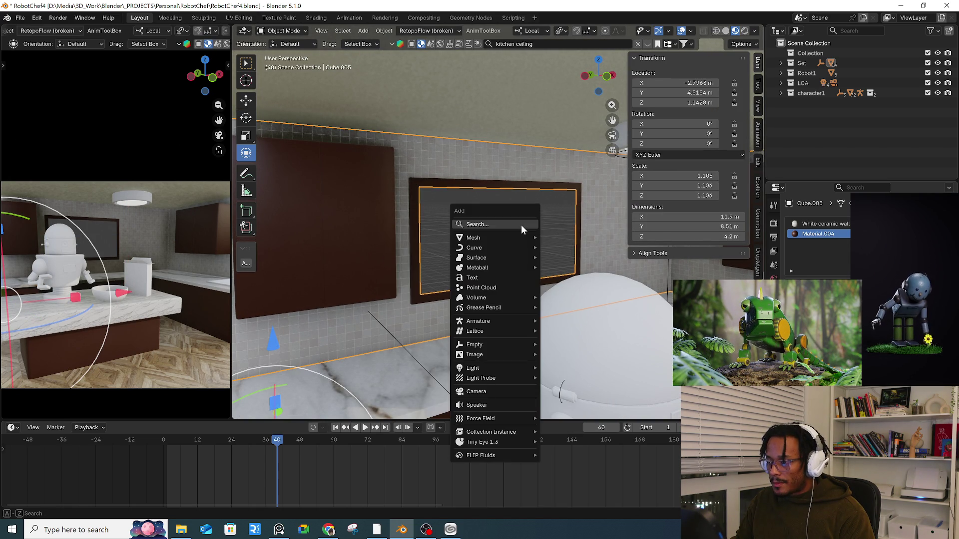
mouse_move(511, 371)
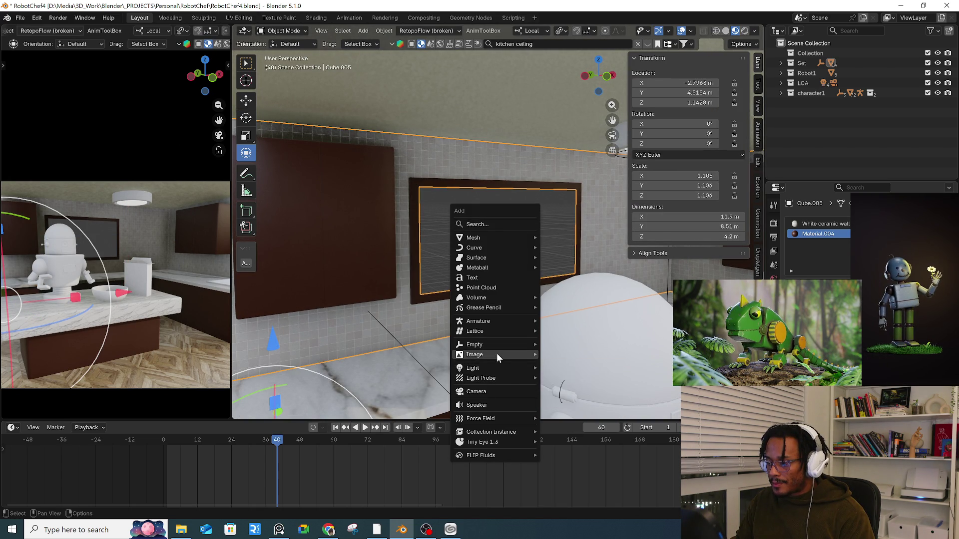
mouse_move(497, 354)
click(592, 375)
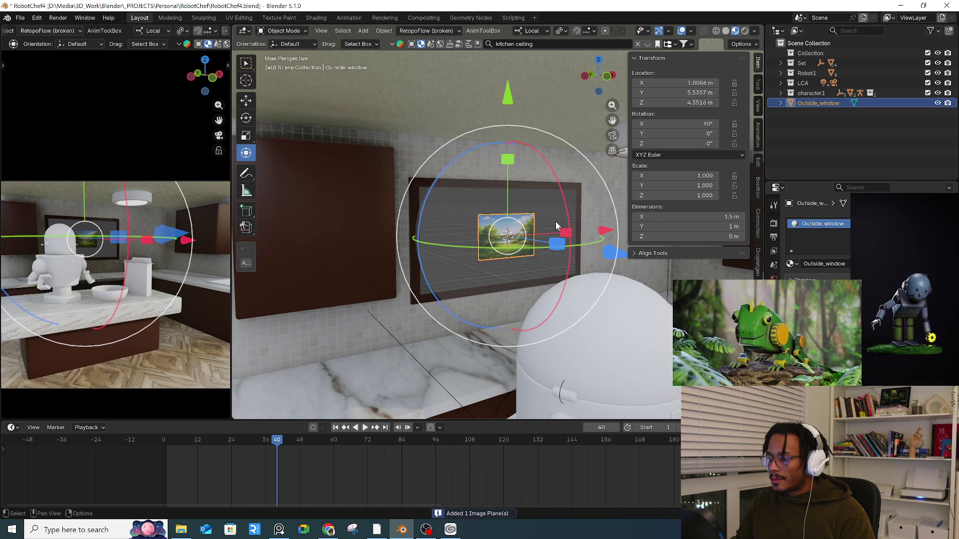
scroll(556, 217, down, 3)
- Enlarge the window picture and push it back along its depth
key(s)
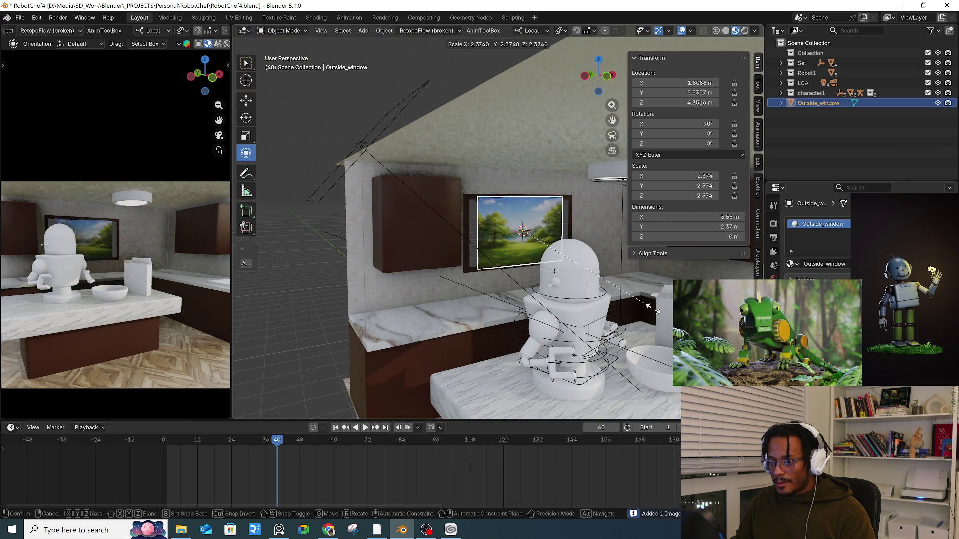
key(Return)
key(s)
click(574, 264)
middle_drag(574, 264, 664, 284)
drag(665, 285, 553, 250)
click(553, 250)
mouse_move(553, 251)
middle_down()
mouse_move(514, 219)
mouse_move(519, 240)
mouse_move(549, 249)
mouse_move(539, 281)
mouse_move(527, 265)
middle_up()
- Scale the picture by 1.886, shift it 11.089 m along local X and push it farther back
key(s)
click(525, 229)
key(s)
click(592, 325)
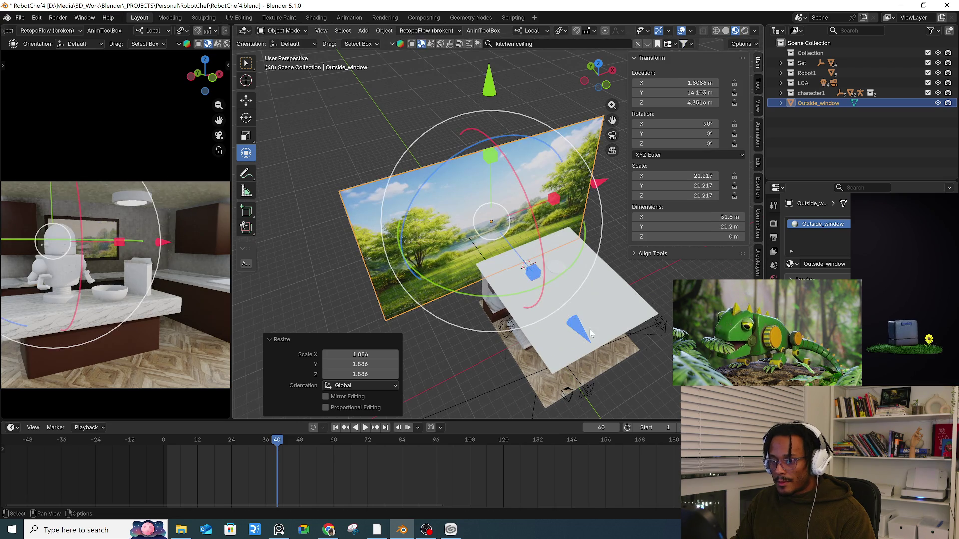
drag(579, 327, 517, 290)
click(490, 272)
key(g)
key(x)
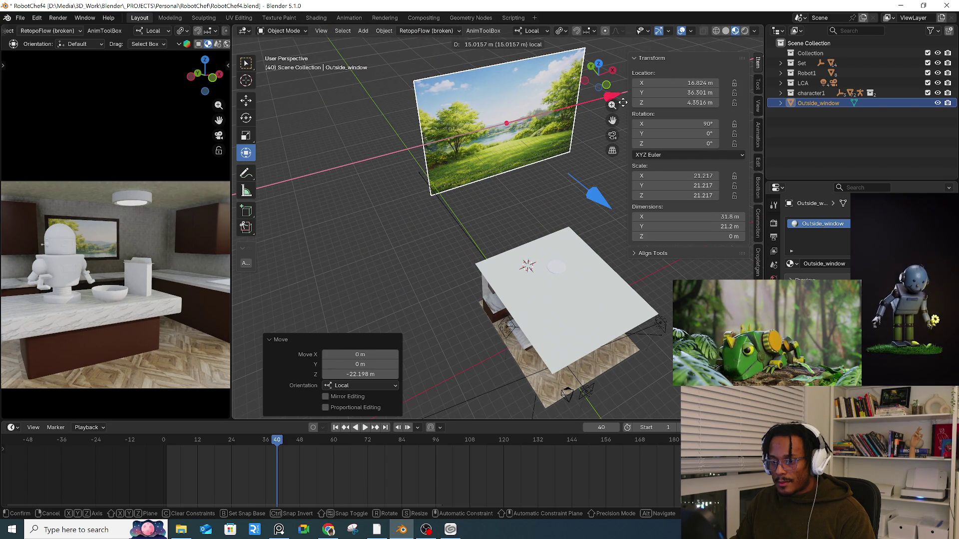
click(582, 212)
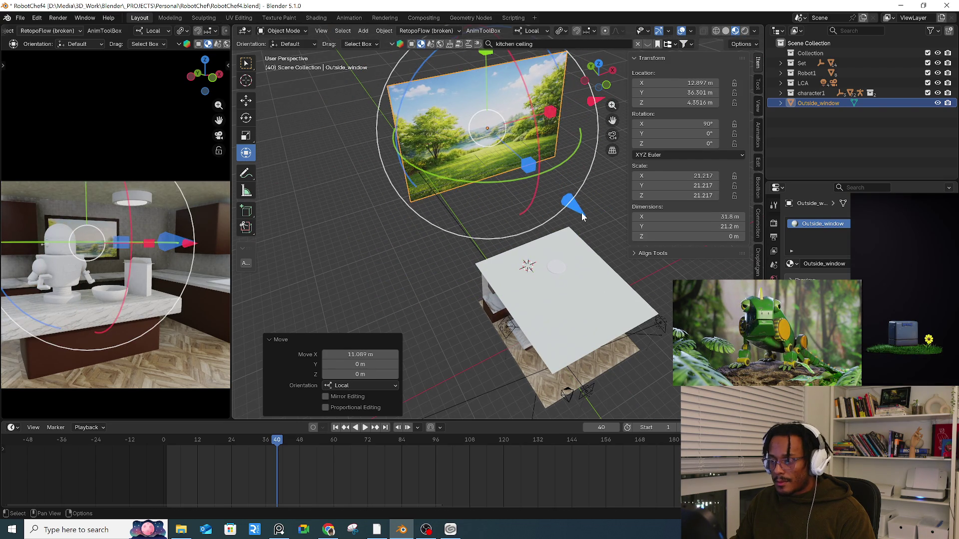
key(g)
key(z)
click(499, 170)
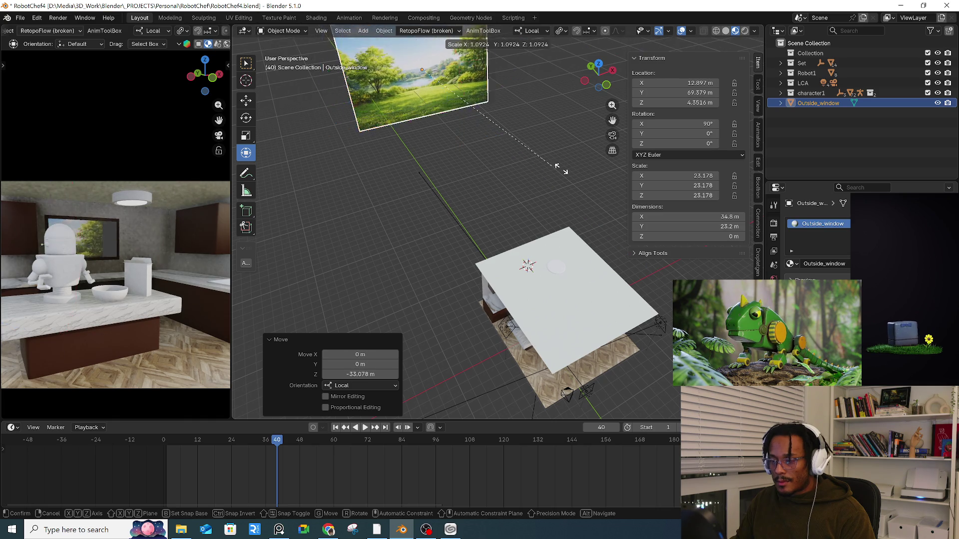
- Scale the picture 2.36×, rotate it -18.8° on local Y and move it 17.753 m along local X
key(s)
click(658, 226)
middle_drag(574, 190, 513, 139)
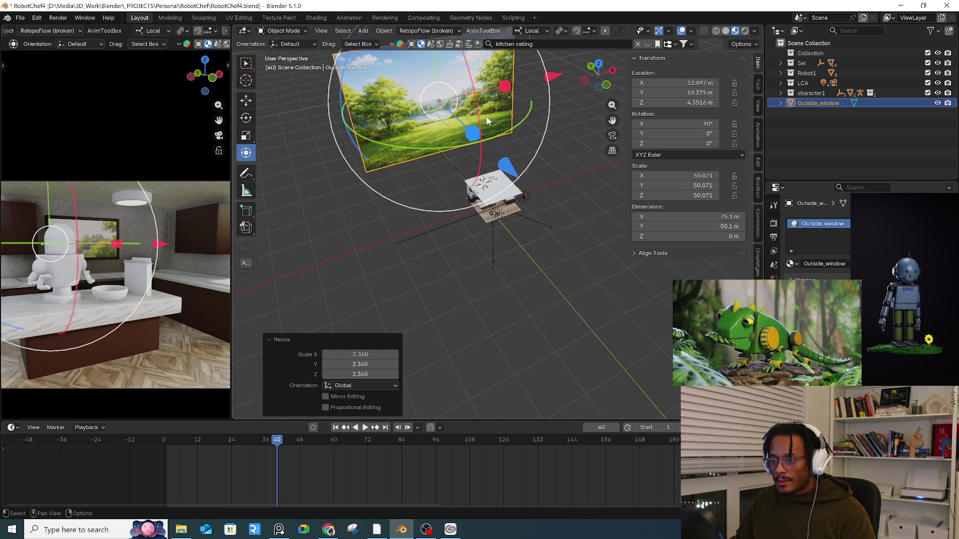
key(r)
key(y)
key(y)
click(505, 145)
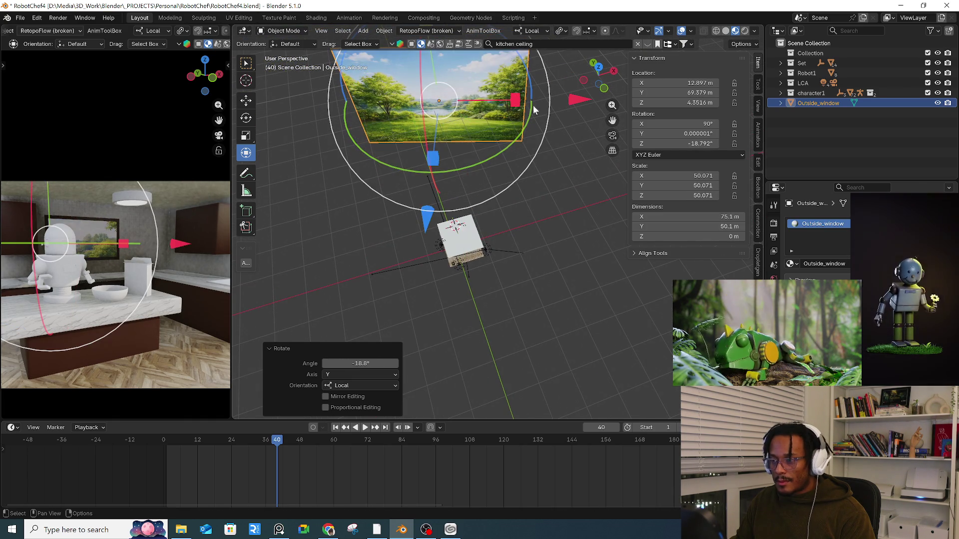
key(g)
key(x)
click(612, 105)
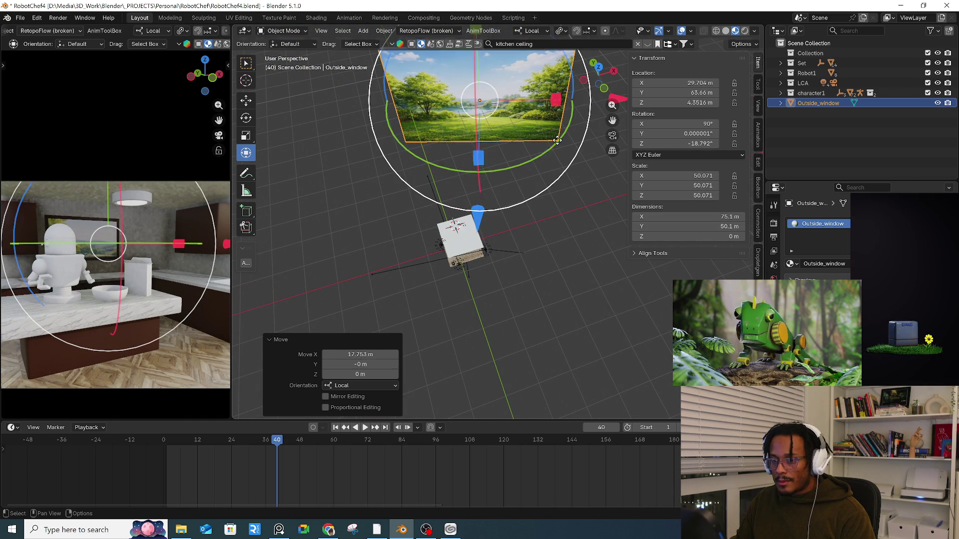
- Push the picture far away and rescale it by 2.203, 1.699 and 1.442
mouse_move(474, 215)
mouse_down()
mouse_move(467, 94)
mouse_move(467, 103)
mouse_up()
scroll(470, 173, down, 3)
drag(472, 171, 474, 95)
key(s)
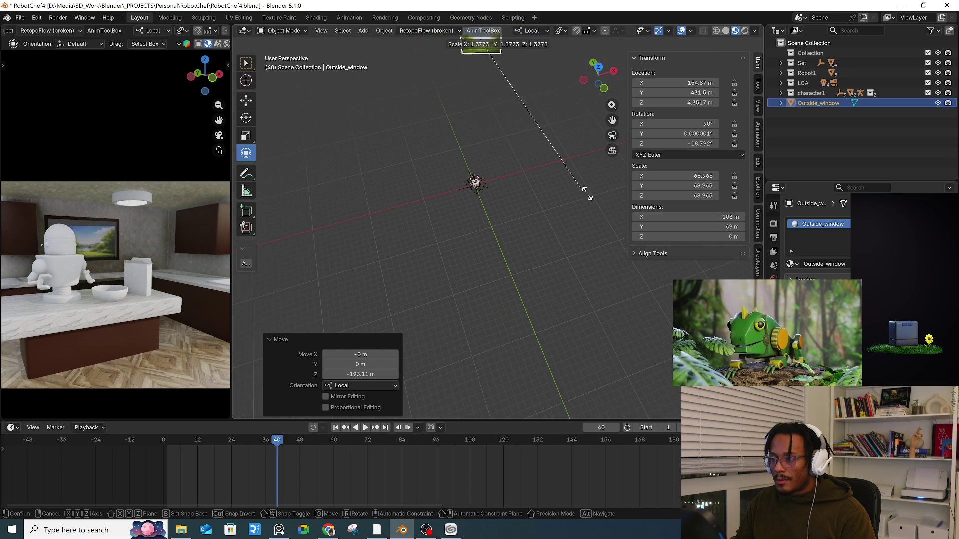
click(658, 270)
mouse_move(373, 297)
middle_down()
mouse_move(444, 192)
mouse_move(479, 177)
mouse_move(544, 255)
middle_up()
key(s)
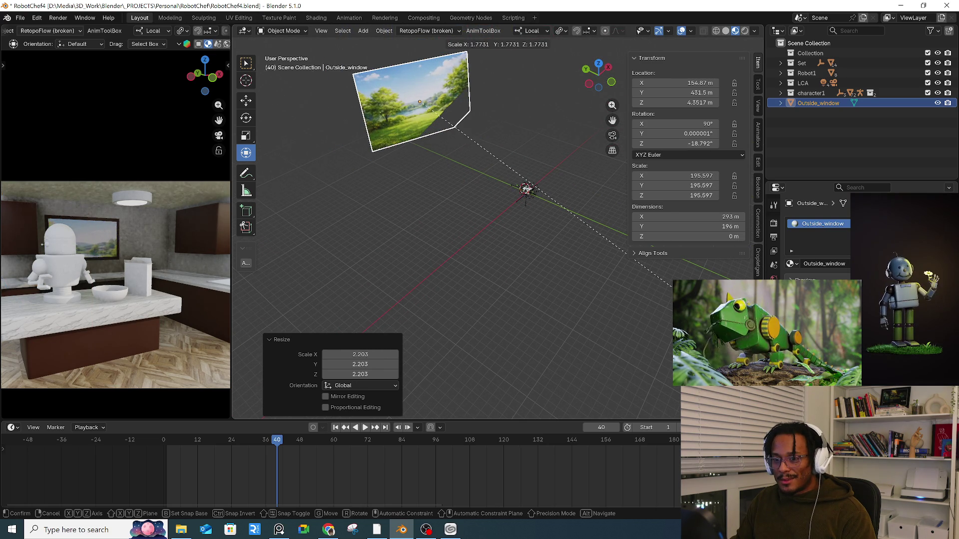
click(681, 313)
key(s)
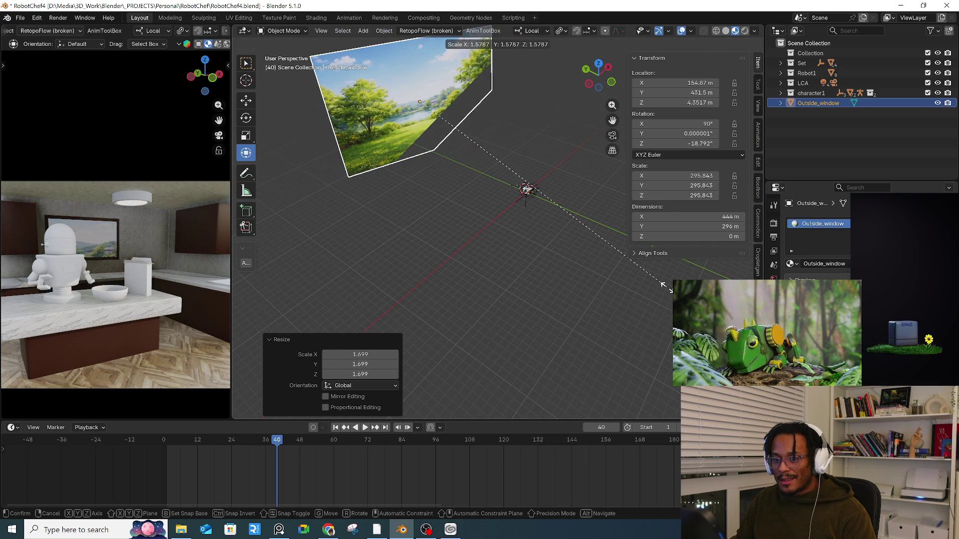
click(637, 286)
mouse_move(499, 269)
middle_down()
mouse_move(541, 231)
mouse_move(569, 242)
mouse_move(433, 290)
middle_up()
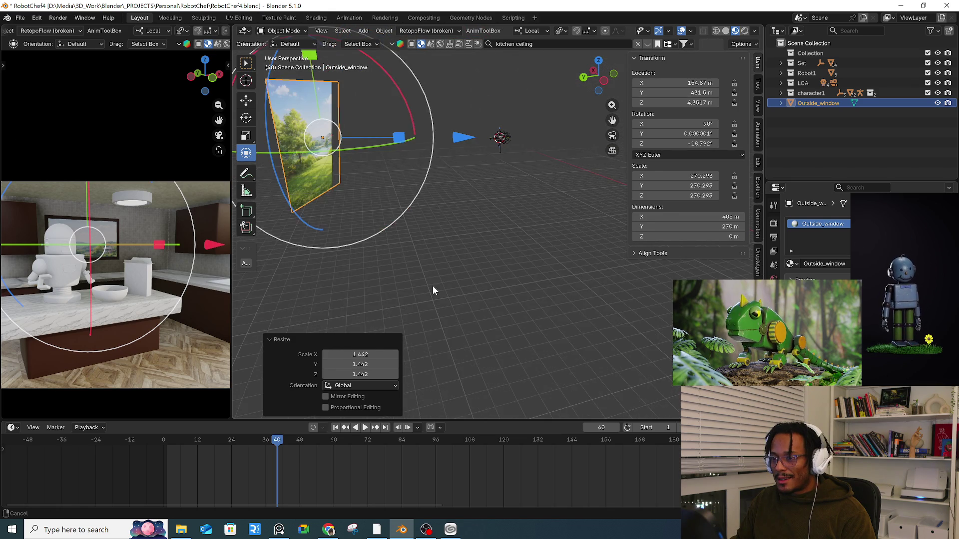
drag(159, 446, 185, 440)
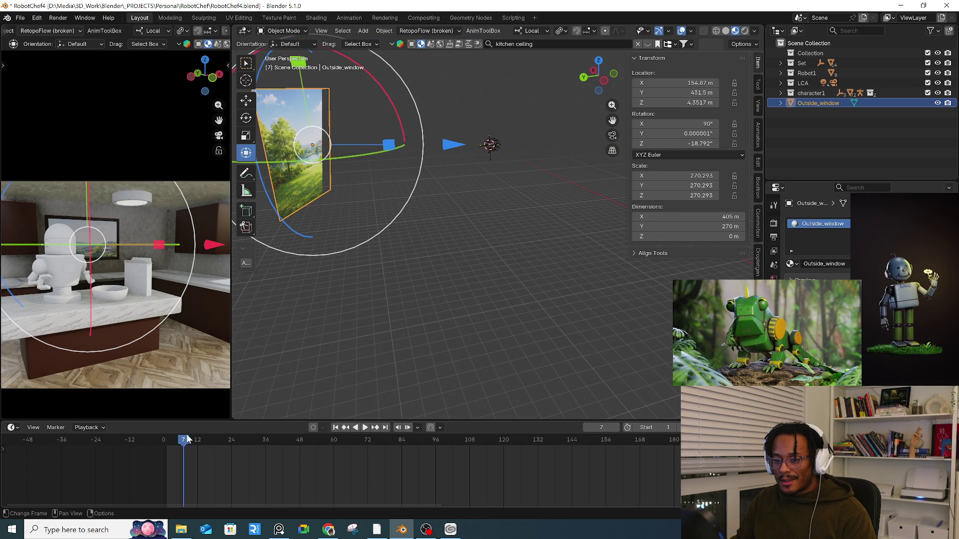
- Switch the camera preview viewport to Rendered shading
click(343, 322)
scroll(180, 313, down, 3)
mouse_move(179, 313)
shift+middle_down()
mouse_move(152, 310)
mouse_move(176, 298)
shift+middle_up()
scroll(184, 31, down, 5)
middle_drag(166, 33, 135, 35)
click(212, 31)
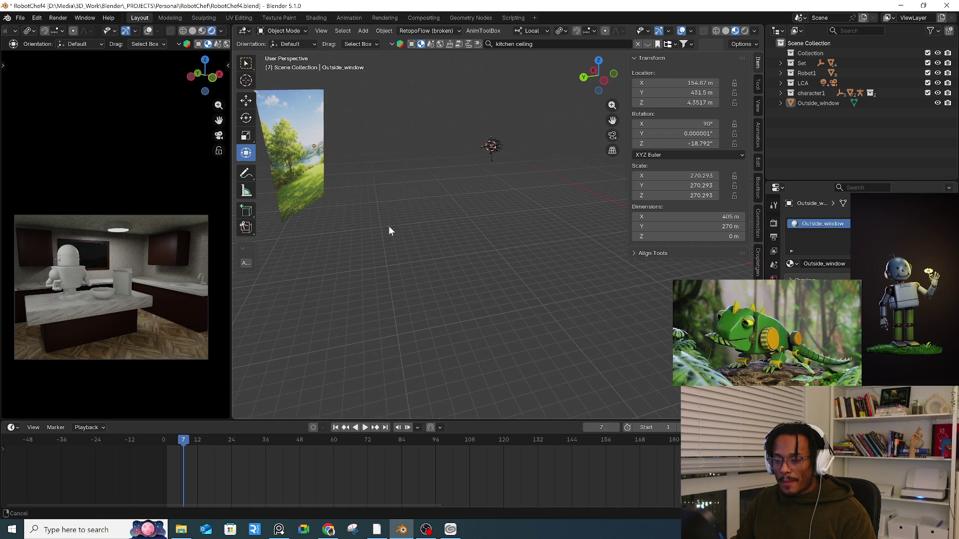
shift+middle_drag(380, 220, 433, 274)
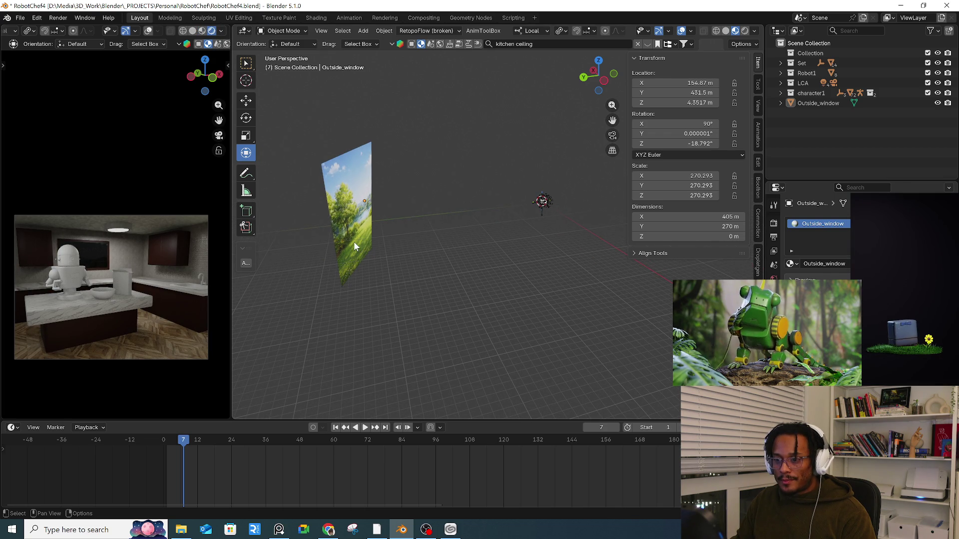
- Snap the 3D cursor onto the selected Outside_window picture
click(350, 215)
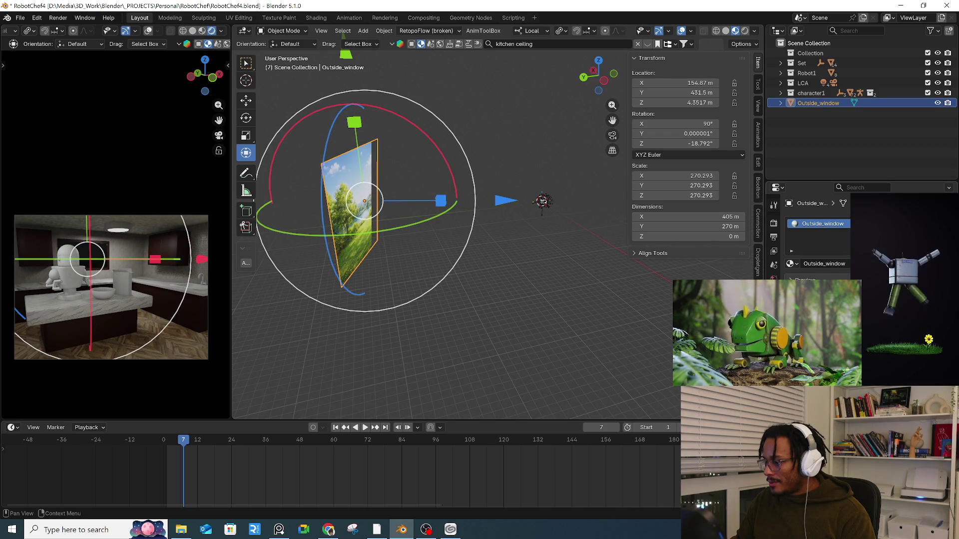
mouse_move(799, 339)
mouse_down()
mouse_move(770, 339)
mouse_move(819, 339)
mouse_up()
click(589, 329)
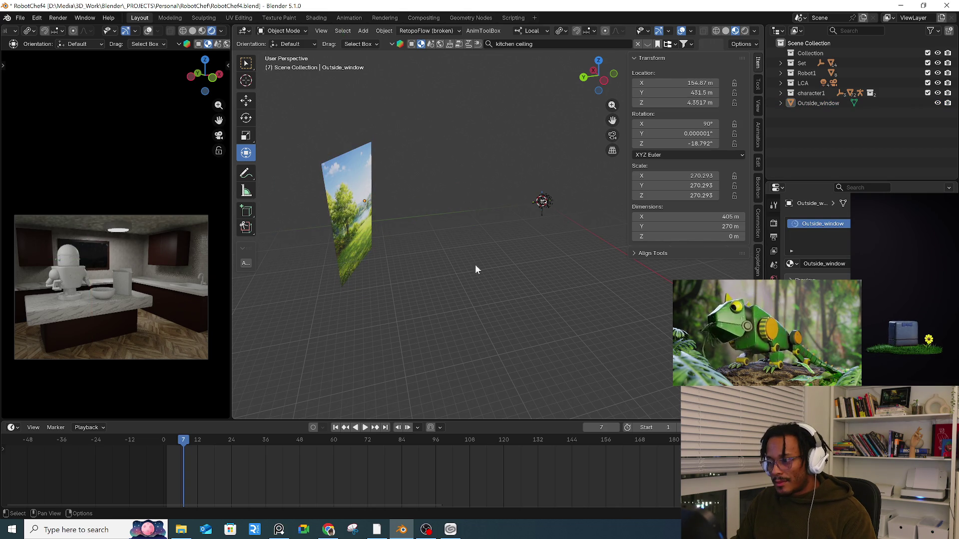
click(370, 224)
key(shift+s)
click(348, 279)
right_click(517, 262)
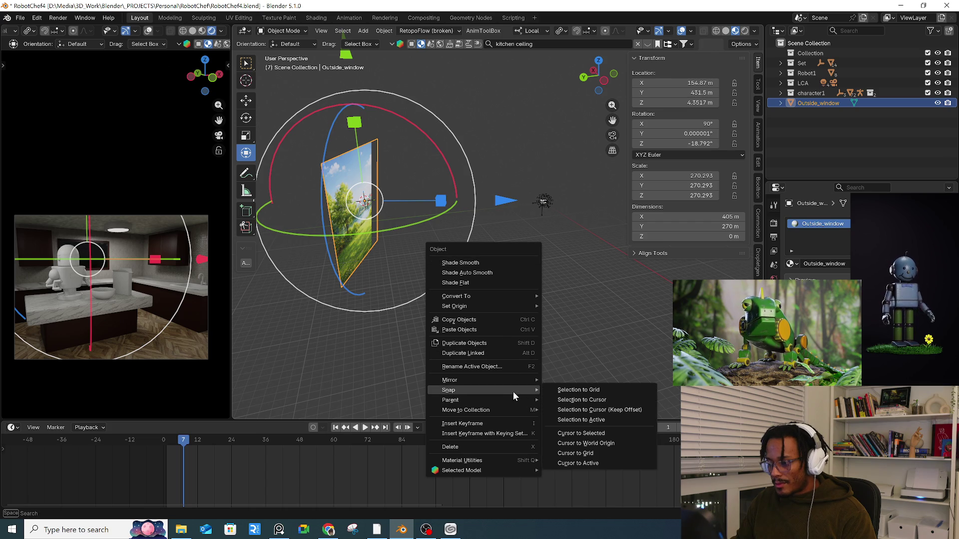
mouse_move(505, 412)
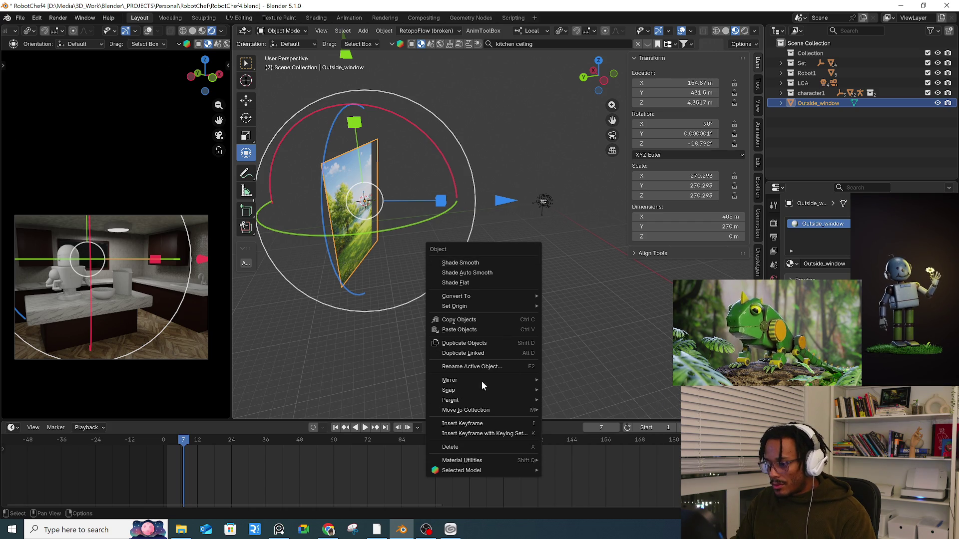
mouse_move(476, 381)
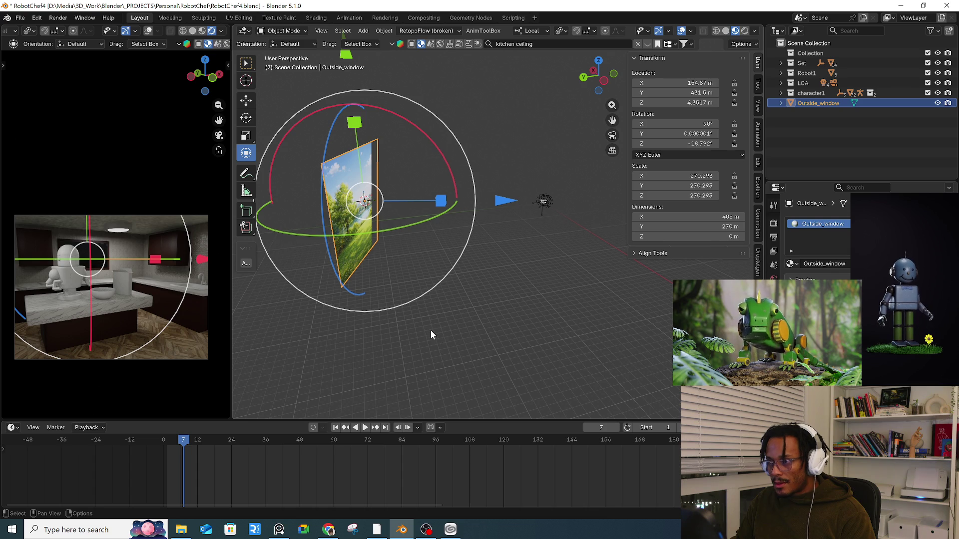
click(457, 328)
right_click(459, 325)
- Add a Sun light and raise it high above the scene
key(Escape)
key(shift+a)
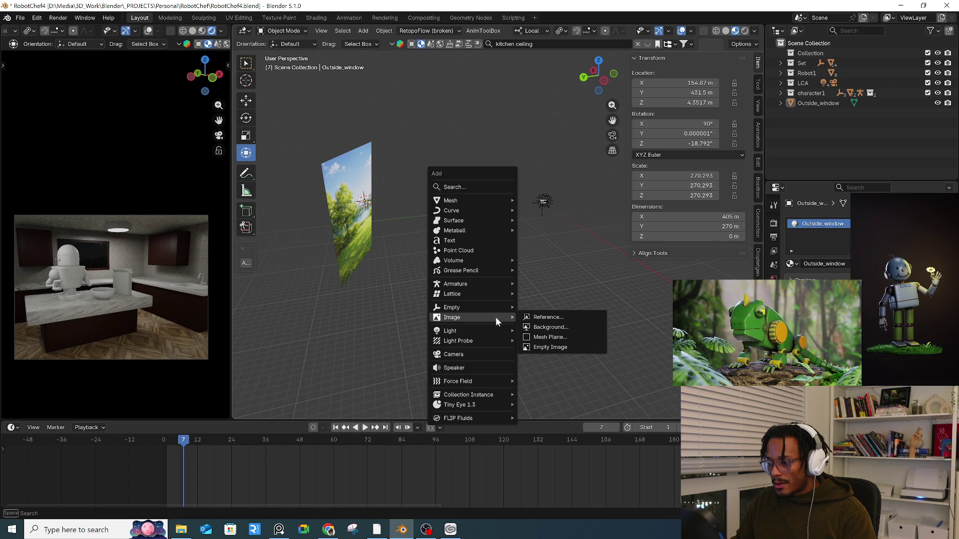
mouse_move(484, 331)
click(575, 348)
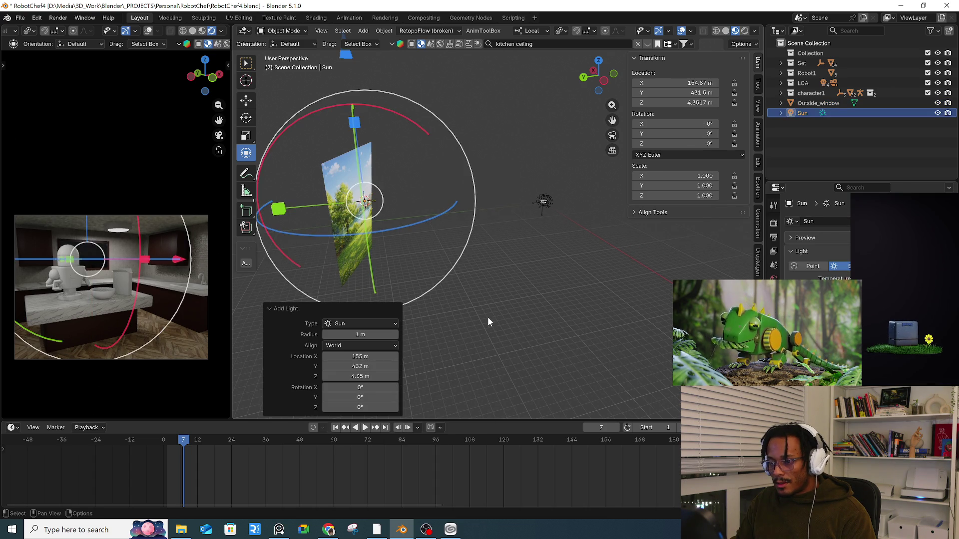
key(g)
click(549, 301)
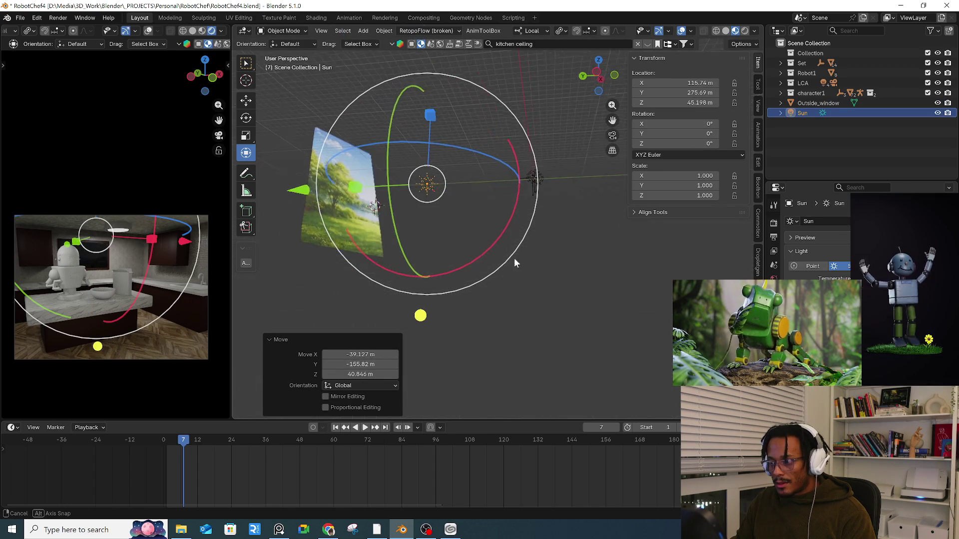
click(538, 260)
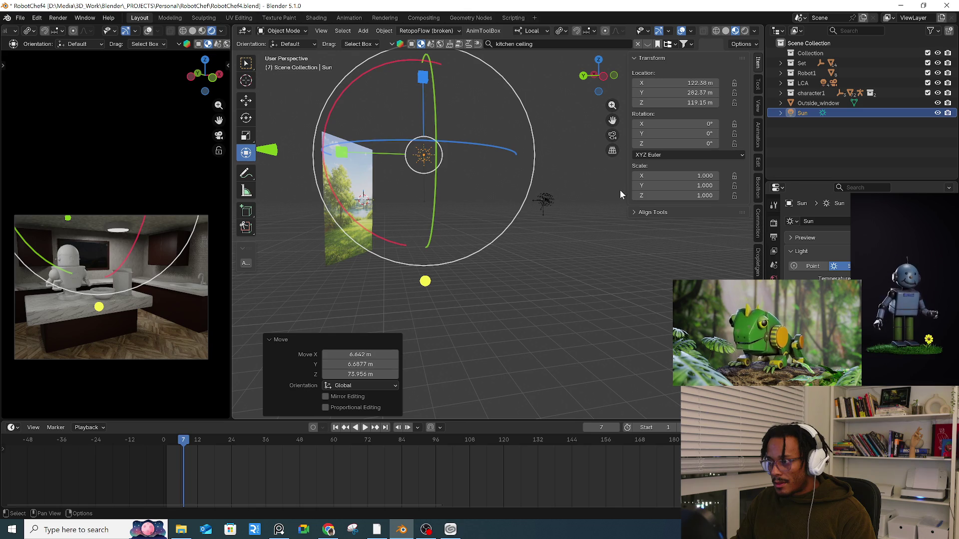
- Review viewport lighting options, change the Sun's colour and reposition it
click(222, 32)
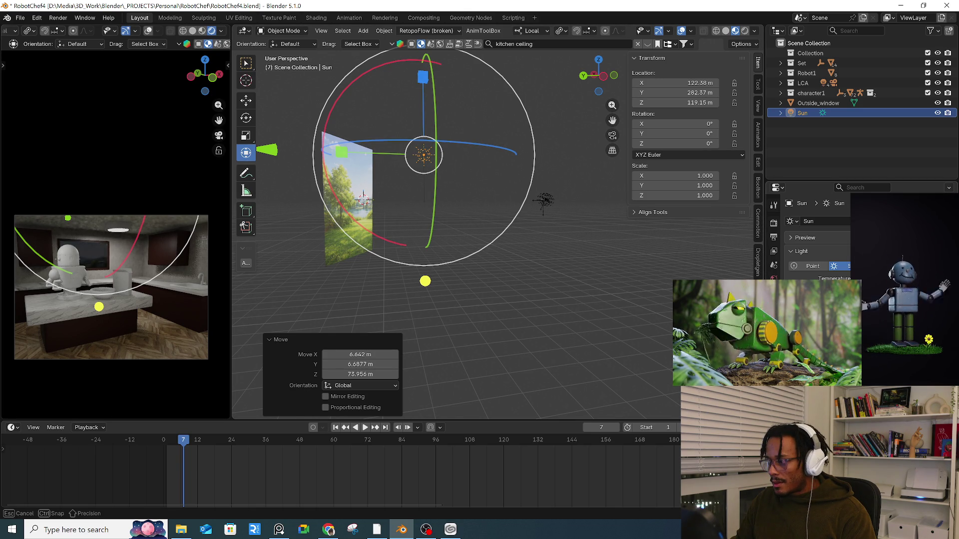
key(Escape)
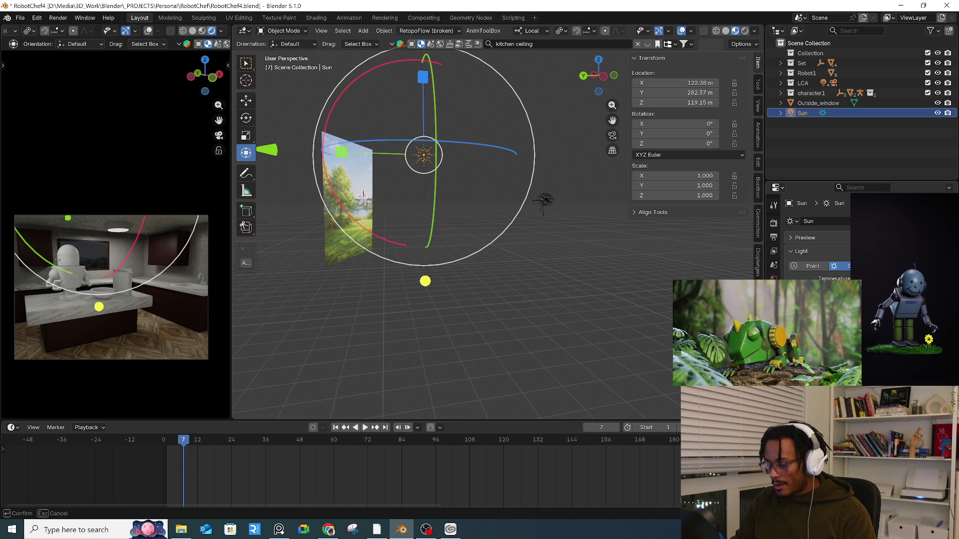
click(889, 289)
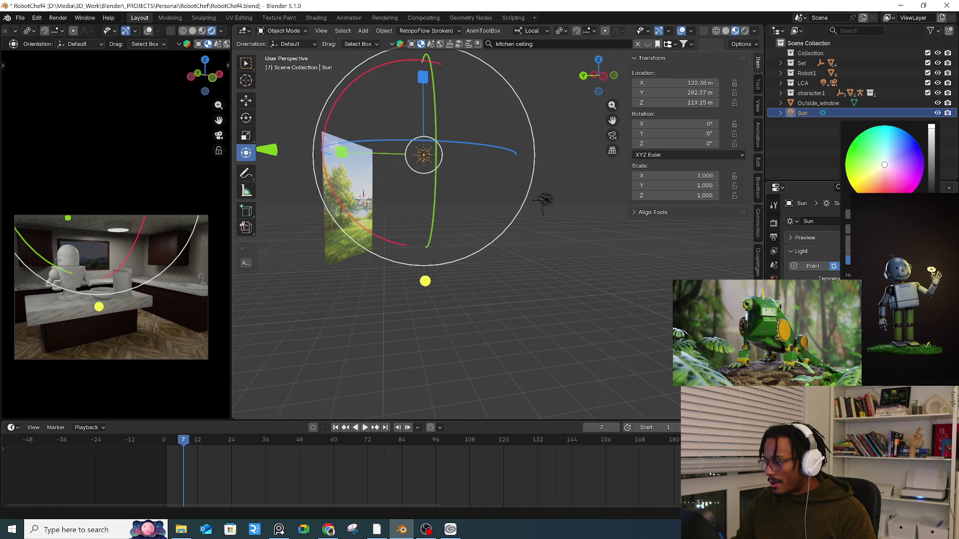
click(889, 289)
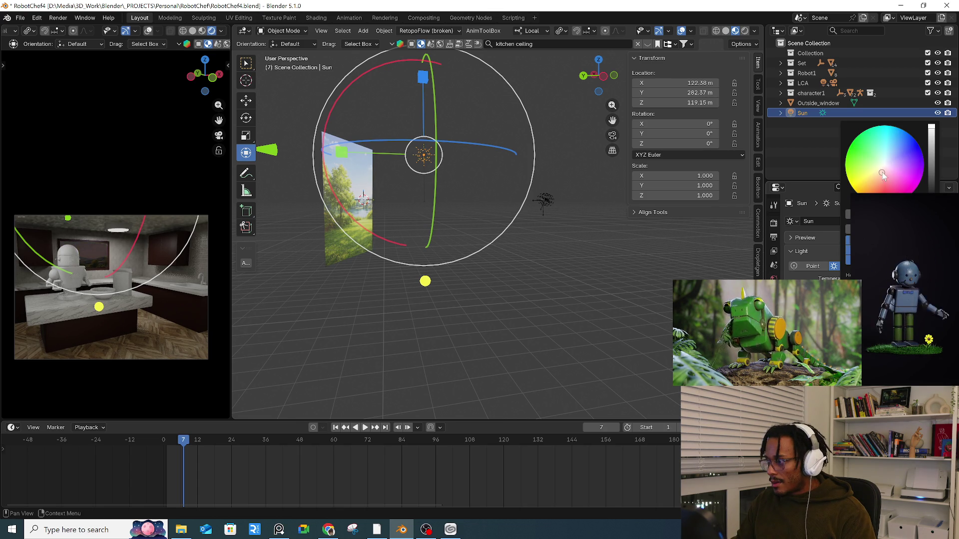
key(g)
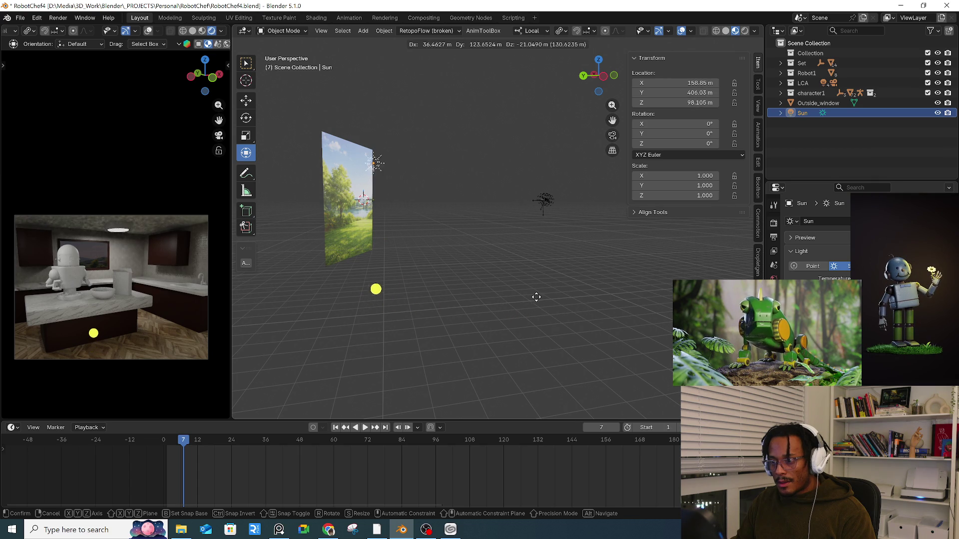
click(500, 303)
click(372, 279)
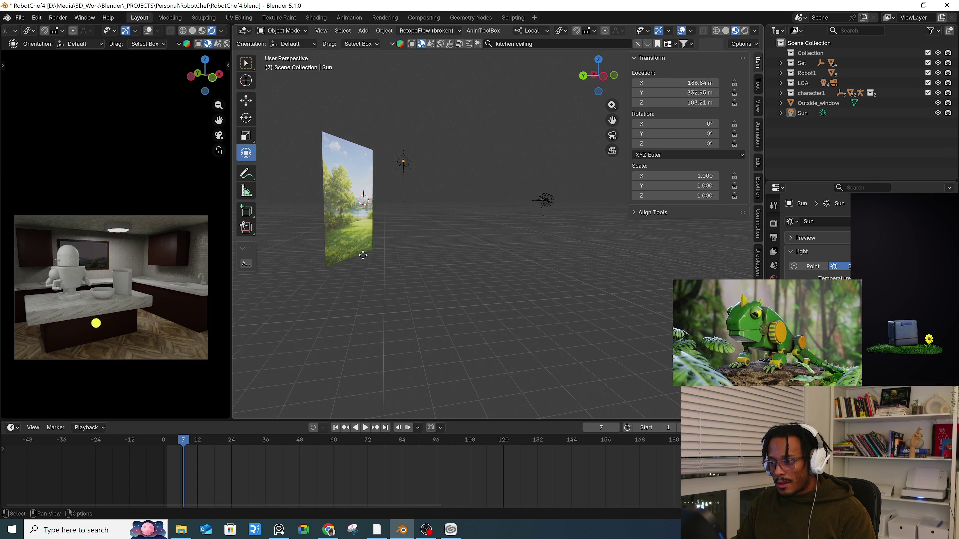
- Re-aim the Sun light's direction toward the kitchen, checking it from the top orthographic view
drag(365, 259, 315, 265)
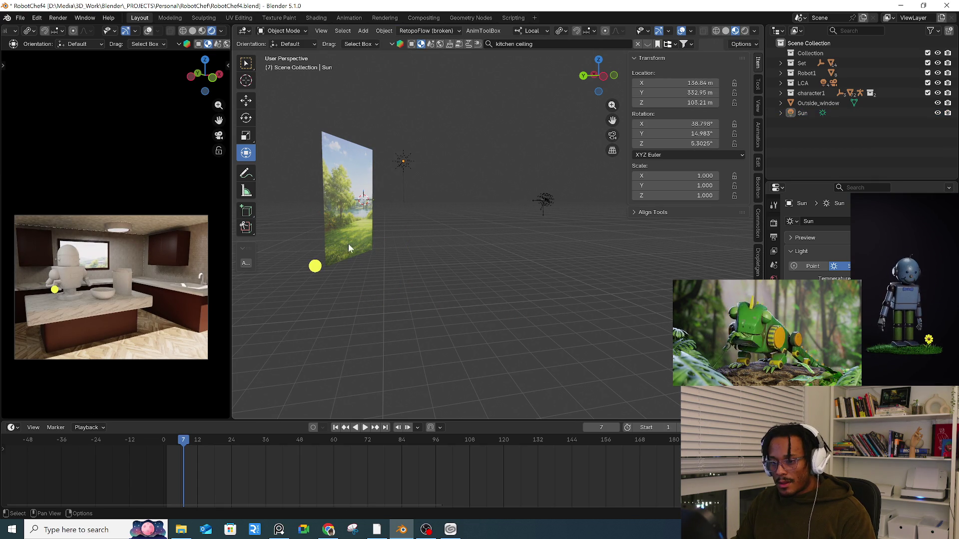
mouse_move(302, 229)
mouse_down()
mouse_move(439, 270)
mouse_move(539, 261)
mouse_move(561, 223)
mouse_move(535, 280)
mouse_up()
mouse_move(535, 281)
middle_down()
mouse_move(535, 246)
mouse_move(419, 285)
mouse_move(430, 250)
middle_up()
mouse_move(430, 250)
mouse_down()
mouse_move(482, 240)
mouse_move(551, 261)
mouse_up()
mouse_move(522, 301)
middle_down()
mouse_move(589, 257)
mouse_move(600, 314)
mouse_move(546, 325)
middle_up()
key(KP_5)
key(KP_7)
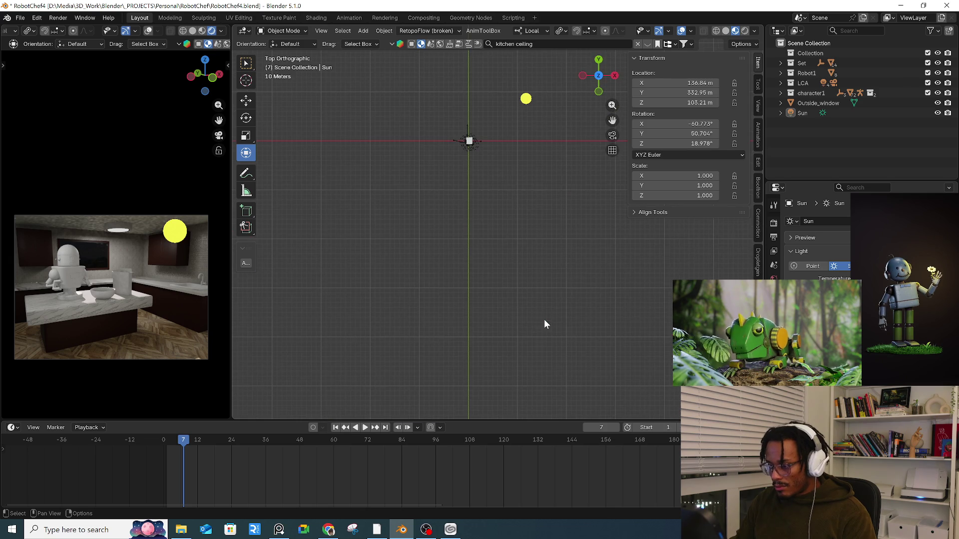
mouse_move(520, 247)
shift+middle_down()
mouse_move(527, 179)
mouse_move(501, 174)
shift+middle_up()
drag(501, 174, 457, 185)
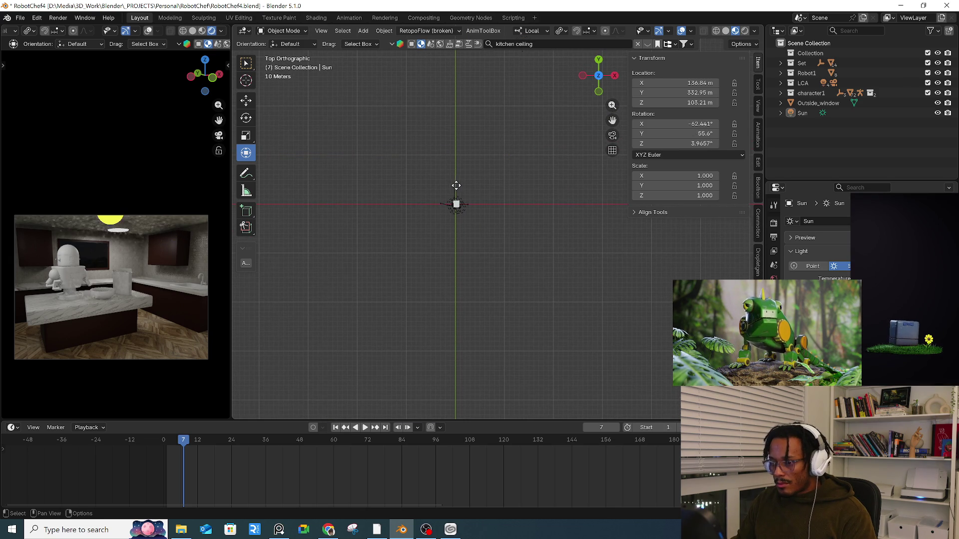
mouse_move(461, 186)
middle_down()
mouse_move(548, 132)
mouse_move(389, 198)
middle_up()
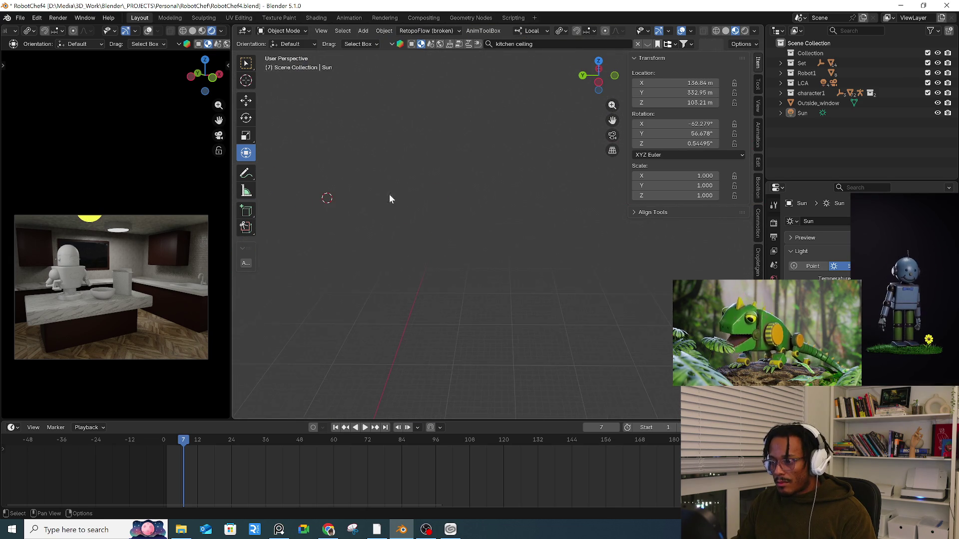
mouse_move(310, 226)
ctrl+middle_down()
mouse_move(338, 234)
mouse_move(403, 219)
mouse_move(351, 304)
mouse_move(499, 218)
mouse_move(418, 177)
ctrl+middle_up()
- Move the Sun in top view to X 108.74 m, Y 417.26 m and fine-tune its angle
click(329, 156)
key(g)
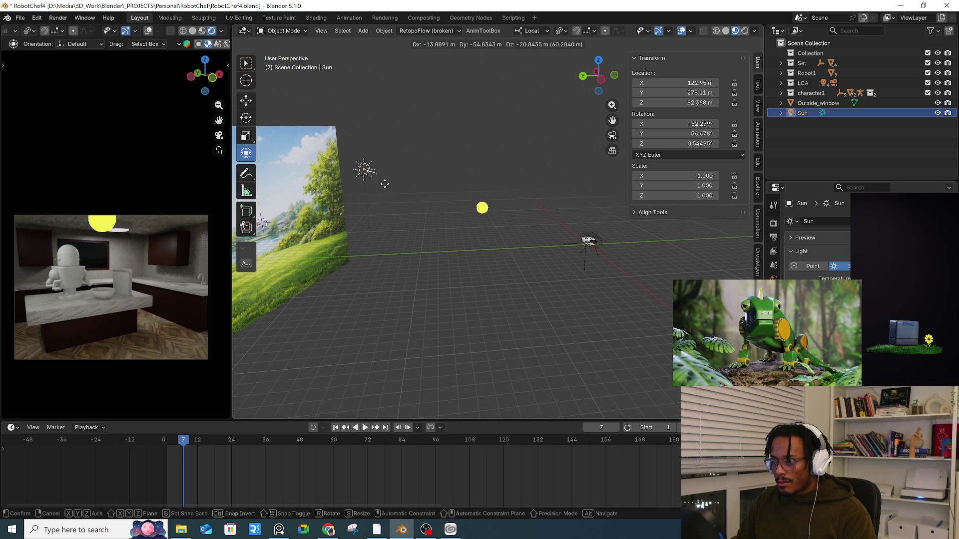
key(Escape)
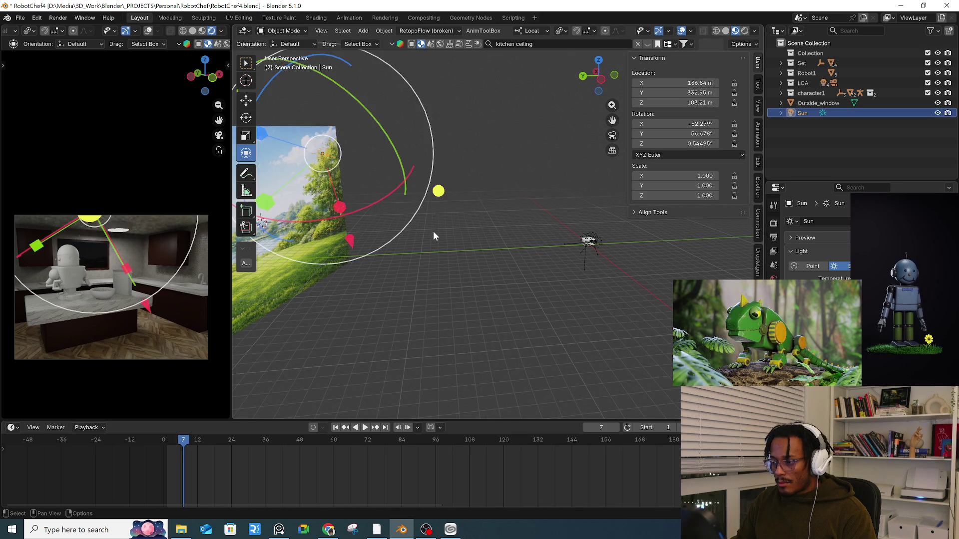
key(KP_7)
key(KP_Decimal)
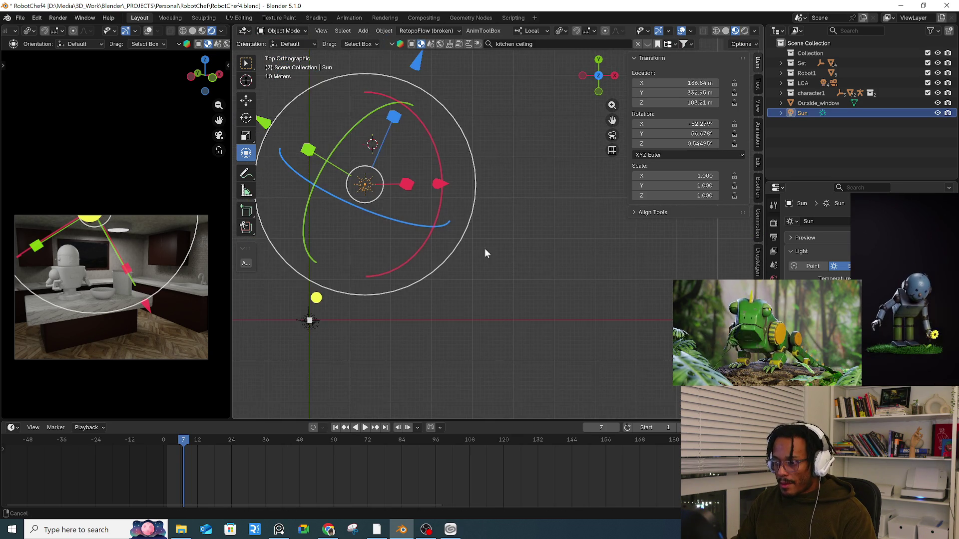
key(g)
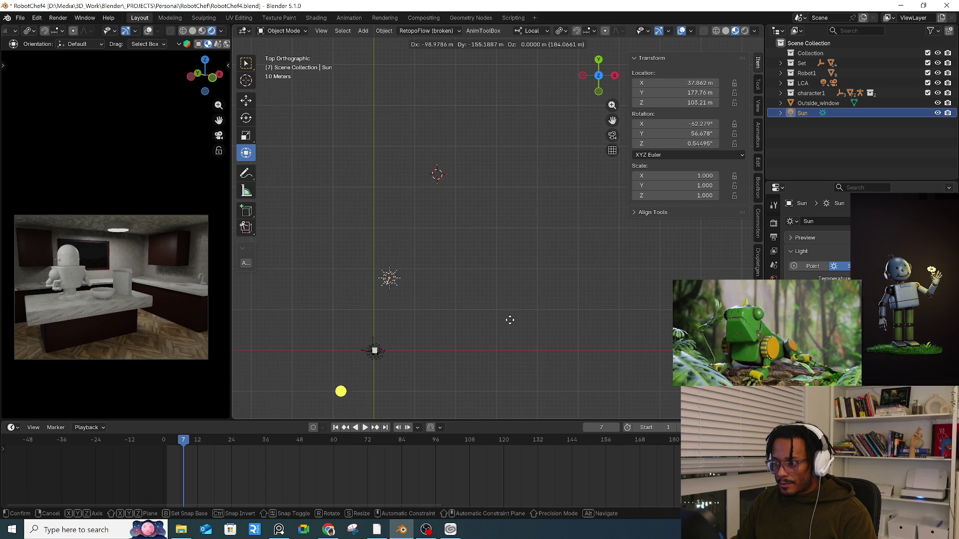
click(538, 223)
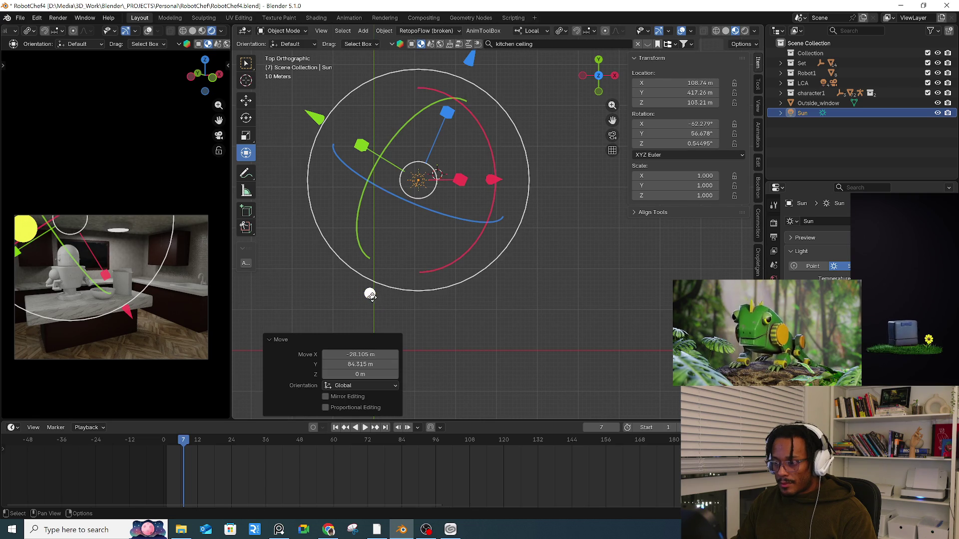
click(386, 302)
mouse_move(403, 305)
mouse_down()
mouse_move(417, 305)
mouse_move(407, 301)
mouse_up()
mouse_move(453, 294)
middle_down()
mouse_move(538, 250)
mouse_move(499, 266)
mouse_move(499, 282)
middle_up()
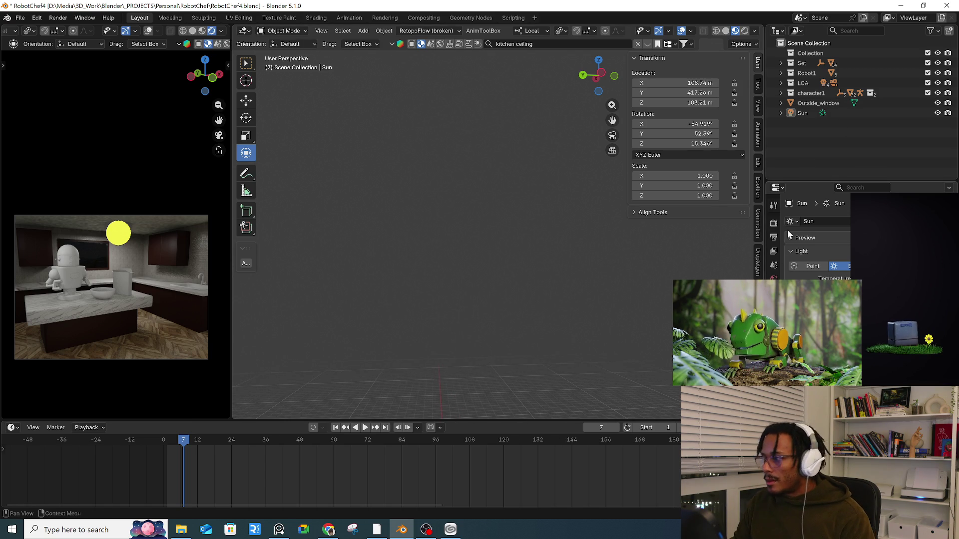
click(758, 82)
- Set the viewport Clip Start to 0.1 m and try a Clip End of 10000000 m
click(758, 63)
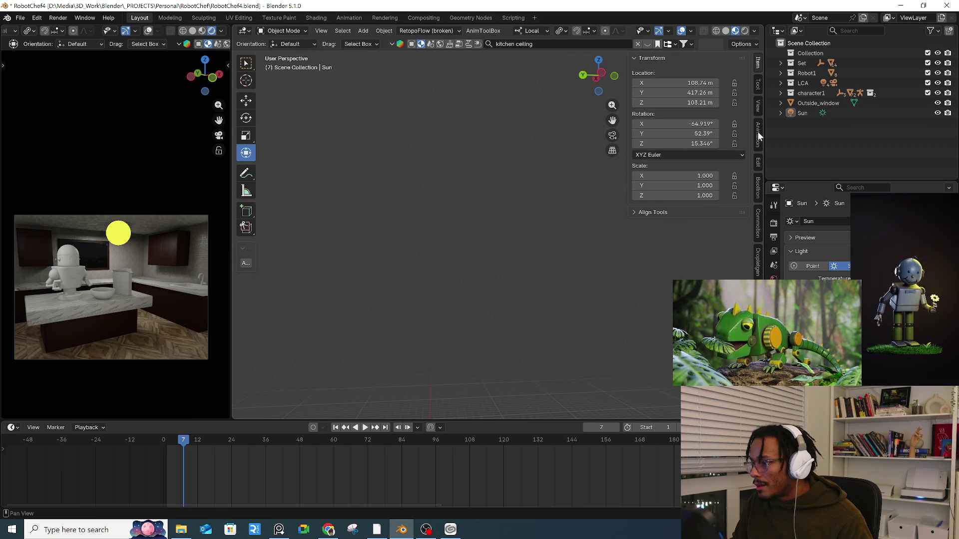
click(759, 105)
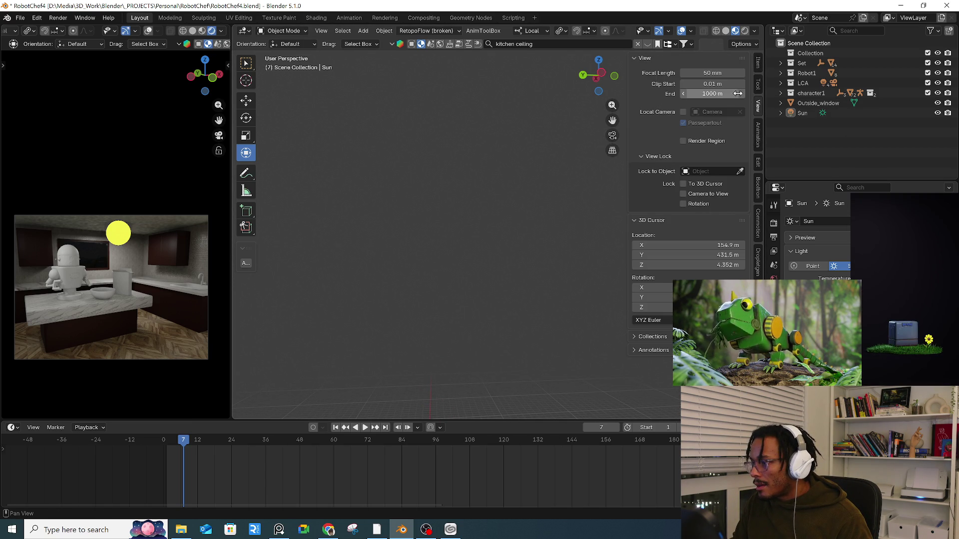
click(714, 84)
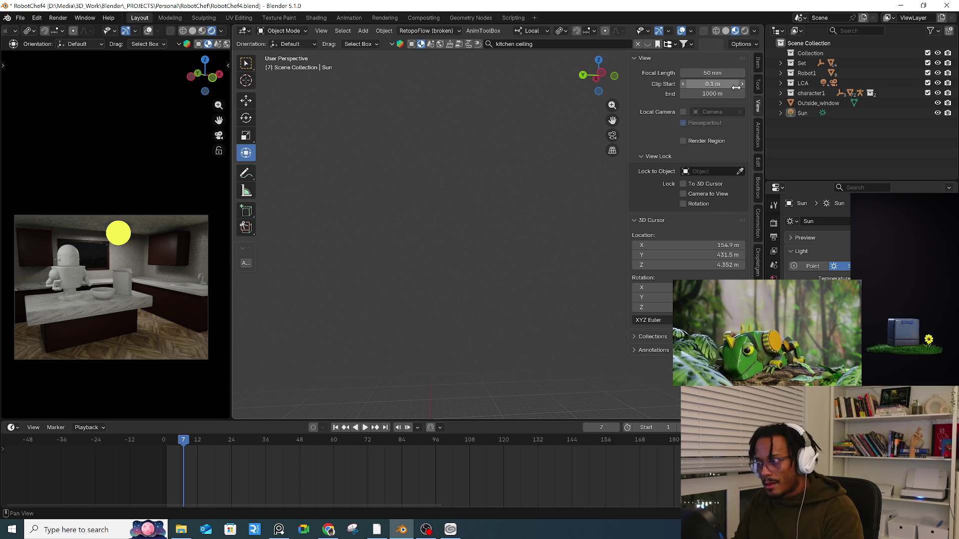
drag(735, 94, 737, 94)
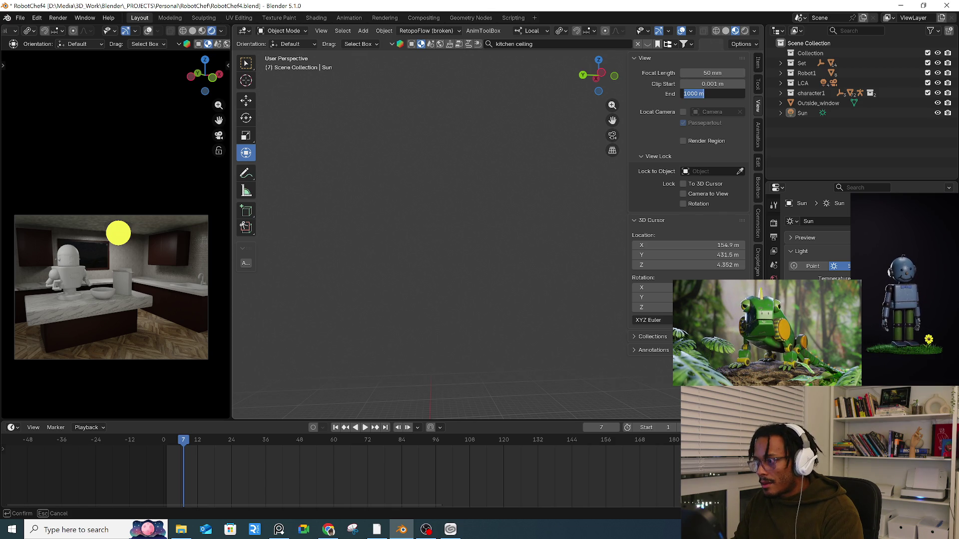
key(Return)
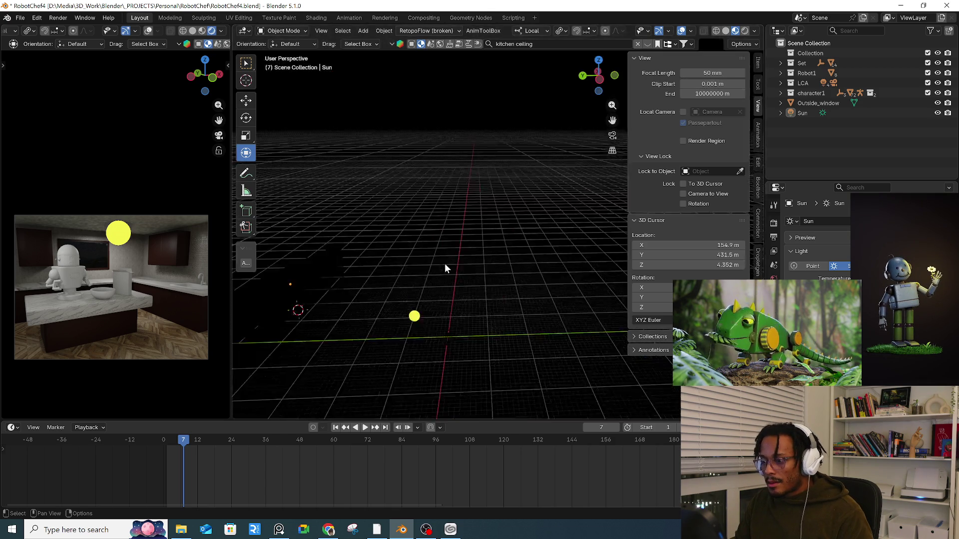
- Try a Clip End of 1 m, then reset Clip End to its default 1000 m
mouse_move(446, 265)
middle_down()
mouse_move(456, 264)
mouse_move(456, 273)
mouse_move(401, 291)
middle_up()
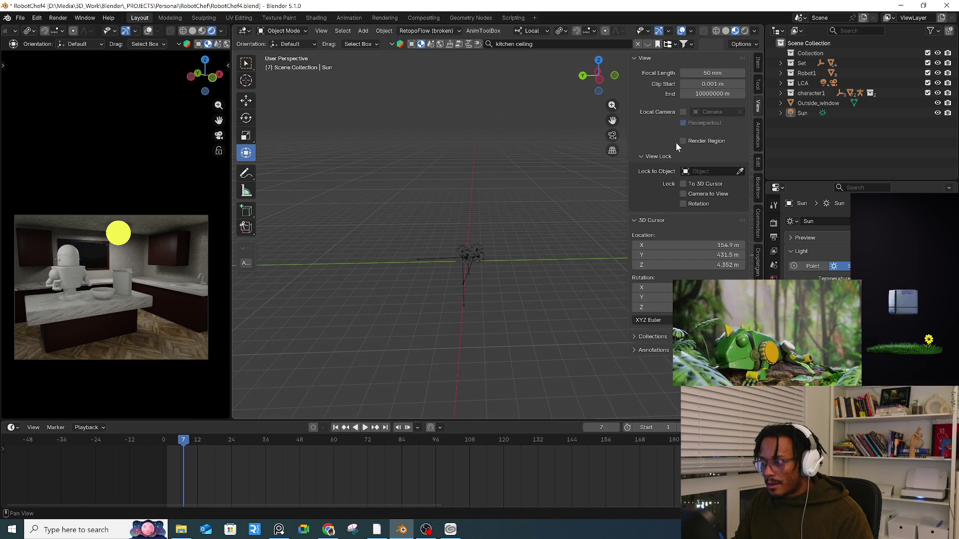
mouse_move(552, 249)
middle_down()
mouse_move(488, 267)
mouse_move(481, 217)
middle_up()
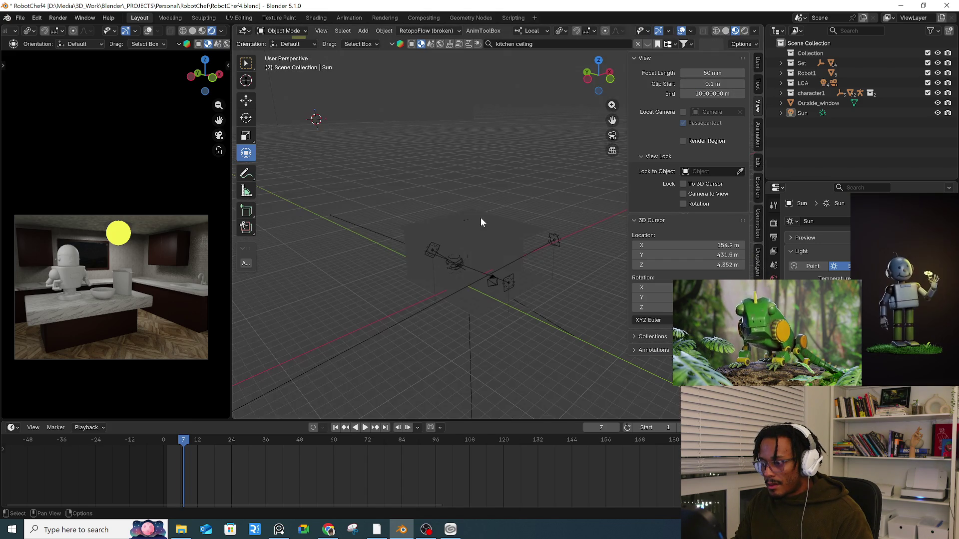
drag(712, 94, 713, 93)
key(Return)
right_click(718, 94)
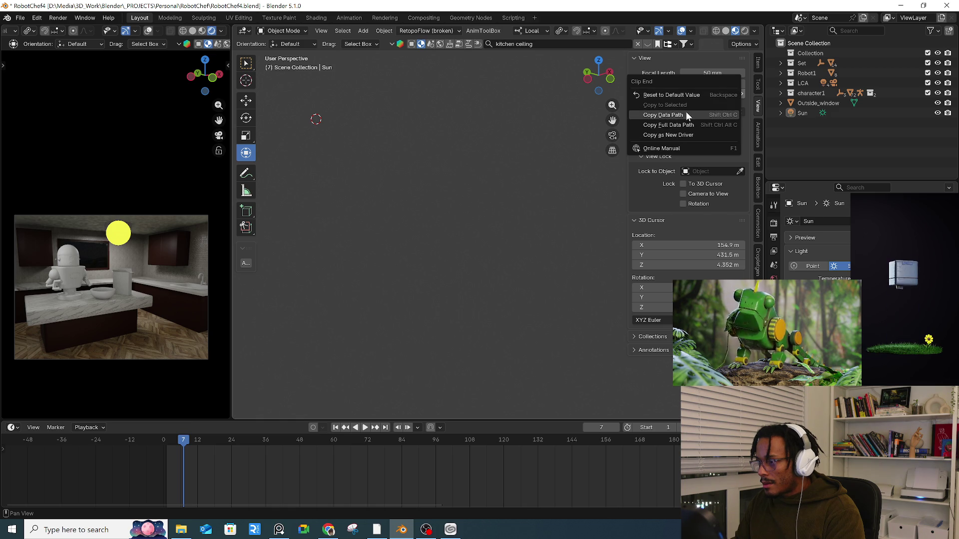
click(694, 97)
mouse_move(499, 208)
middle_down()
mouse_move(446, 235)
mouse_move(554, 259)
mouse_move(503, 245)
mouse_move(429, 194)
middle_up()
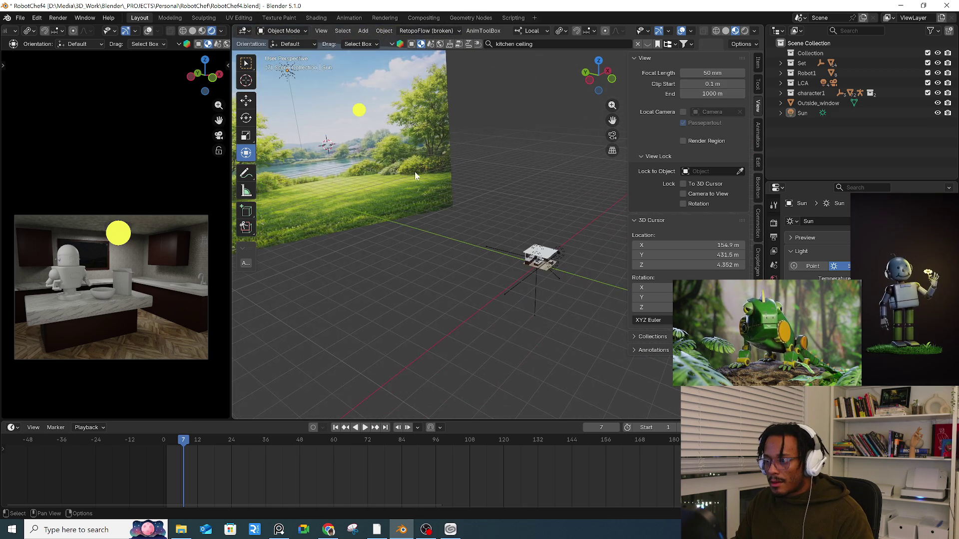
- Move the old Sun light around the kitchen, then delete it from the scene
click(293, 76)
middle_drag(294, 76, 333, 132)
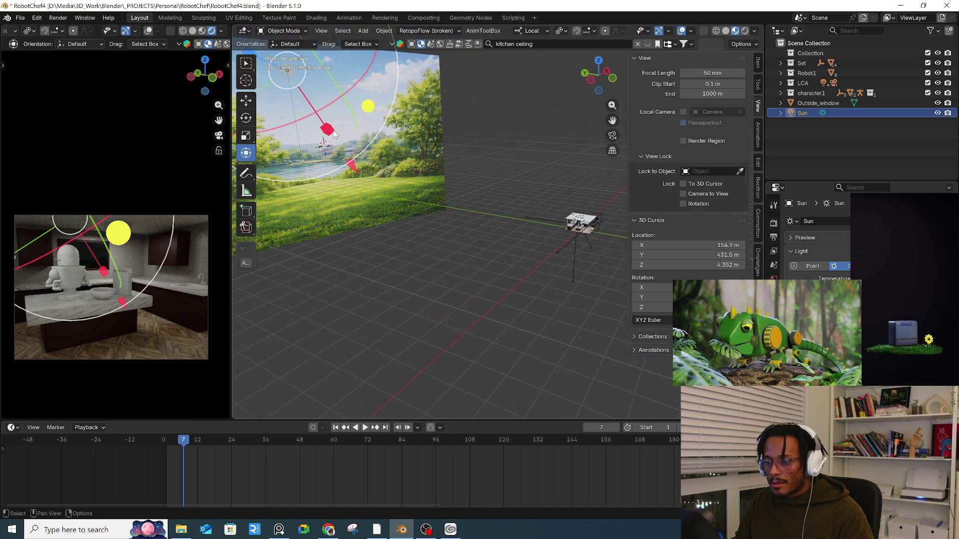
key(g)
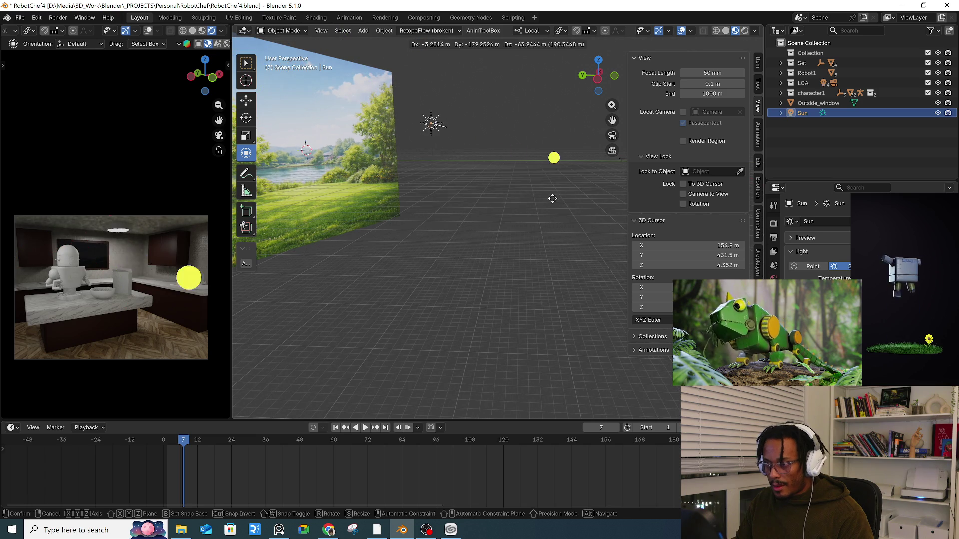
click(554, 207)
mouse_move(562, 210)
middle_down()
mouse_move(432, 207)
mouse_move(463, 229)
mouse_move(506, 240)
mouse_move(475, 242)
middle_up()
key(g)
click(522, 375)
mouse_move(517, 365)
middle_down()
mouse_move(540, 307)
mouse_move(539, 259)
mouse_move(538, 285)
mouse_move(492, 149)
mouse_move(500, 210)
mouse_move(457, 283)
mouse_move(497, 266)
mouse_move(415, 239)
middle_up()
key(Delete)
- Snap the 3D cursor to the kitchen window's opening edge loop in Edit Mode
click(506, 156)
click(415, 239)
key(Tab)
key(KP_Decimal)
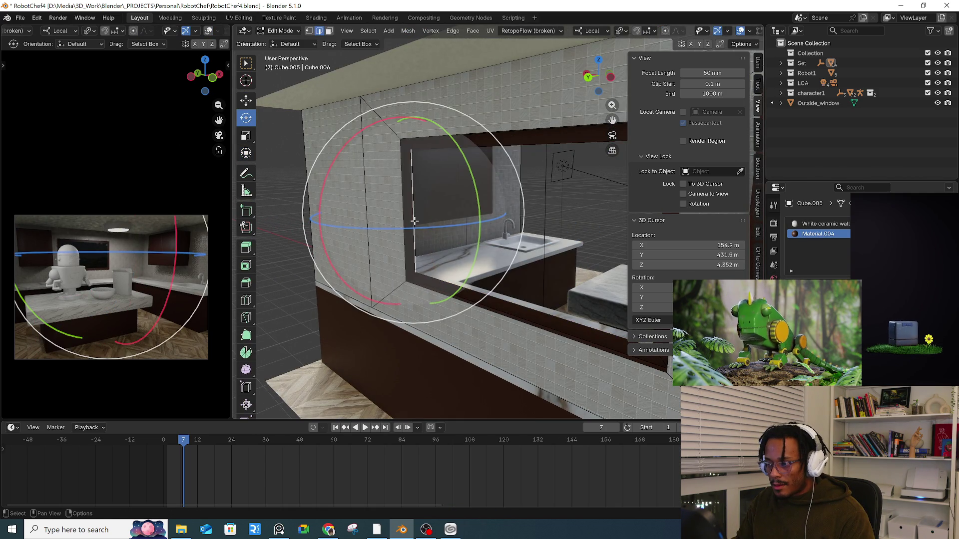
alt+click(414, 220)
key(shift+s)
click(418, 278)
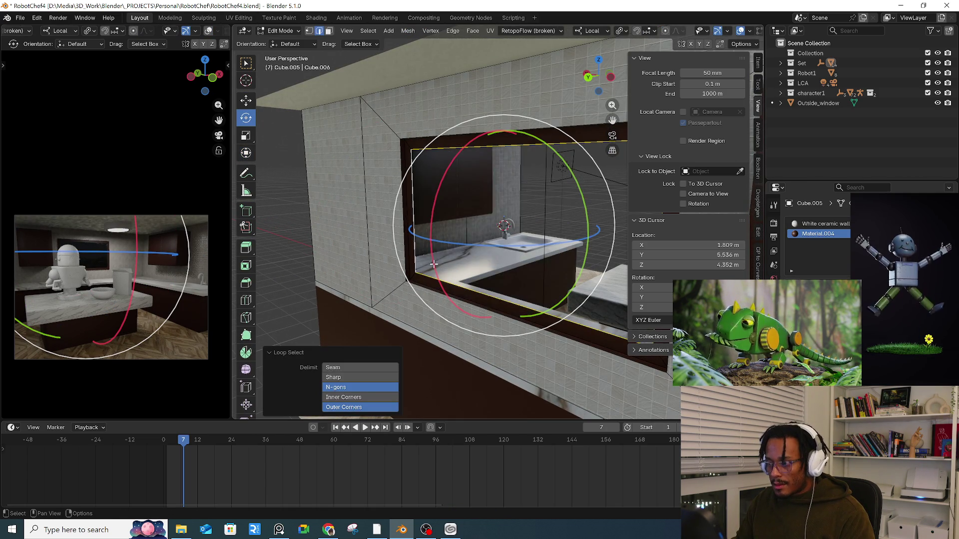
key(Tab)
right_click(507, 230)
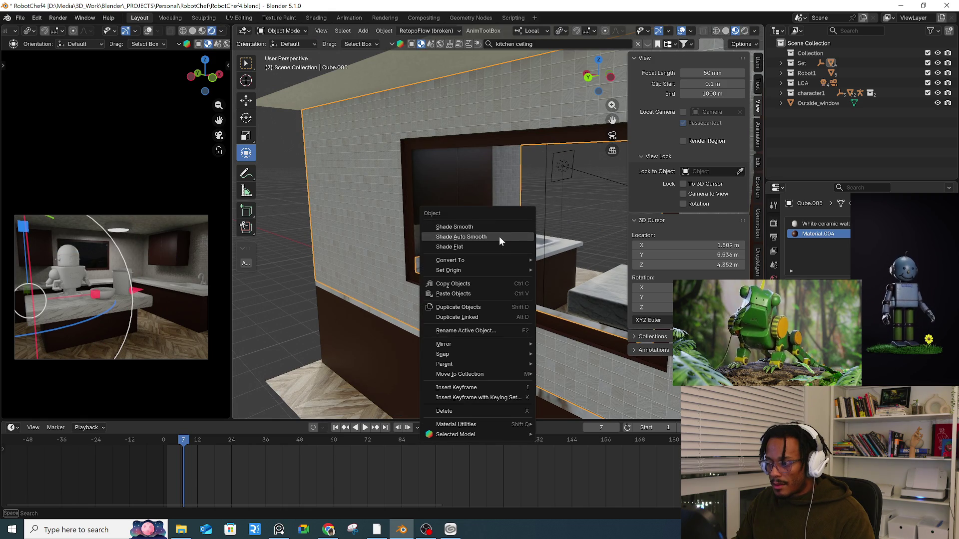
click(301, 285)
- Add a new Sun light at the 3D cursor by the window and nudge it along local Y
key(shift+a)
mouse_move(301, 286)
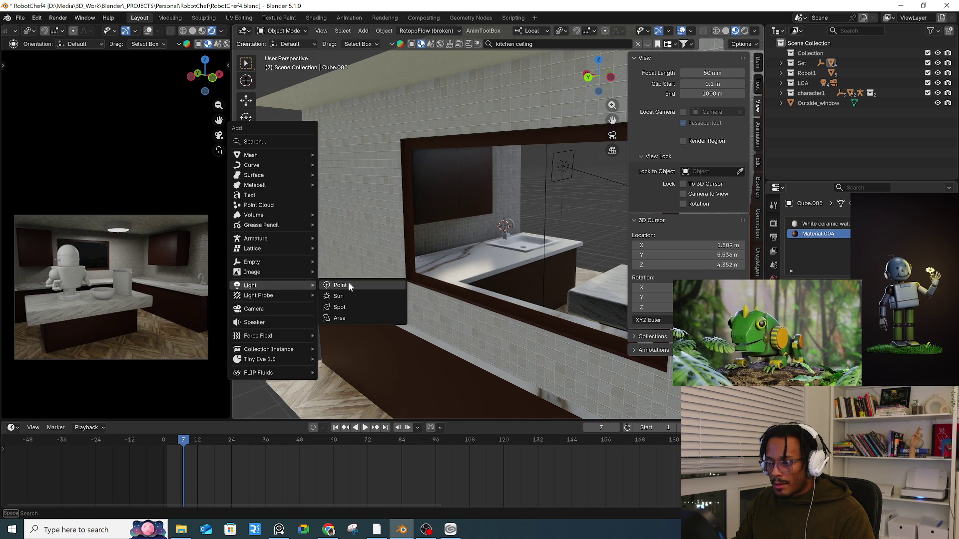
click(344, 297)
middle_drag(476, 250, 369, 237)
mouse_move(370, 242)
mouse_down()
mouse_move(339, 240)
mouse_move(382, 247)
mouse_up()
mouse_move(382, 248)
middle_down()
mouse_move(405, 289)
mouse_move(412, 365)
middle_up()
- Rotate the new Sun to aim into the kitchen, checking top, front and side views
key(r)
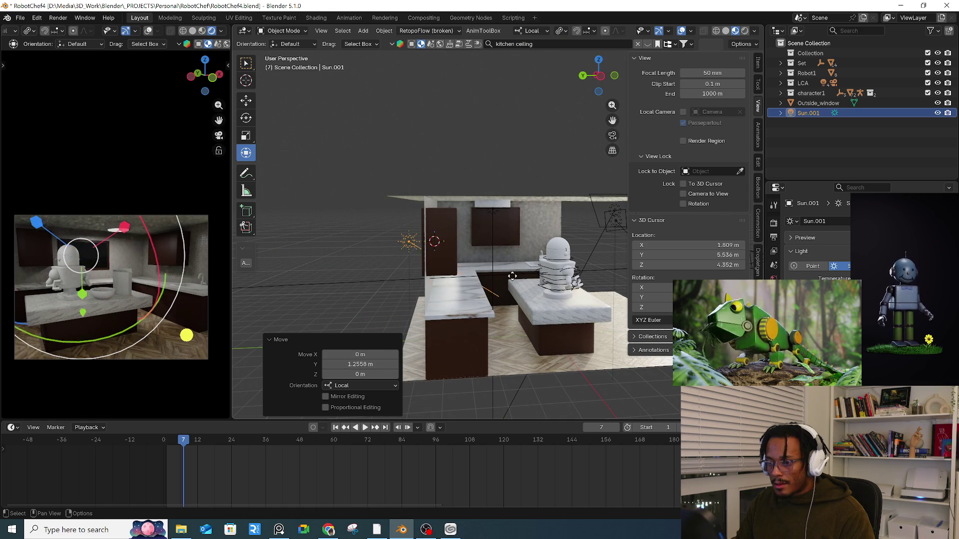
drag(534, 234, 535, 244)
middle_drag(534, 243, 482, 247)
scroll(504, 245, up, 4)
mouse_move(534, 241)
mouse_down()
mouse_move(439, 250)
mouse_move(484, 257)
mouse_up()
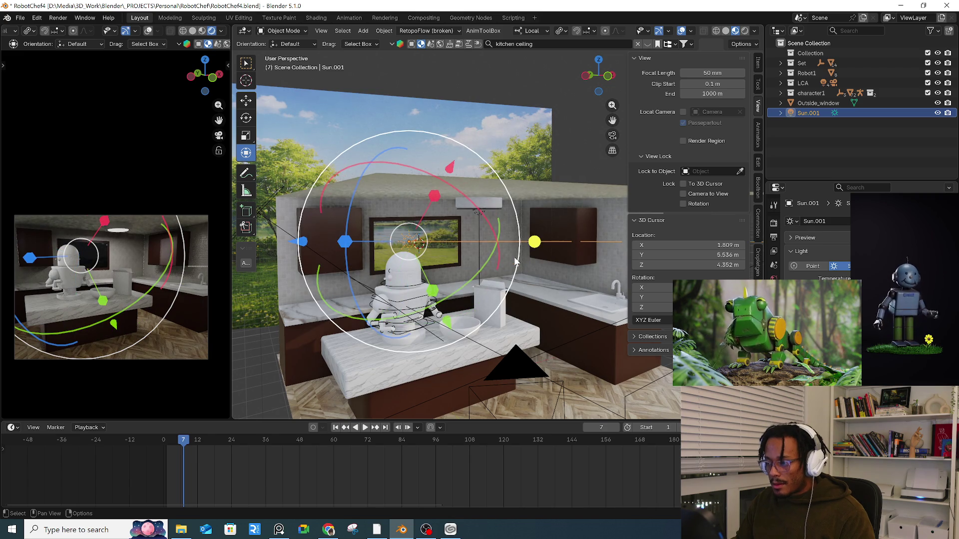
key(KP_7)
drag(512, 337, 435, 352)
key(KP_1)
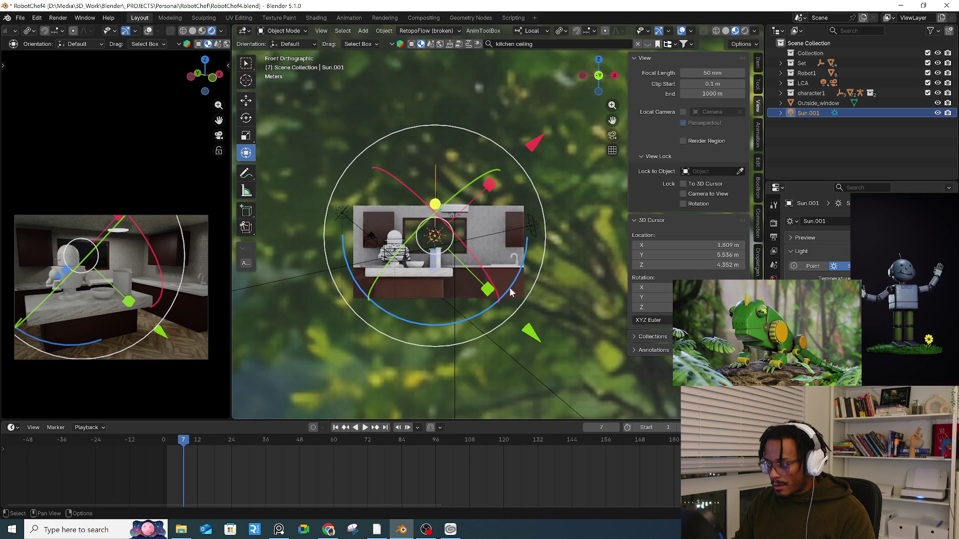
key(KP_3)
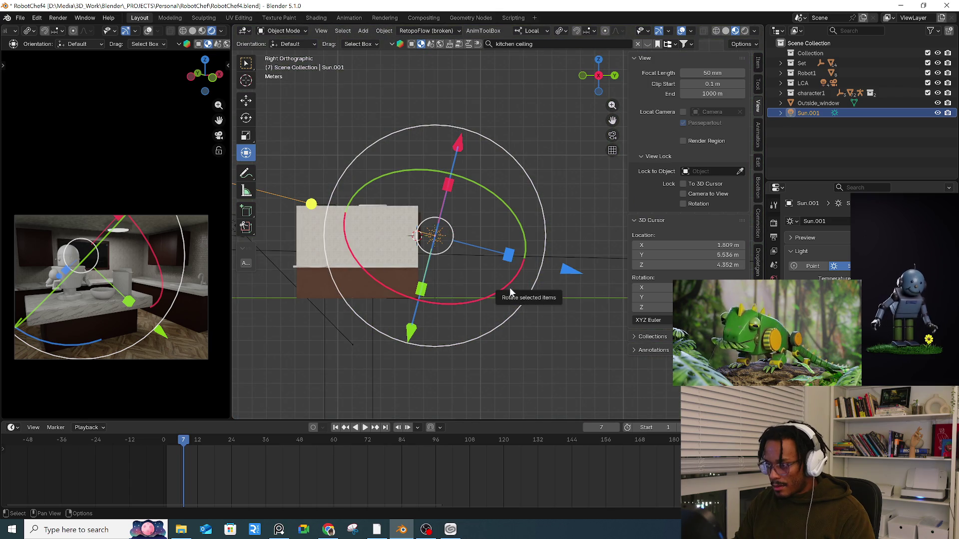
- Turn on X-ray and refine the Sun's aim through the window from perspective angles
key(alt+z)
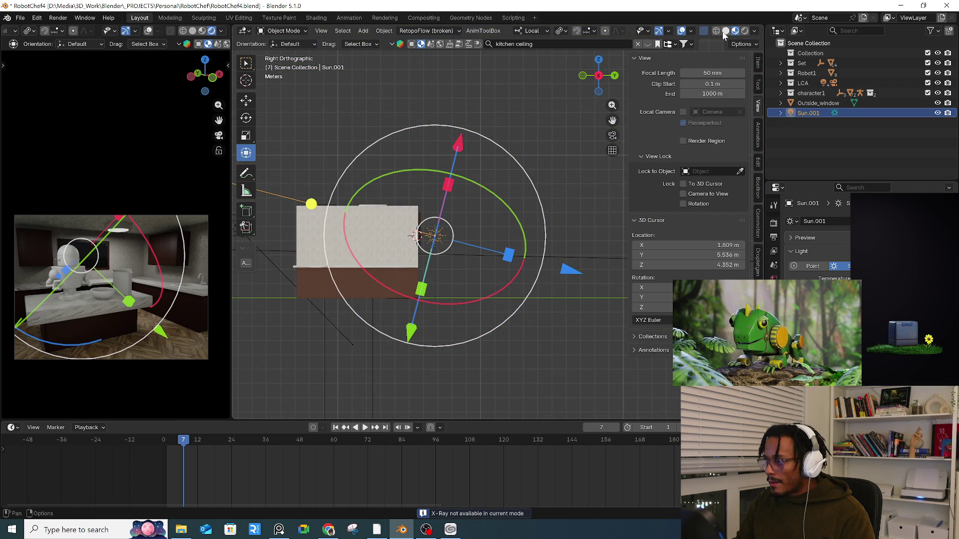
key(alt+z)
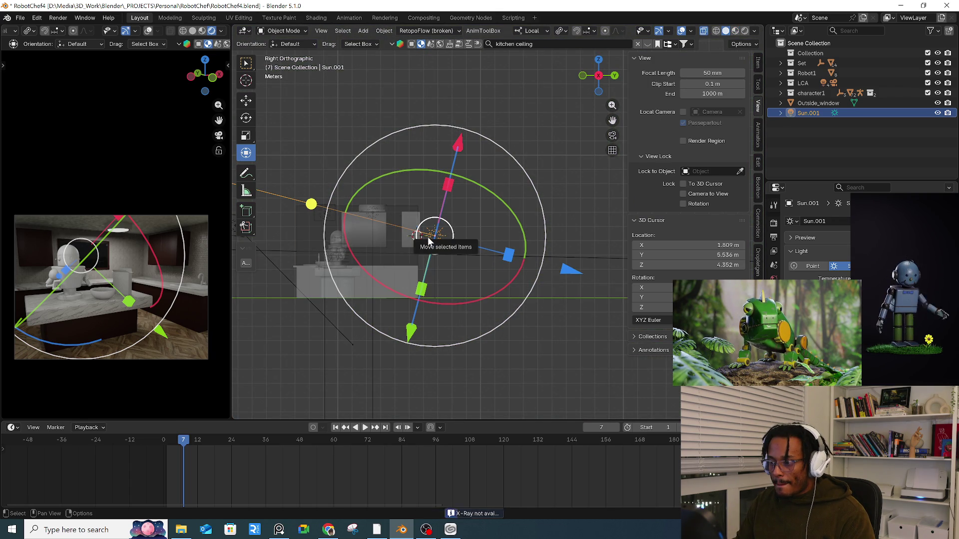
drag(311, 205, 299, 257)
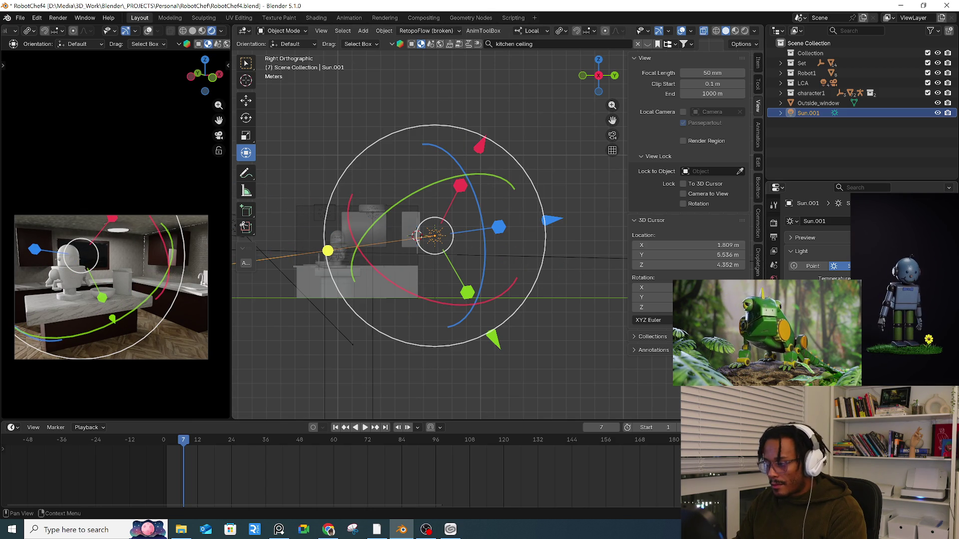
drag(328, 251, 327, 250)
mouse_move(470, 217)
middle_down()
mouse_move(574, 247)
mouse_move(575, 275)
mouse_move(519, 244)
middle_up()
drag(514, 341, 457, 354)
middle_drag(457, 354, 529, 287)
mouse_move(559, 208)
mouse_down()
mouse_move(552, 224)
mouse_move(564, 268)
mouse_up()
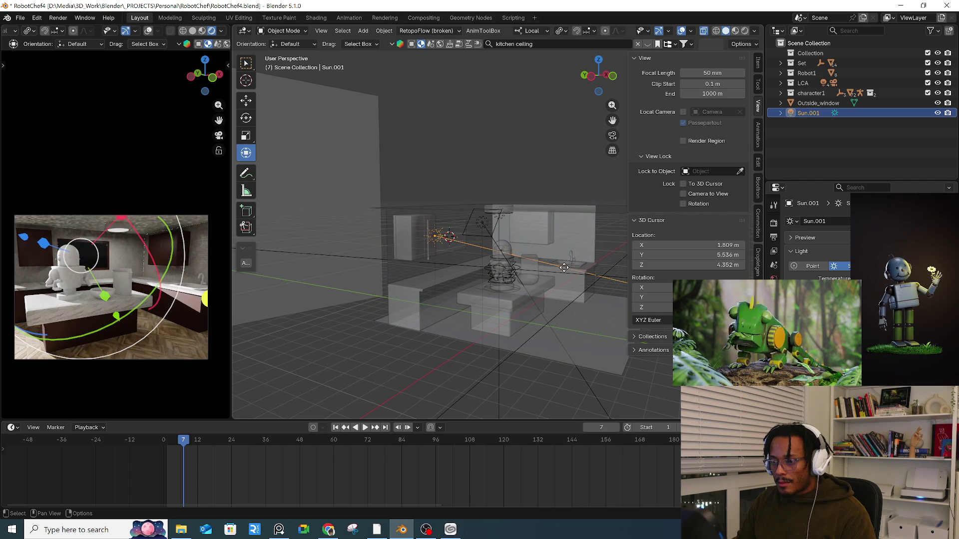
mouse_move(563, 268)
middle_down()
mouse_move(502, 263)
mouse_move(534, 252)
mouse_move(512, 244)
mouse_move(554, 165)
middle_up()
- Deselect the Sun and select the kitchen wall Cube.005
click(554, 165)
mouse_move(464, 243)
middle_down()
mouse_move(467, 230)
mouse_move(481, 248)
middle_up()
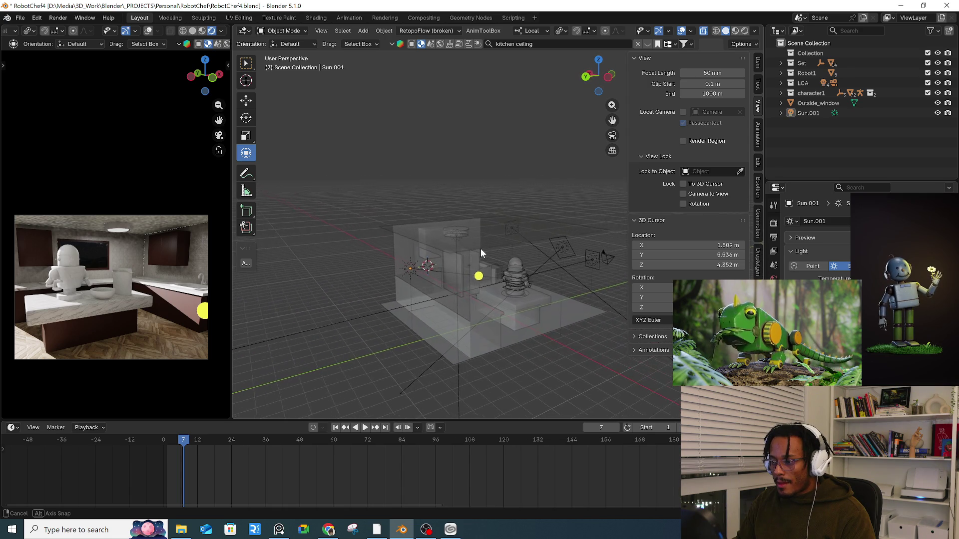
click(406, 235)
mouse_move(405, 235)
middle_down()
mouse_move(401, 250)
mouse_move(401, 225)
mouse_move(298, 241)
mouse_move(275, 236)
mouse_move(355, 253)
middle_up()
- Frame Cube.005 and, in Edit Mode, extrude its edge -12.281 m along local Y
key(KP_Decimal)
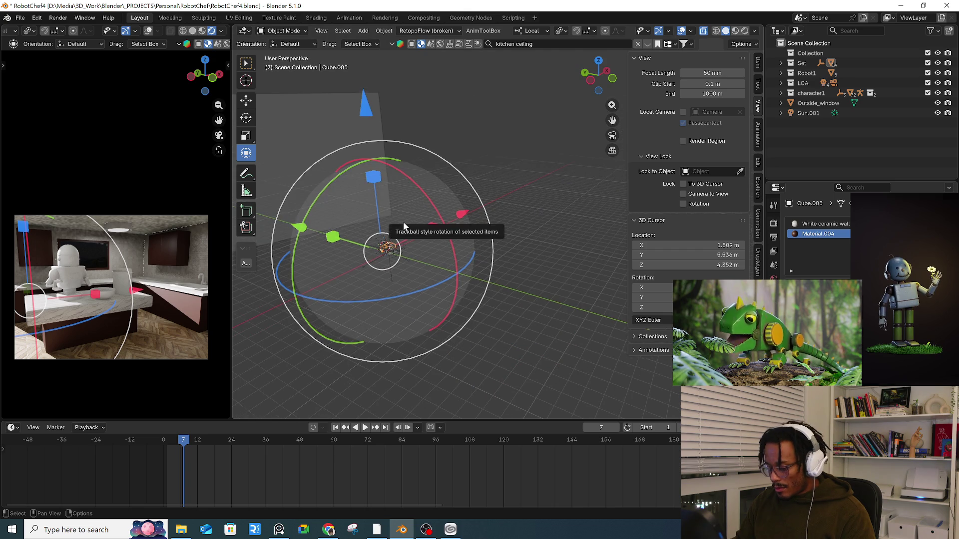
scroll(404, 226, down, 5)
mouse_move(404, 225)
middle_down()
mouse_move(427, 261)
mouse_move(407, 243)
mouse_move(374, 242)
mouse_move(424, 245)
middle_up()
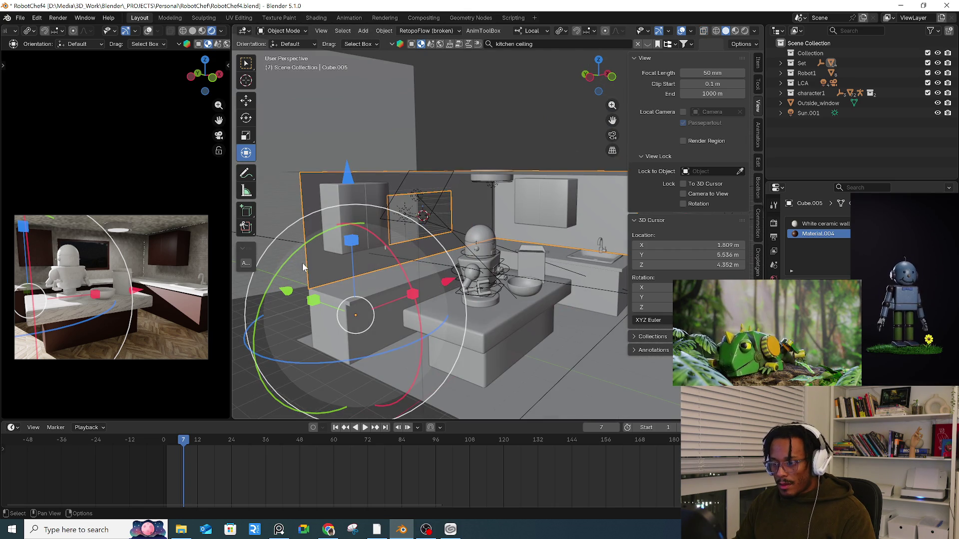
key(Tab)
mouse_move(302, 270)
middle_down()
mouse_move(454, 281)
mouse_move(349, 284)
middle_up()
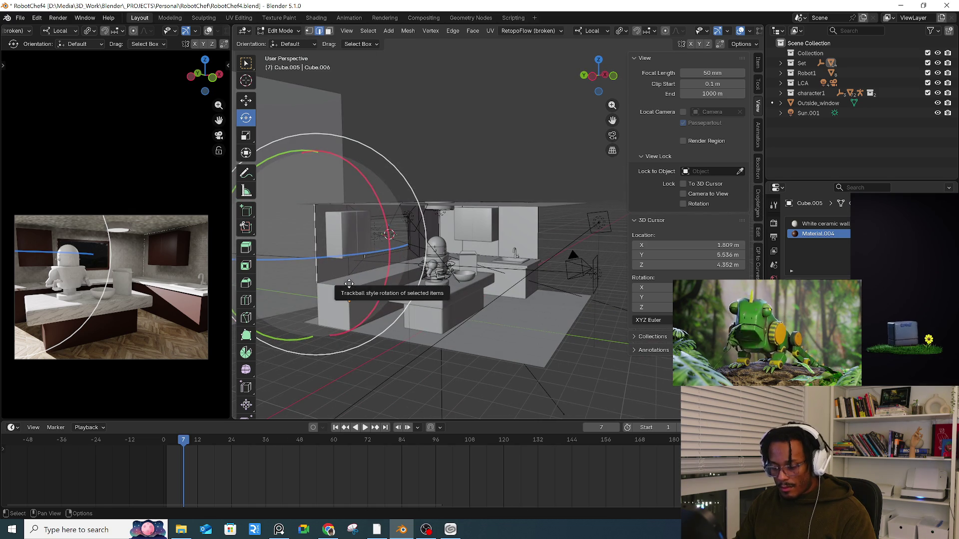
key(g)
key(y)
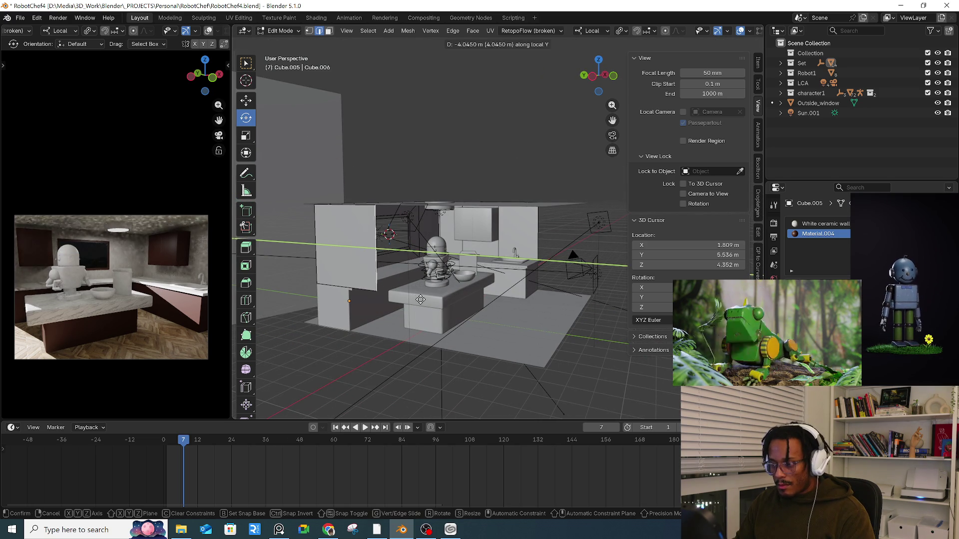
click(572, 321)
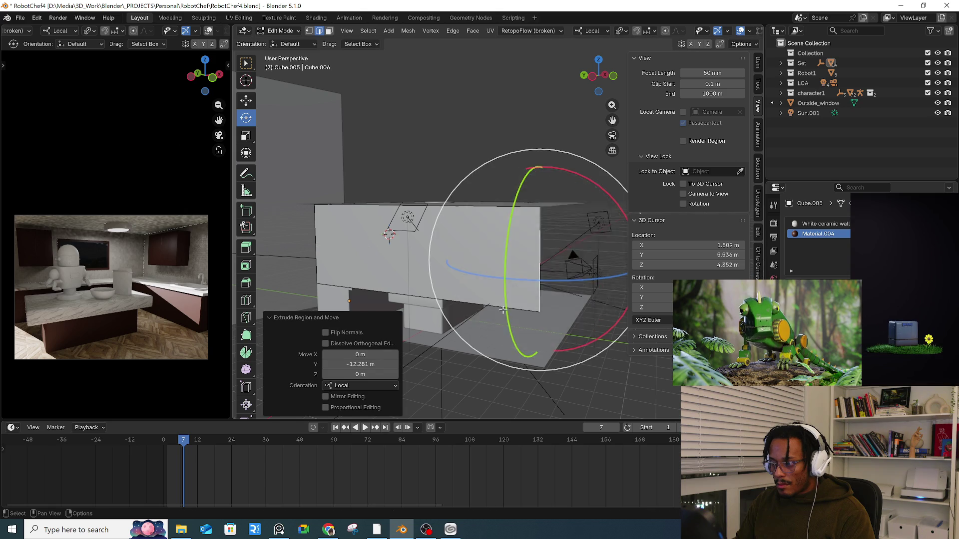
- Extrude the wall edge -2.3554 m along local Z and return to Object Mode
key(g)
key(z)
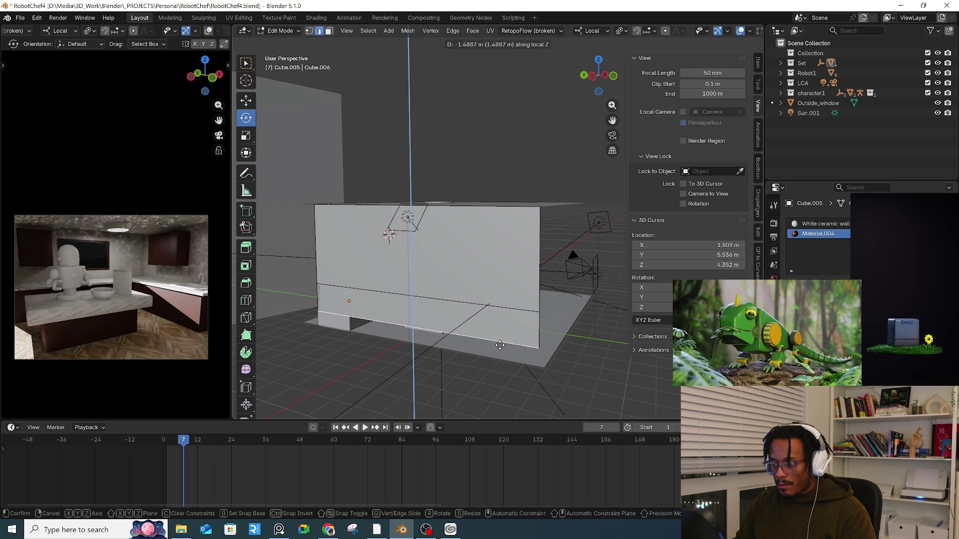
click(500, 358)
mouse_move(500, 358)
middle_down()
mouse_move(463, 286)
mouse_move(515, 289)
middle_up()
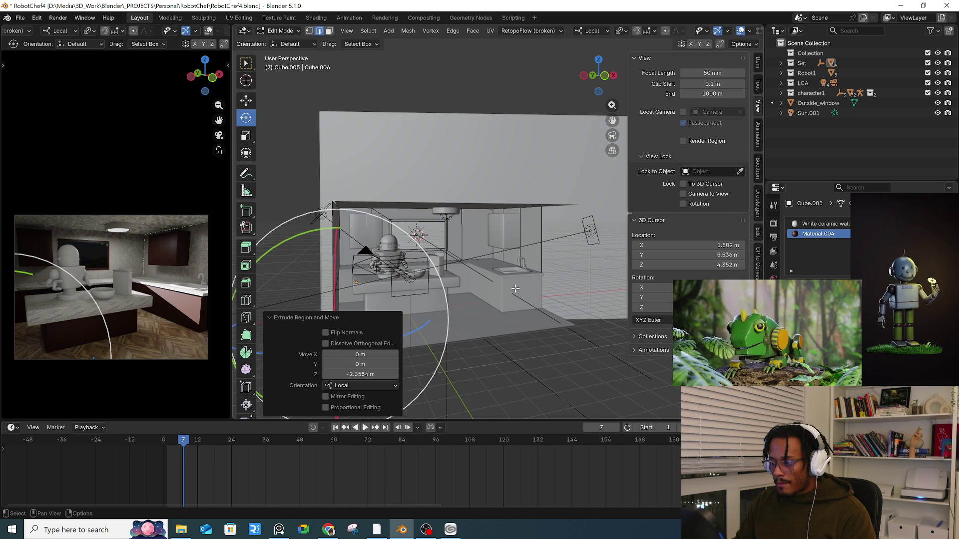
key(Tab)
click(581, 333)
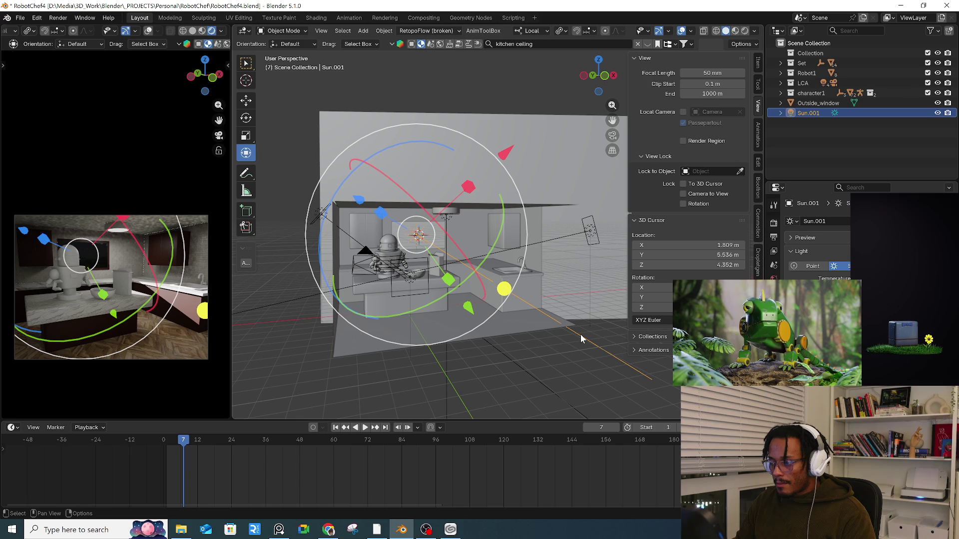
- Rotate Sun.001 repeatedly to swing its light direction across the kitchen set
middle_drag(647, 373, 430, 283)
drag(431, 283, 407, 260)
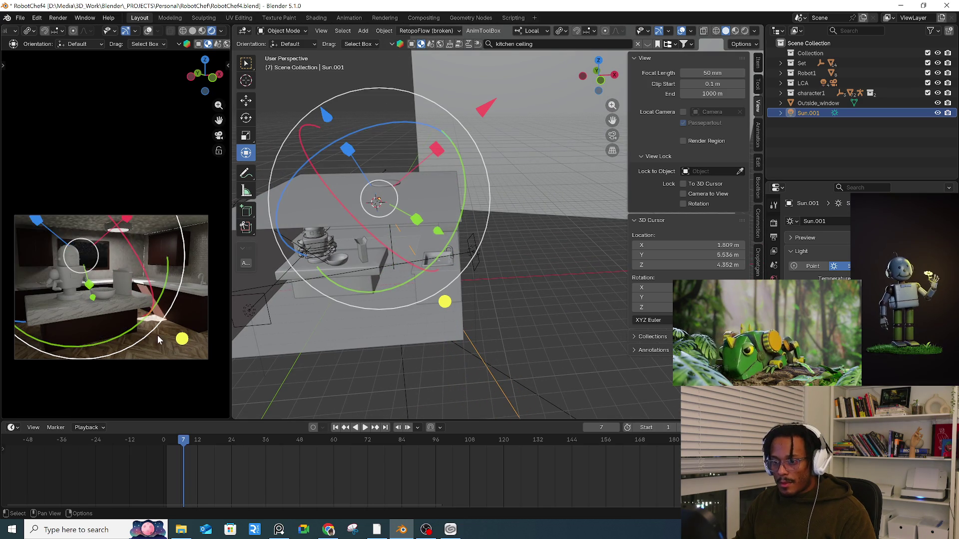
drag(185, 323, 193, 256)
mouse_move(440, 275)
middle_down()
mouse_move(448, 350)
mouse_move(511, 335)
middle_up()
mouse_move(496, 295)
mouse_down()
mouse_move(443, 331)
mouse_move(394, 338)
mouse_move(417, 347)
mouse_up()
middle_drag(418, 347, 526, 195)
mouse_move(526, 195)
mouse_down()
mouse_move(504, 214)
mouse_move(495, 268)
mouse_move(507, 259)
mouse_up()
mouse_move(507, 259)
middle_down()
mouse_move(462, 258)
mouse_move(484, 253)
mouse_move(490, 269)
mouse_move(381, 280)
middle_up()
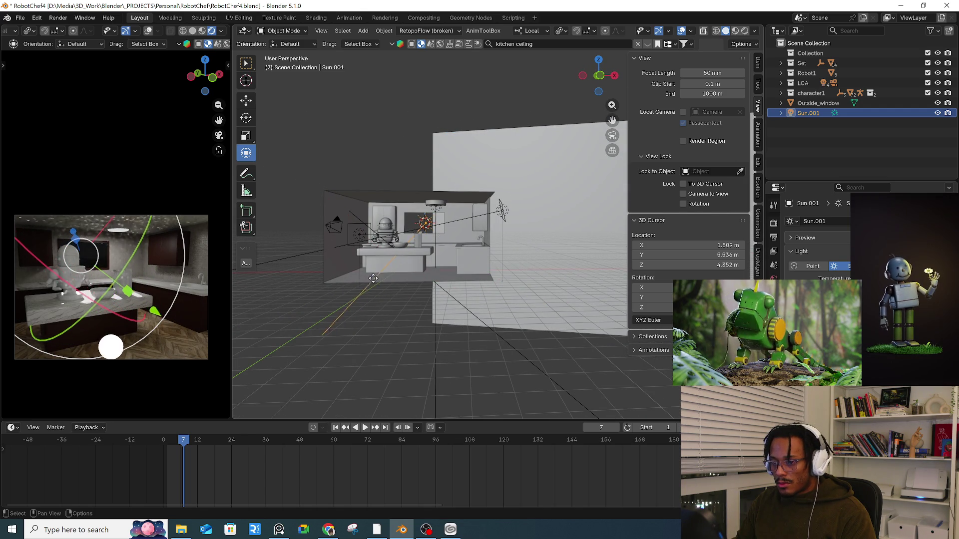
drag(366, 270, 377, 273)
mouse_move(377, 273)
middle_down()
mouse_move(364, 288)
mouse_move(354, 279)
mouse_move(408, 293)
mouse_move(444, 281)
middle_up()
drag(444, 281, 458, 235)
middle_drag(458, 236, 468, 294)
drag(449, 294, 457, 297)
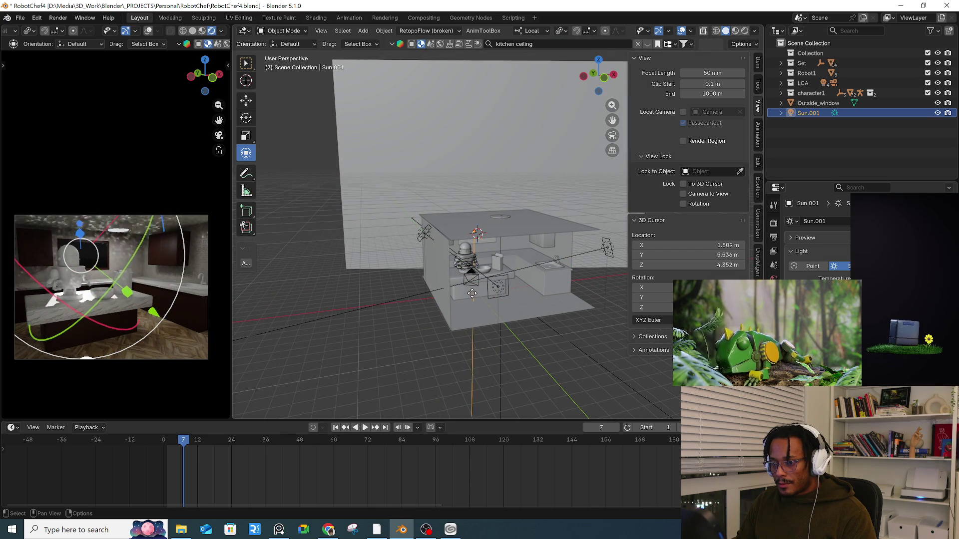
mouse_move(471, 298)
middle_down()
mouse_move(417, 280)
mouse_move(484, 245)
middle_up()
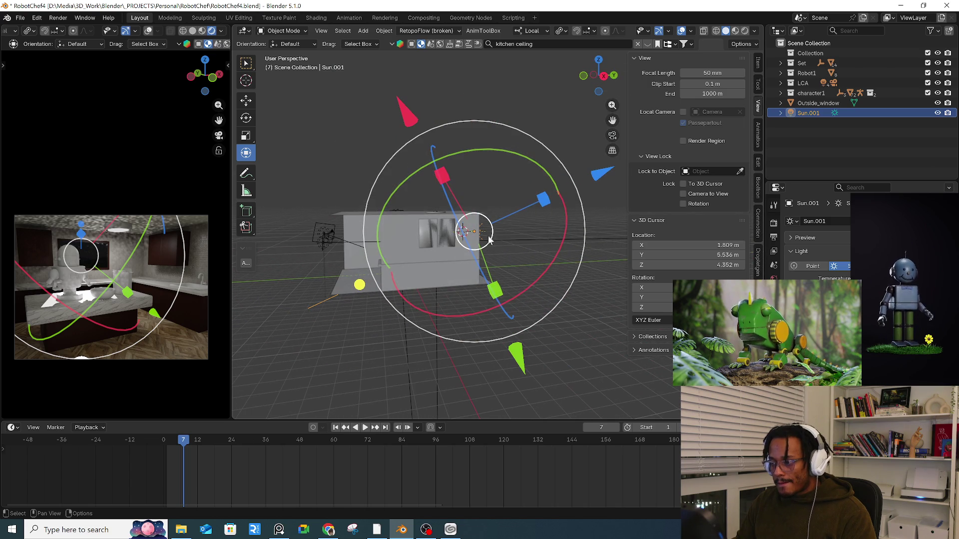
- Move Sun.001 by 1.096 m in X, 6.0878 m in Y and 2.3371 m in Z
drag(493, 244, 552, 220)
mouse_move(569, 181)
mouse_down()
mouse_move(565, 121)
mouse_move(555, 216)
mouse_move(563, 223)
mouse_up()
mouse_move(548, 270)
middle_down()
mouse_move(419, 279)
mouse_move(394, 272)
mouse_move(593, 299)
middle_up()
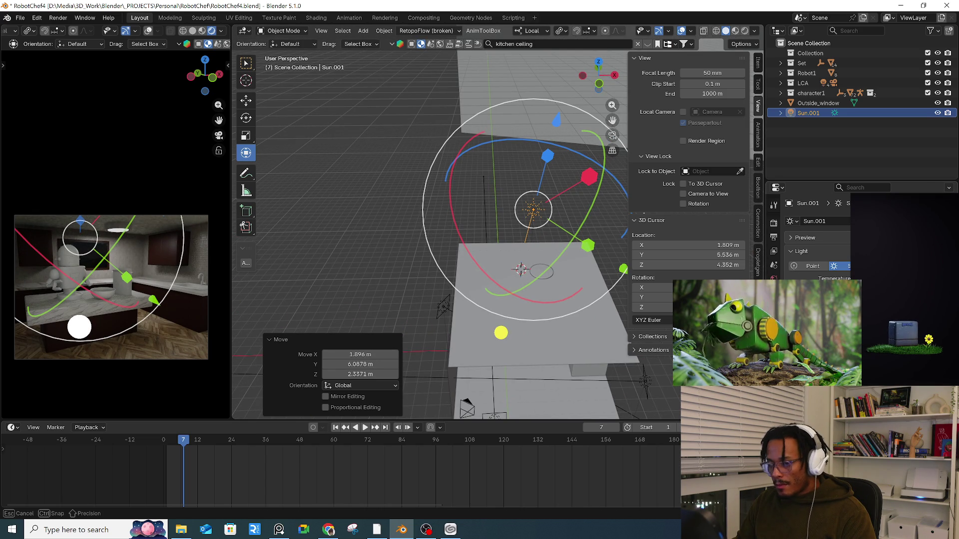
key(Escape)
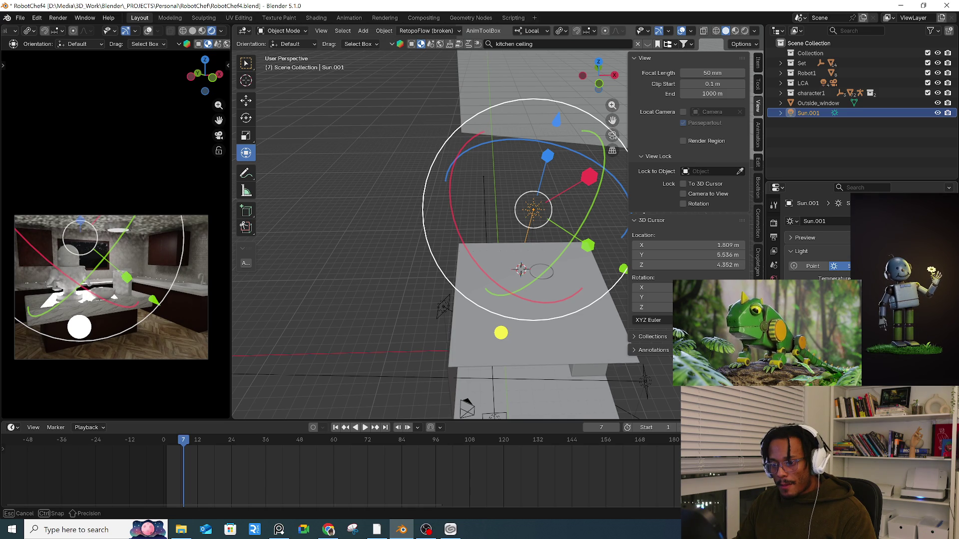
- Deselect the Sun and select the Outside_window wall to snap the cursor to it
mouse_move(541, 235)
middle_down()
mouse_move(492, 300)
mouse_move(426, 263)
middle_up()
click(400, 186)
mouse_move(400, 187)
middle_down()
mouse_move(415, 286)
mouse_move(480, 247)
mouse_move(356, 227)
middle_up()
click(355, 227)
key(shift+s)
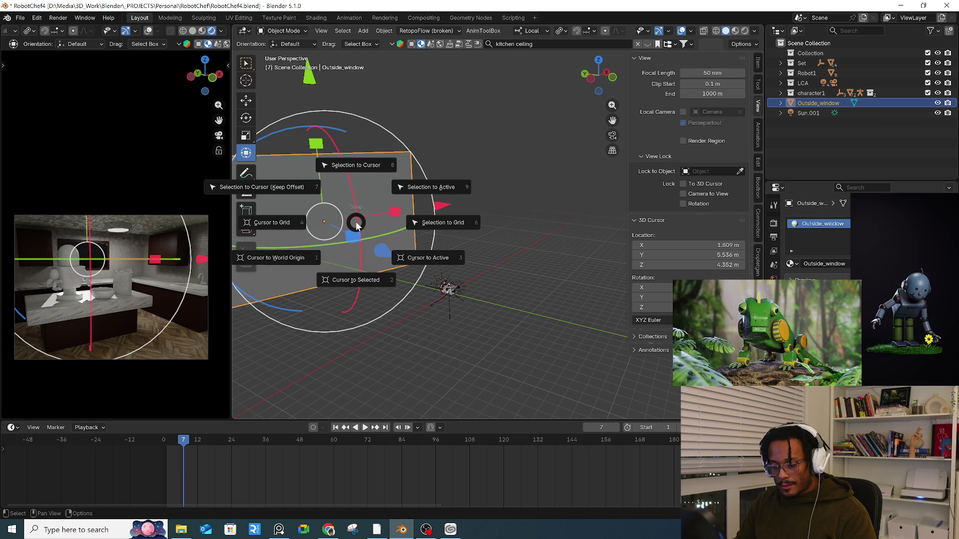
- Snap the 3D cursor to Outside_window and add an area light there at scale 2.741
click(355, 274)
key(shift+a)
mouse_move(354, 269)
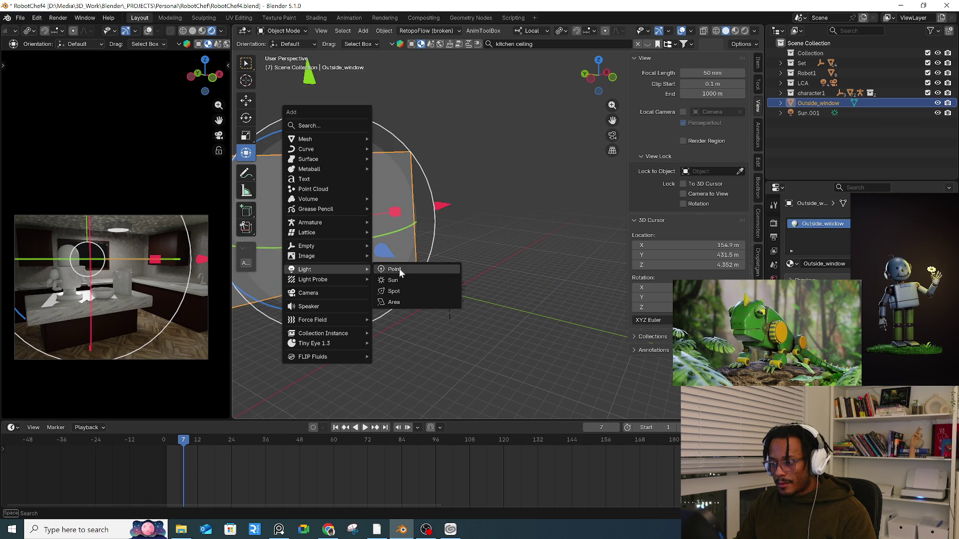
click(397, 301)
mouse_move(388, 286)
middle_down()
mouse_move(465, 285)
mouse_move(440, 247)
middle_up()
key(g)
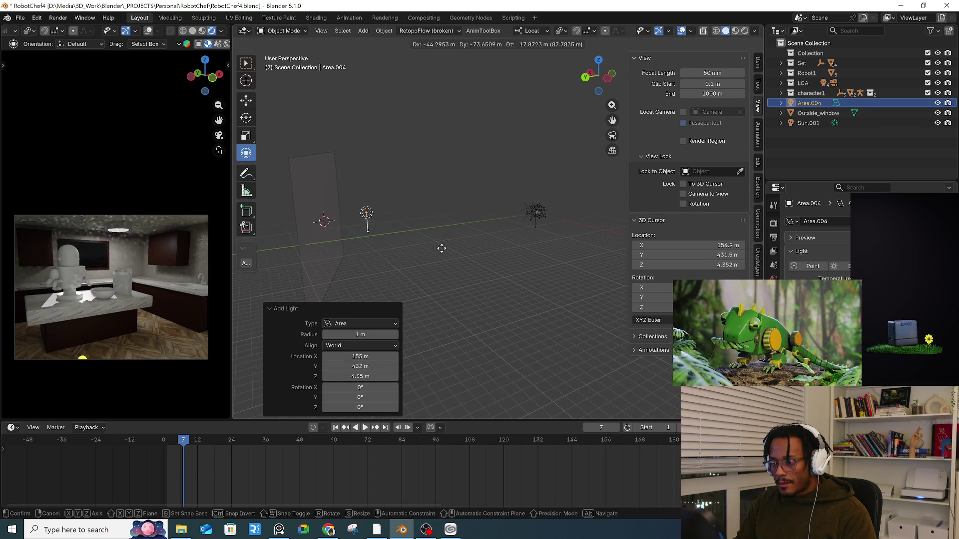
click(454, 248)
key(s)
click(562, 295)
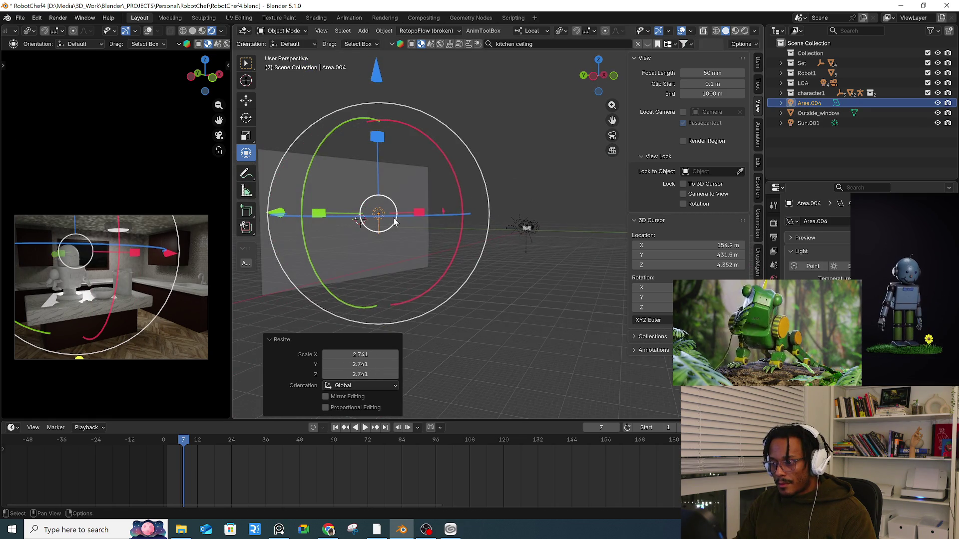
- Enlarge the area light and tilt it about 64° on X, ending at scale 4.750
key(KP_Decimal)
middle_drag(398, 217, 499, 250)
key(s)
click(600, 274)
mouse_move(546, 205)
mouse_down()
mouse_move(561, 259)
mouse_move(544, 324)
mouse_up()
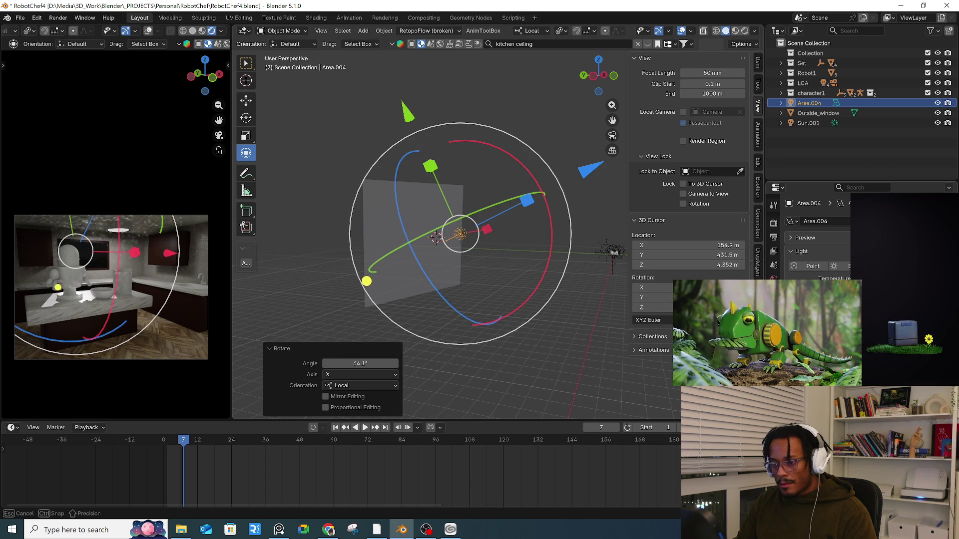
key(Escape)
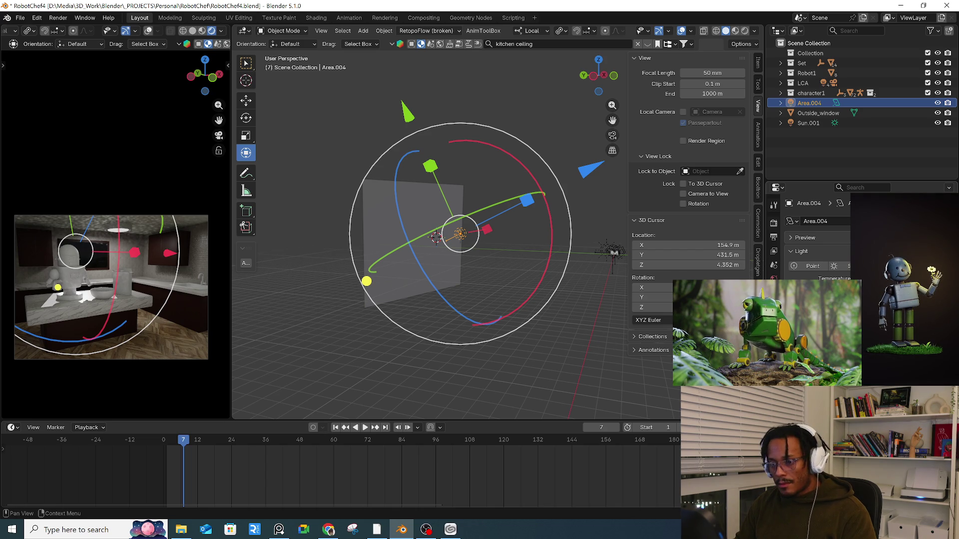
drag(533, 325, 606, 417)
key(s)
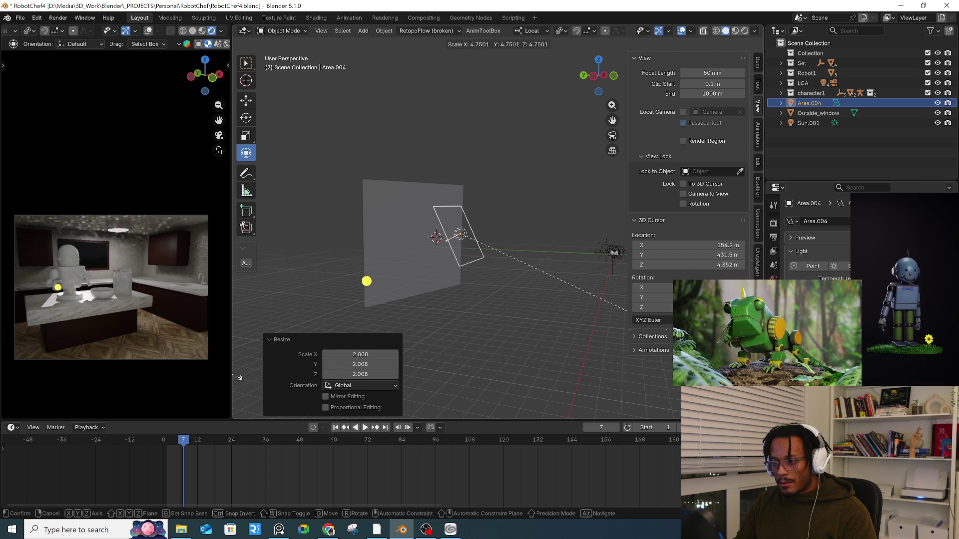
click(240, 379)
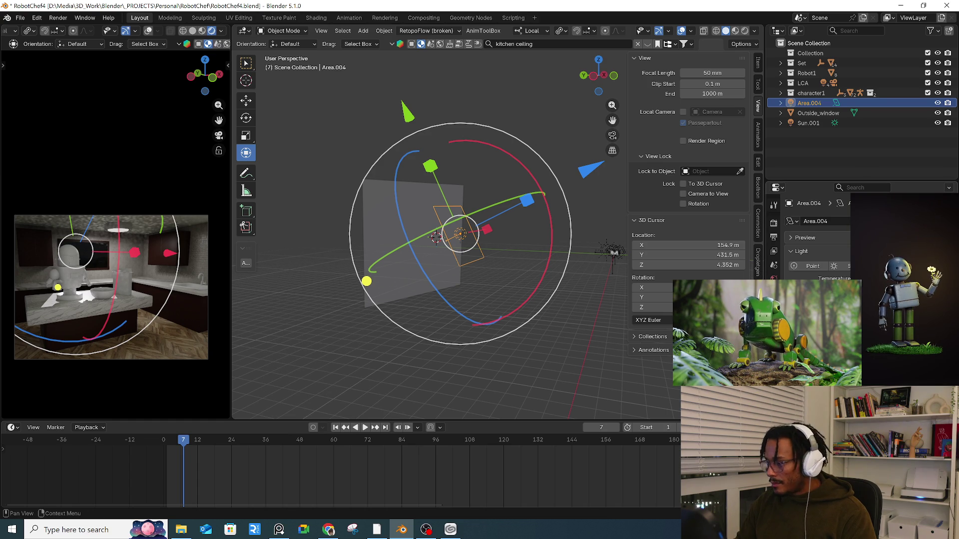
- Reselect the Area.004 light and shrink it to scale 1.230
key(alt+Tab)
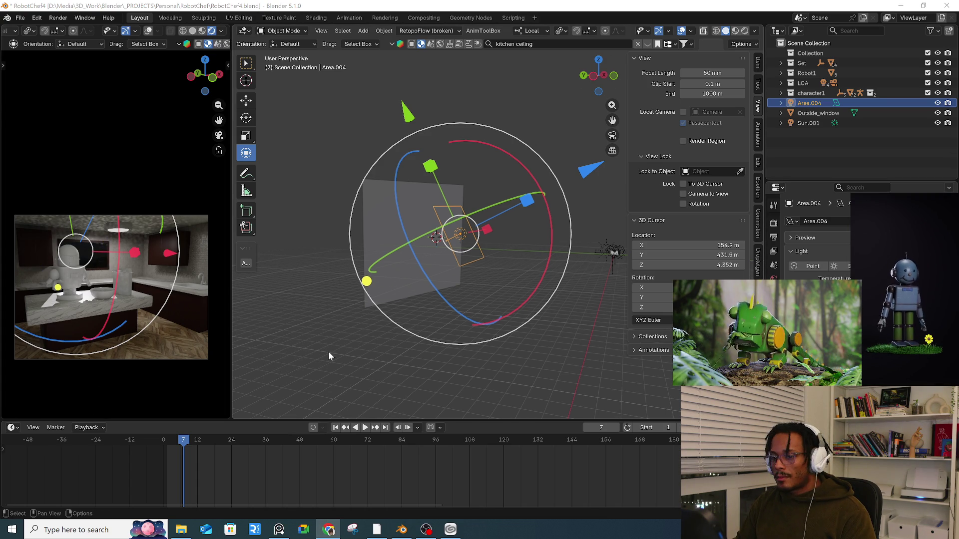
click(518, 338)
middle_drag(518, 338, 480, 260)
click(479, 260)
middle_drag(530, 230, 554, 212)
click(489, 258)
click(469, 228)
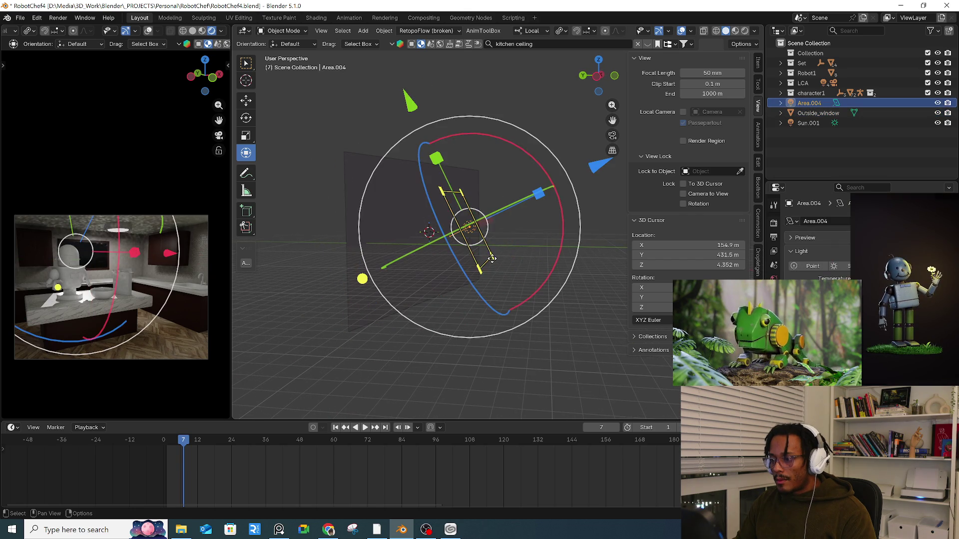
key(s)
click(539, 270)
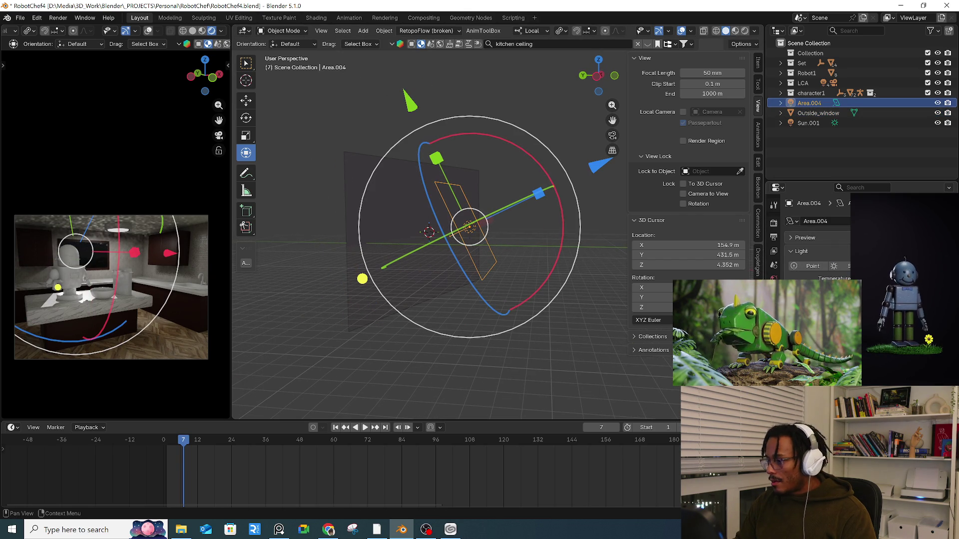
- Move Area.004 and trackball-rotate it by 1.15° and -20.6° to aim across the kitchen
mouse_move(324, 191)
middle_down()
mouse_move(368, 203)
mouse_move(508, 211)
middle_up()
key(g)
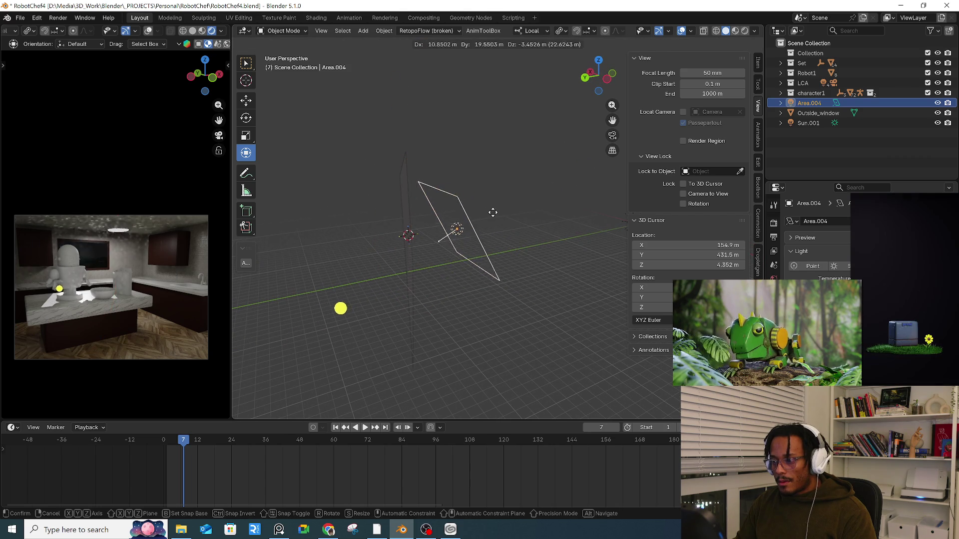
click(481, 217)
key(KP_Decimal)
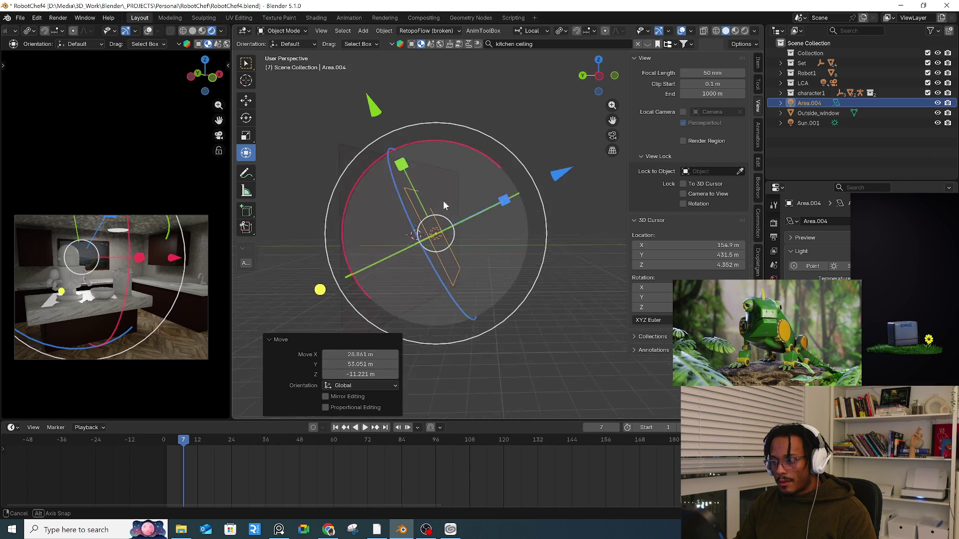
middle_drag(444, 202, 391, 208)
key(r)
key(r)
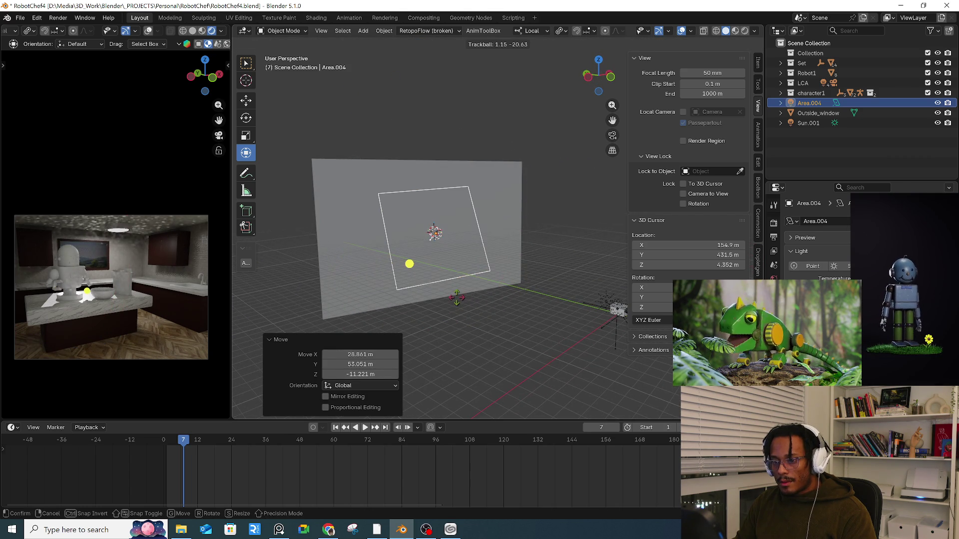
click(539, 303)
key(r)
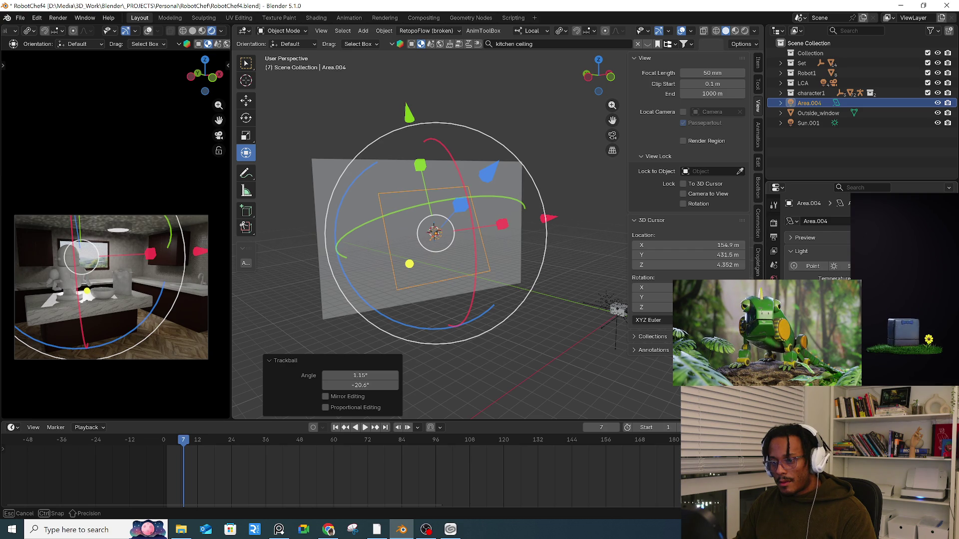
key(Escape)
mouse_move(515, 300)
middle_down()
mouse_move(575, 302)
mouse_move(478, 303)
middle_up()
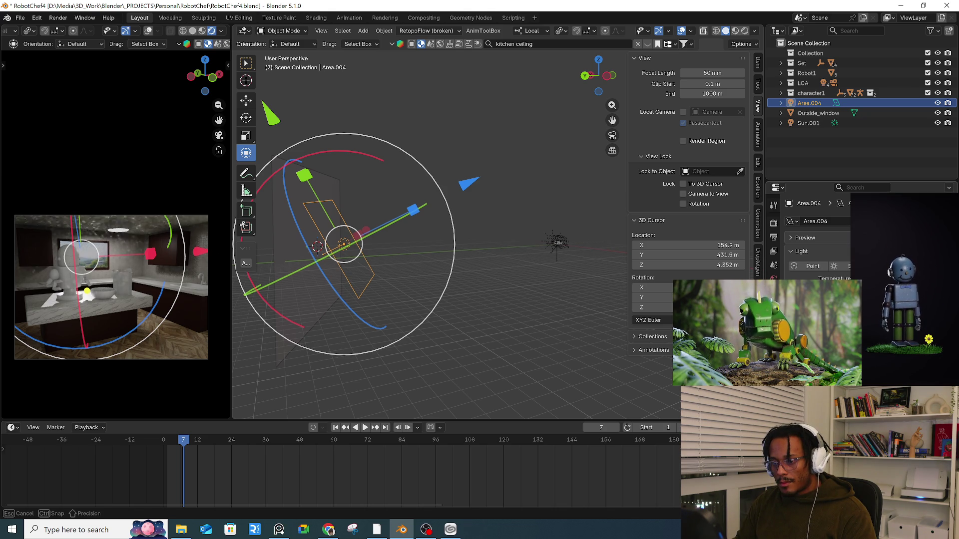
click(571, 305)
click(559, 252)
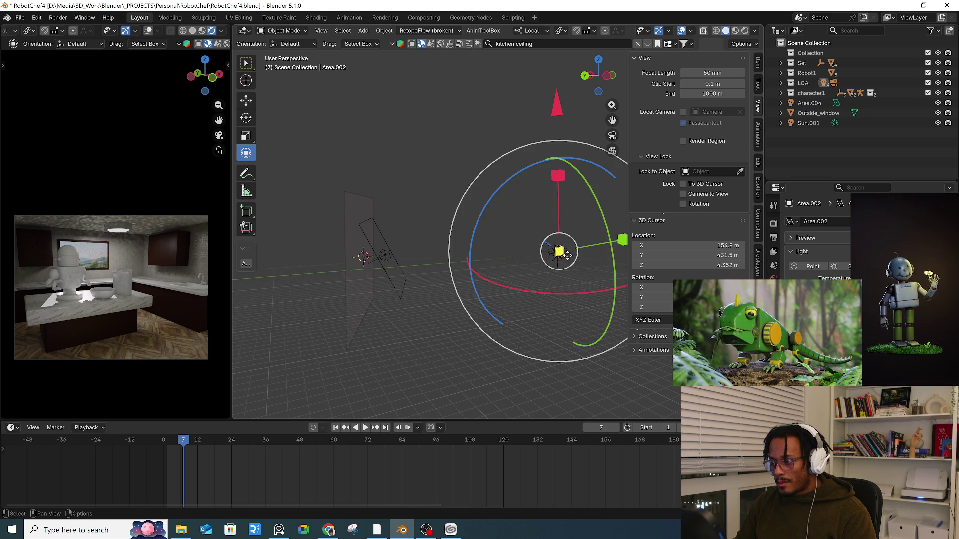
- Re-aim Area.002 on the kitchen, then widen and zoom the rendered camera preview to half the screen
drag(568, 256, 514, 281)
mouse_move(513, 280)
middle_down()
mouse_move(534, 273)
mouse_move(455, 248)
mouse_move(340, 253)
mouse_move(335, 271)
mouse_move(407, 256)
mouse_move(495, 260)
middle_up()
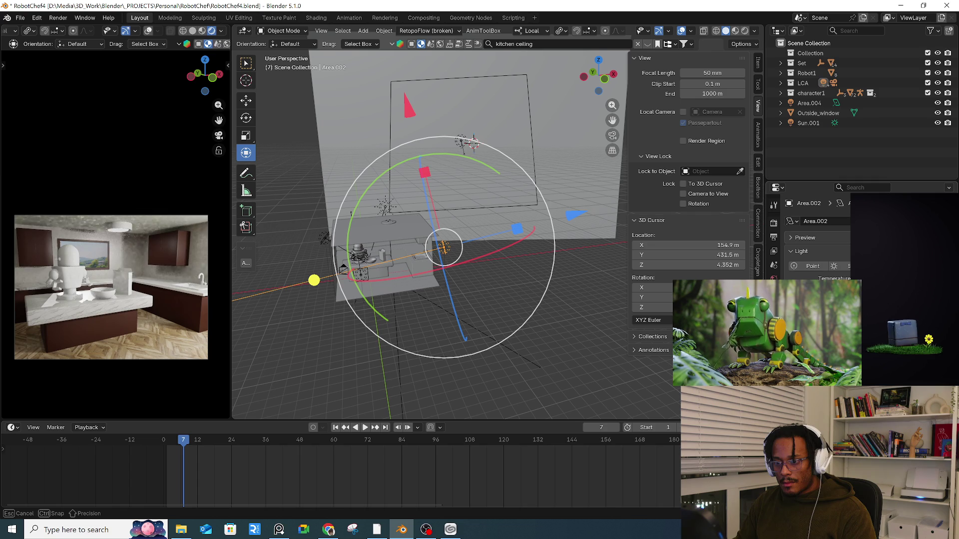
middle_drag(586, 241, 412, 249)
click(358, 229)
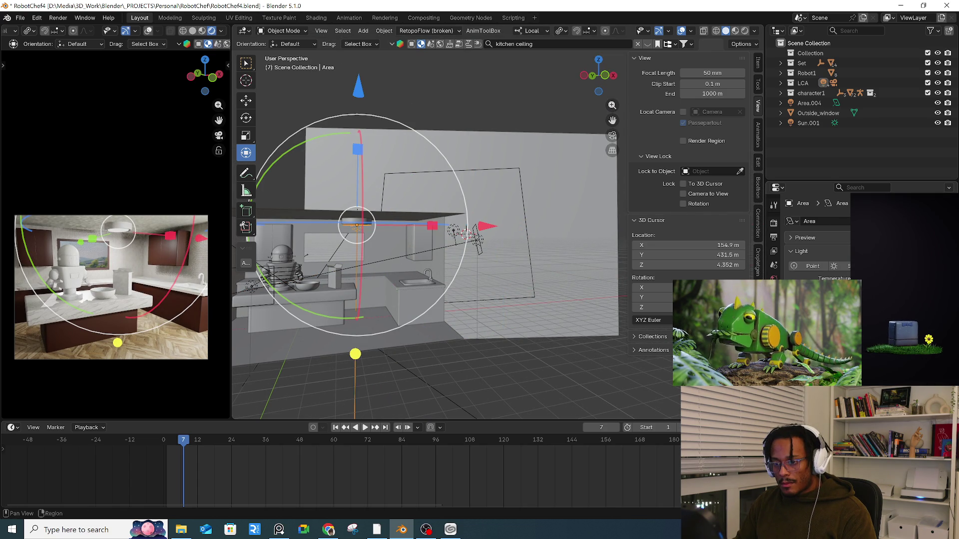
click(298, 386)
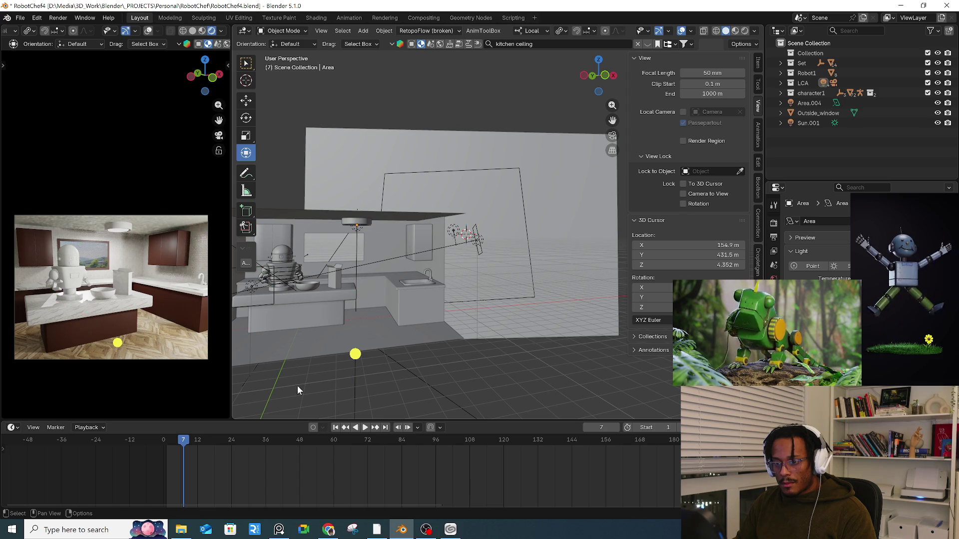
key(ctrl+z)
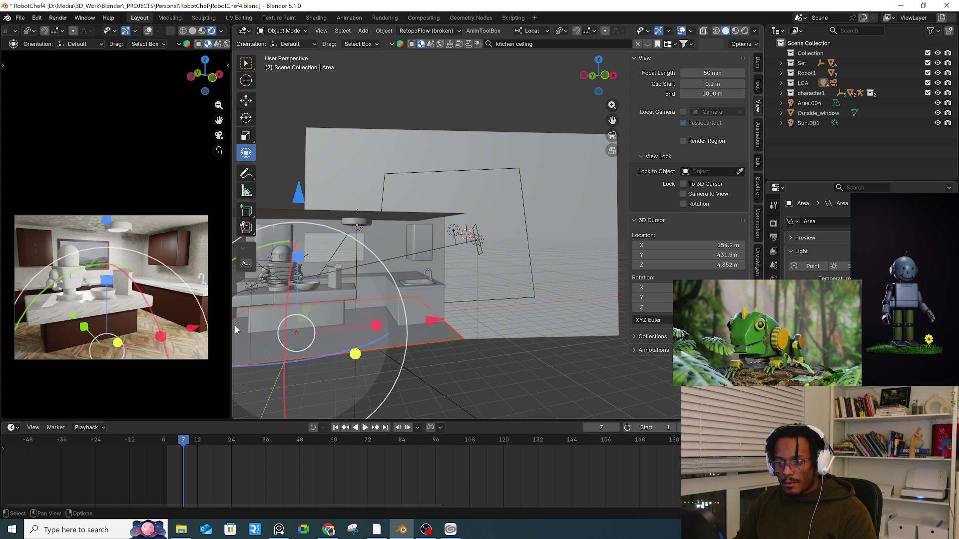
drag(231, 327, 467, 334)
scroll(401, 324, up, 5)
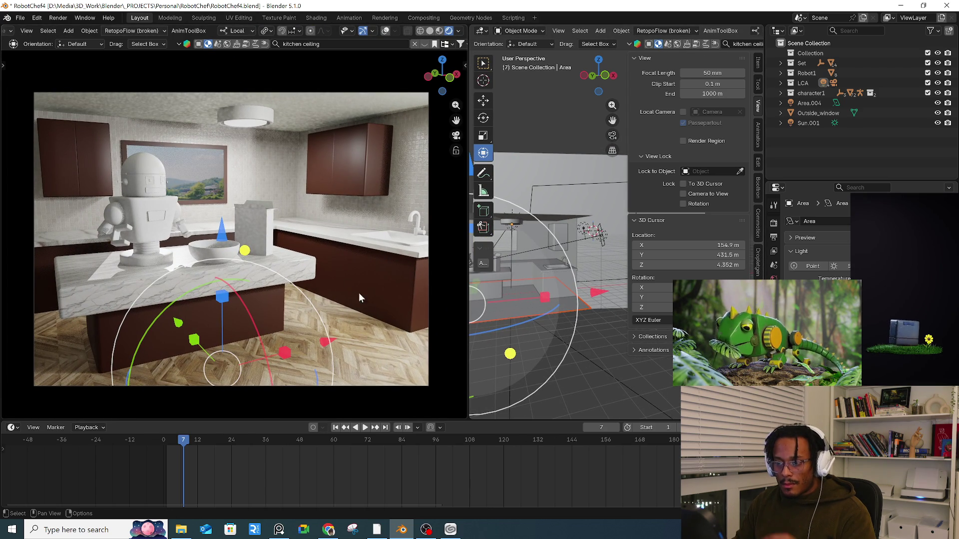
- Give the bowl a new material with a slightly darkened purple base colour
click(517, 292)
key(KP_Decimal)
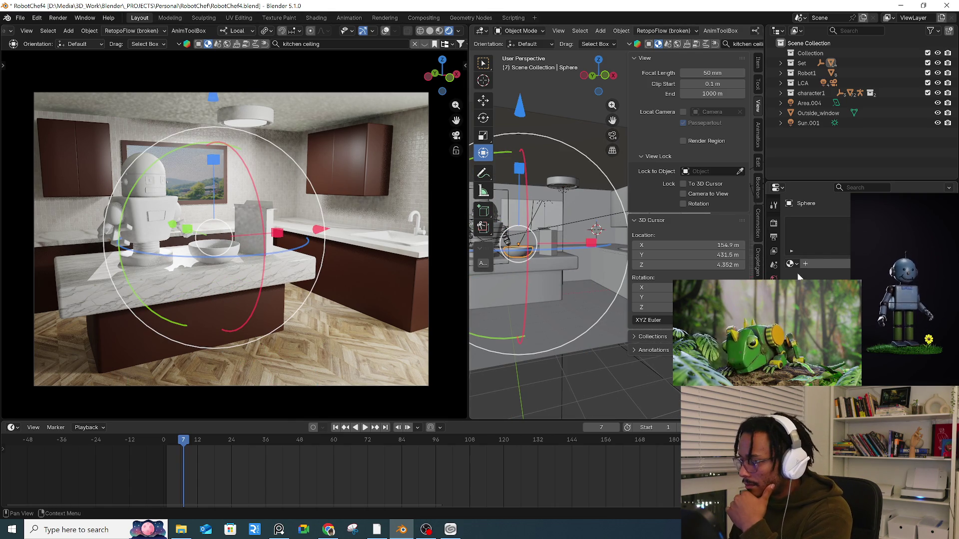
click(805, 263)
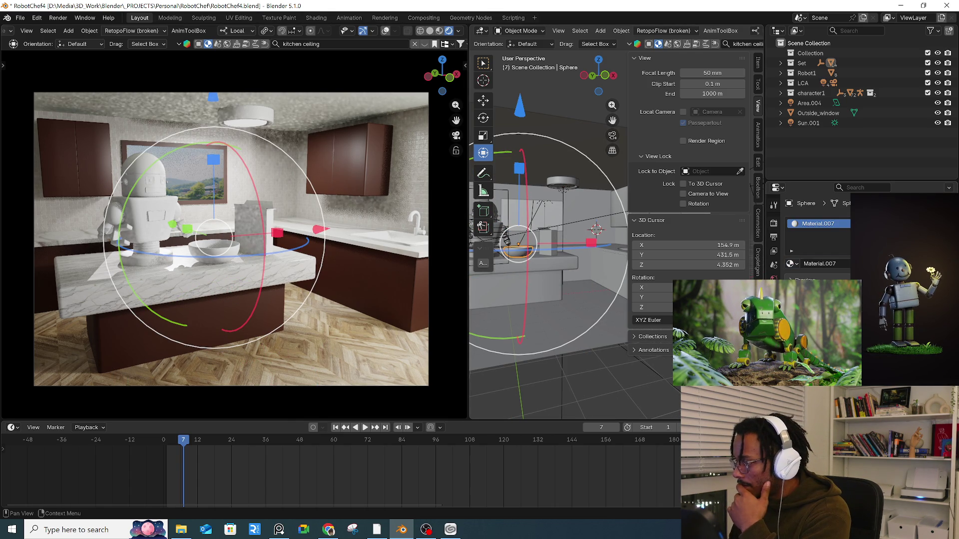
click(849, 320)
drag(885, 191, 905, 212)
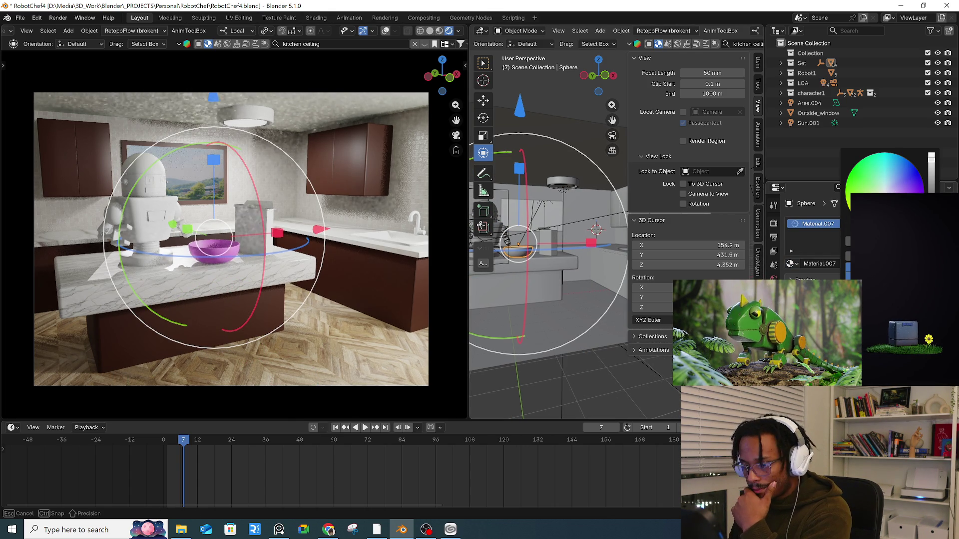
drag(931, 158, 932, 183)
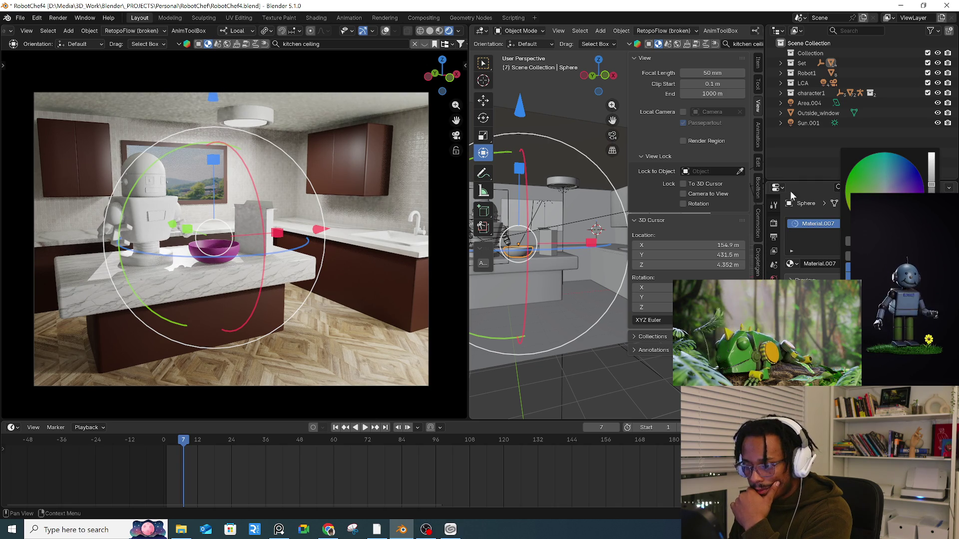
- Give the box on the counter a new yellow material
click(551, 240)
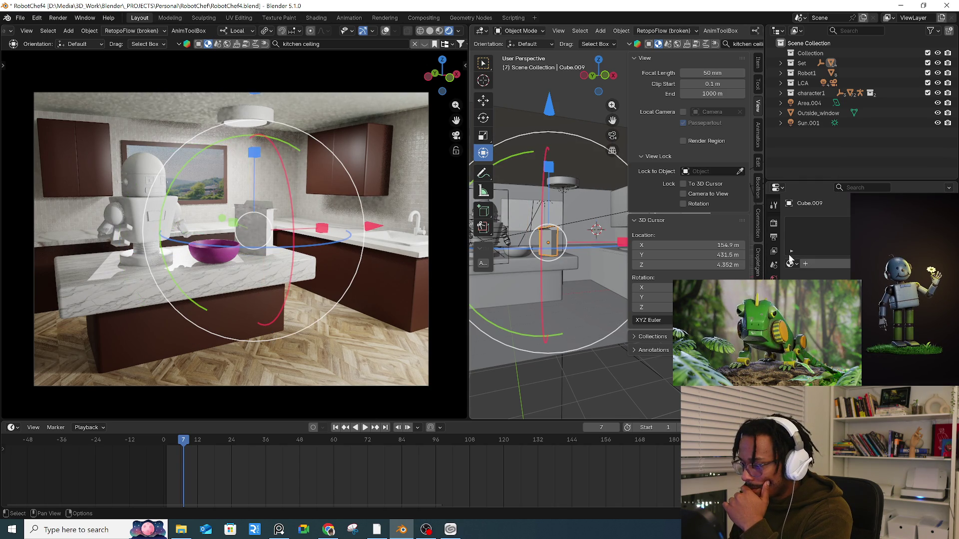
click(806, 264)
mouse_move(884, 174)
mouse_down()
mouse_move(899, 172)
mouse_move(884, 192)
mouse_up()
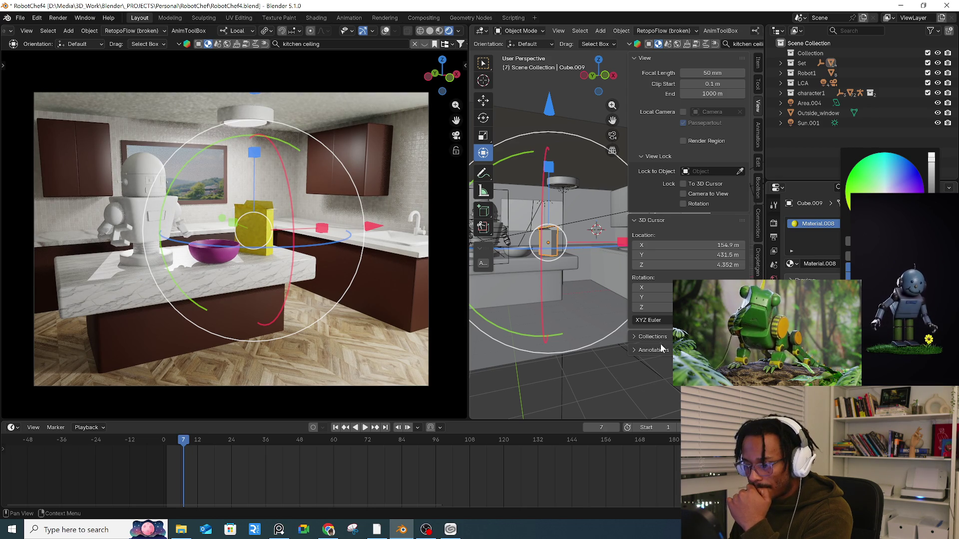
- Replace the ceiling light's two materials with one new, nearly black material
mouse_move(538, 304)
middle_down()
mouse_move(556, 277)
mouse_move(580, 277)
mouse_move(558, 268)
mouse_move(561, 195)
middle_up()
click(563, 199)
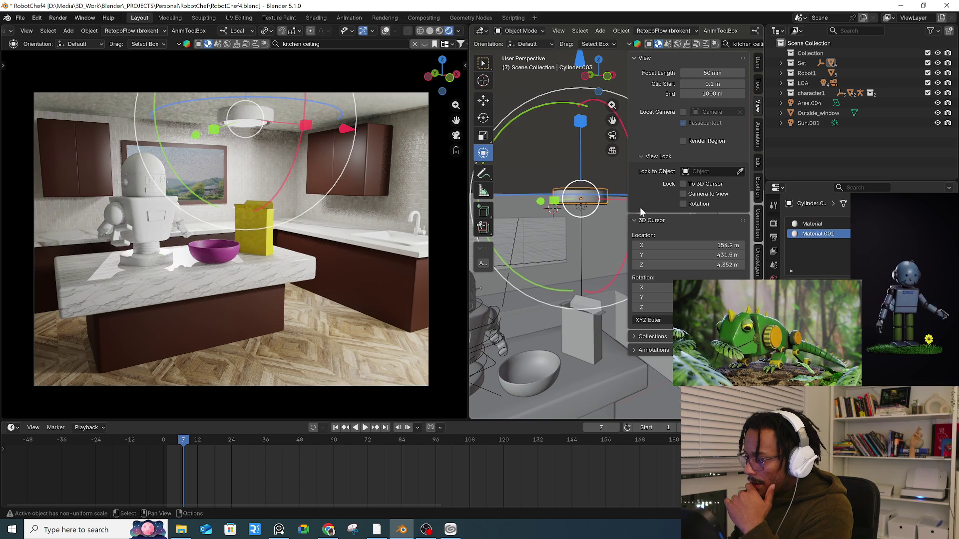
mouse_move(559, 193)
middle_down()
mouse_move(568, 159)
mouse_move(575, 169)
middle_up()
key(KP_Decimal)
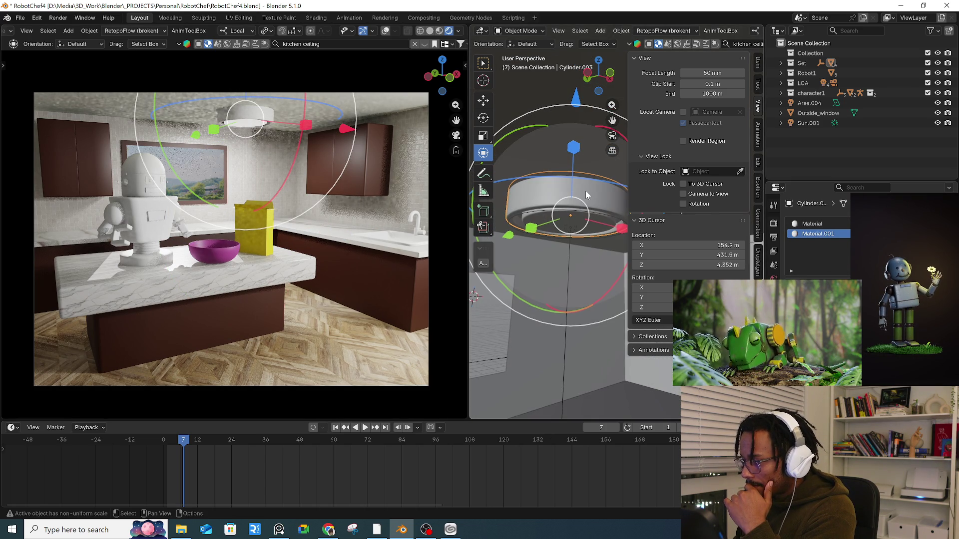
click(947, 234)
click(946, 233)
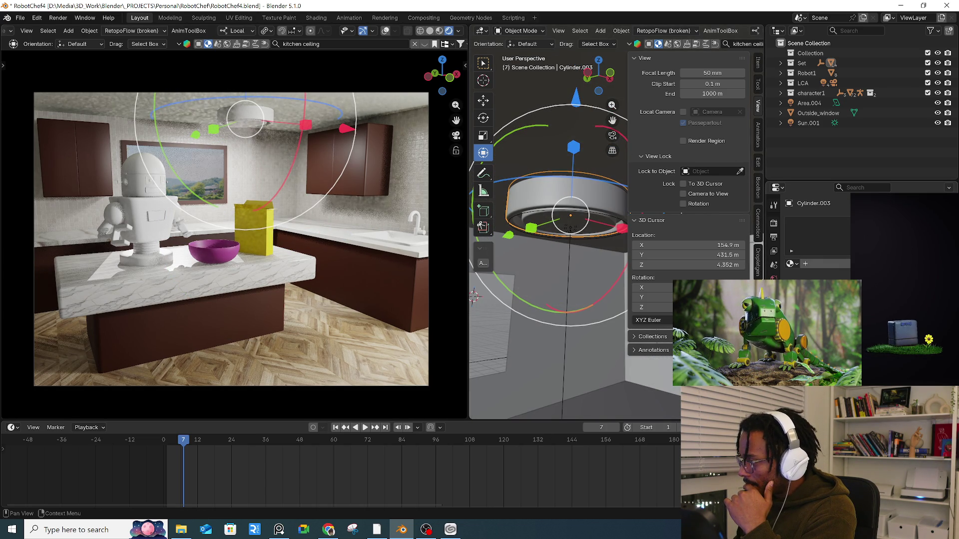
click(819, 264)
click(884, 220)
drag(932, 190, 933, 222)
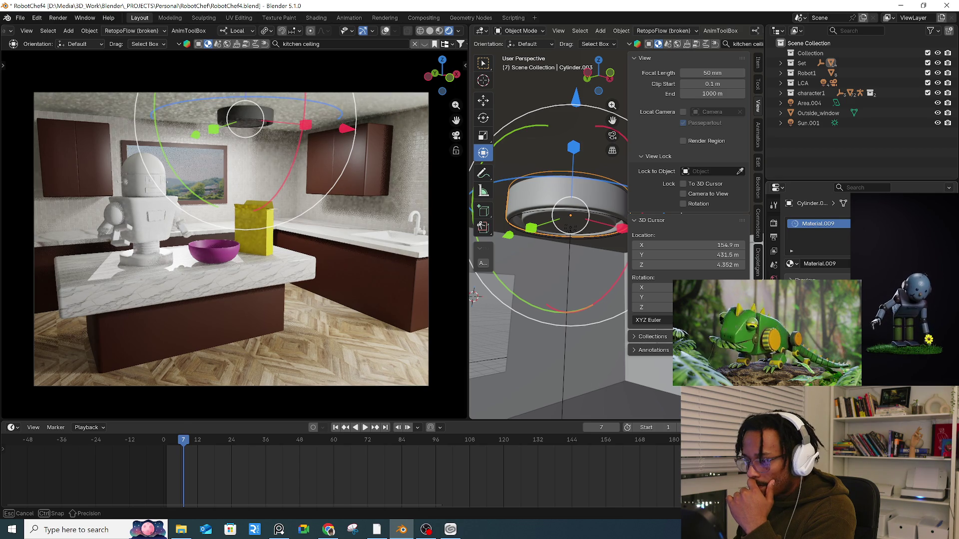
click(884, 191)
drag(884, 191, 884, 191)
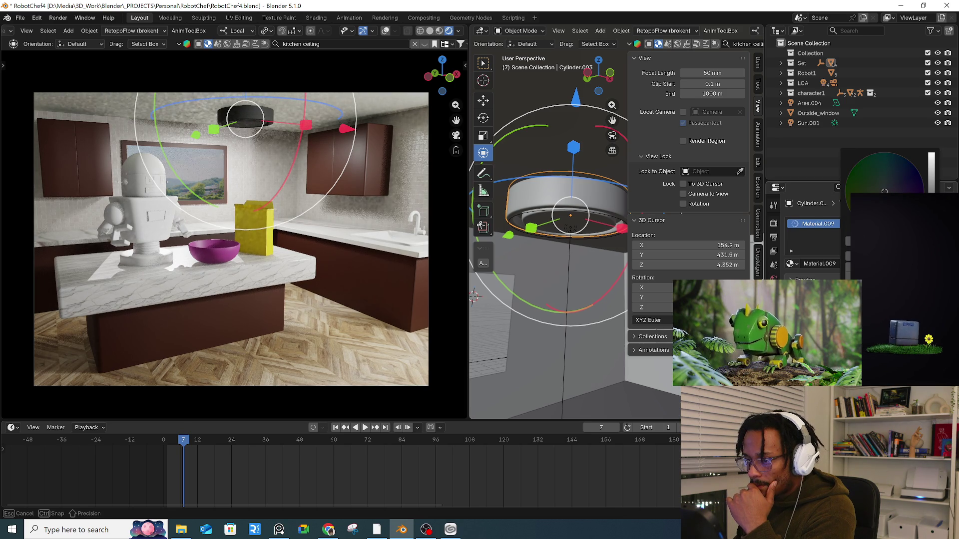
- Add a second material slot and select the ceiling light's bottom faces in Edit Mode
mouse_move(595, 304)
middle_down()
mouse_move(583, 271)
mouse_move(533, 216)
middle_up()
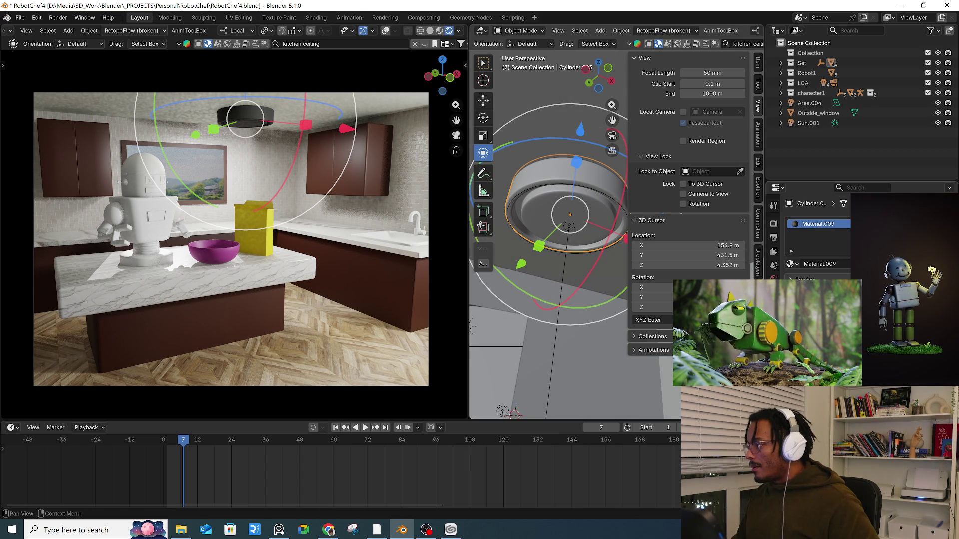
click(857, 223)
key(Tab)
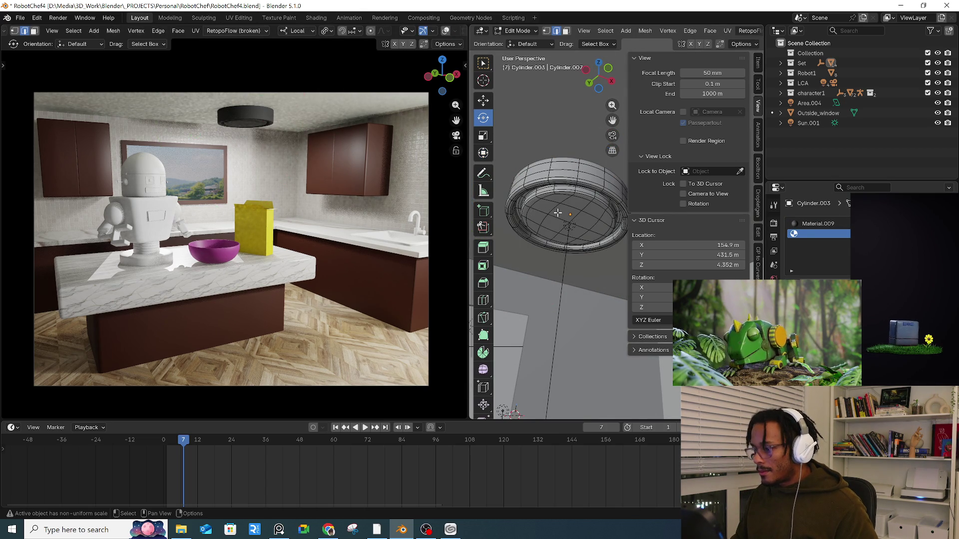
key(3)
click(566, 212)
shift+click(554, 223)
key(ctrl+KP_Add)
key(ctrl+KP_Add)
key(ctrl+KP_Add)
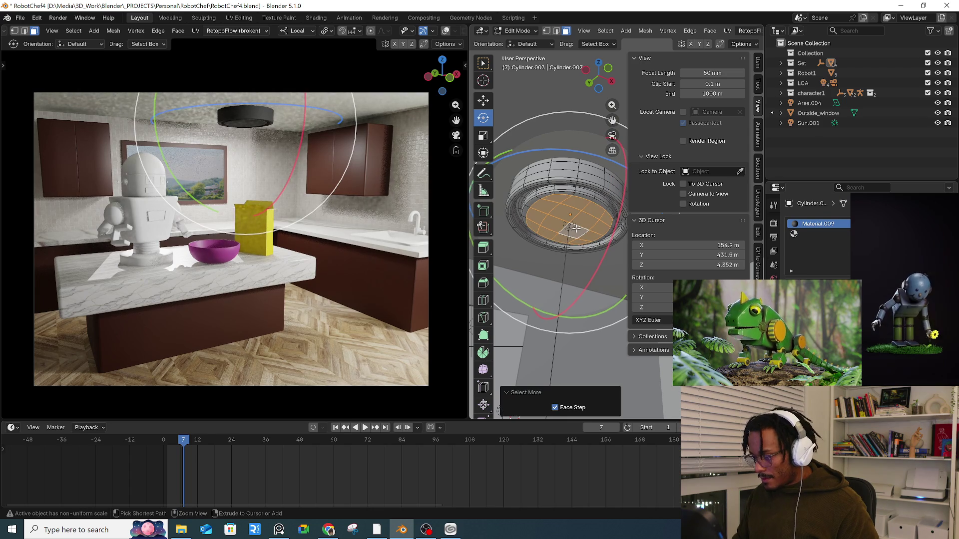
key(ctrl+KP_Add)
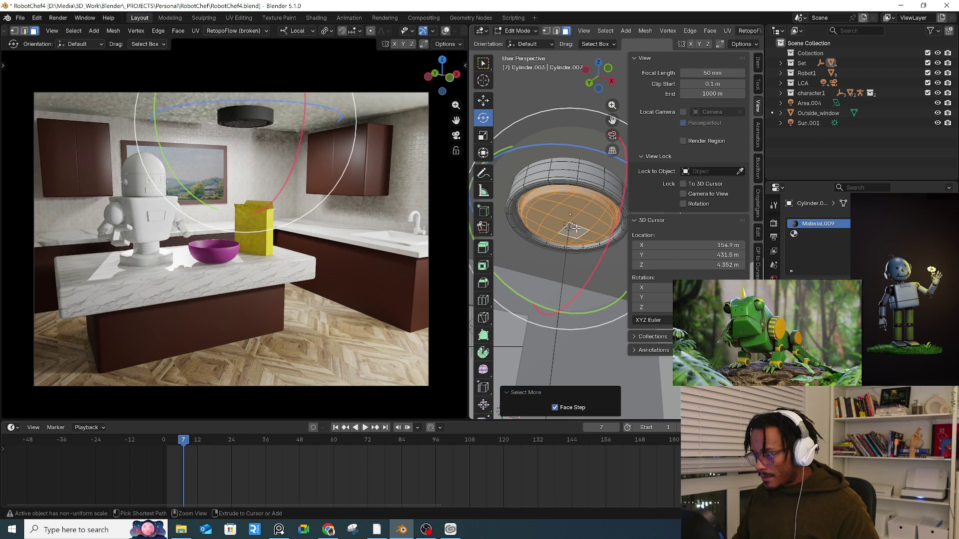
key(ctrl+KP_Subtract)
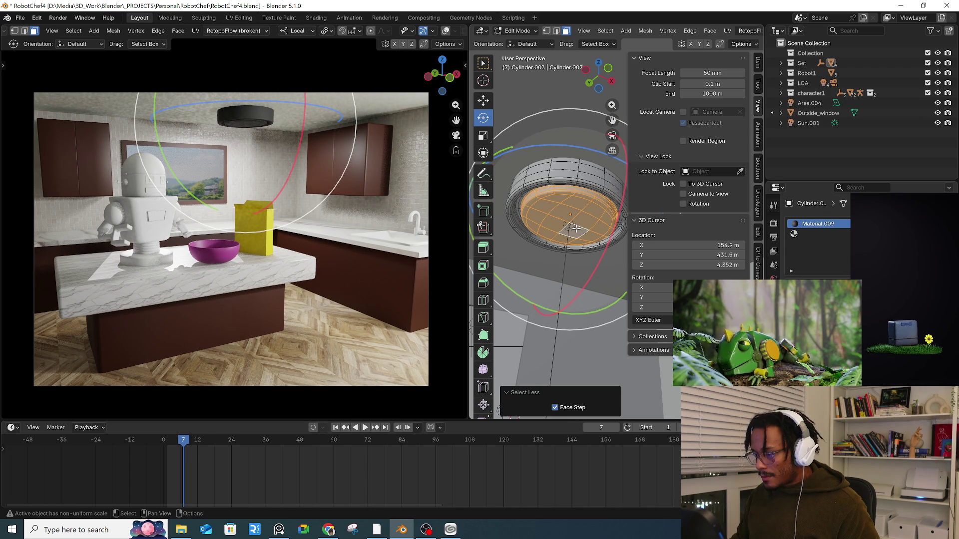
- Create Material.010 in the second slot for the selected bottom faces
click(806, 233)
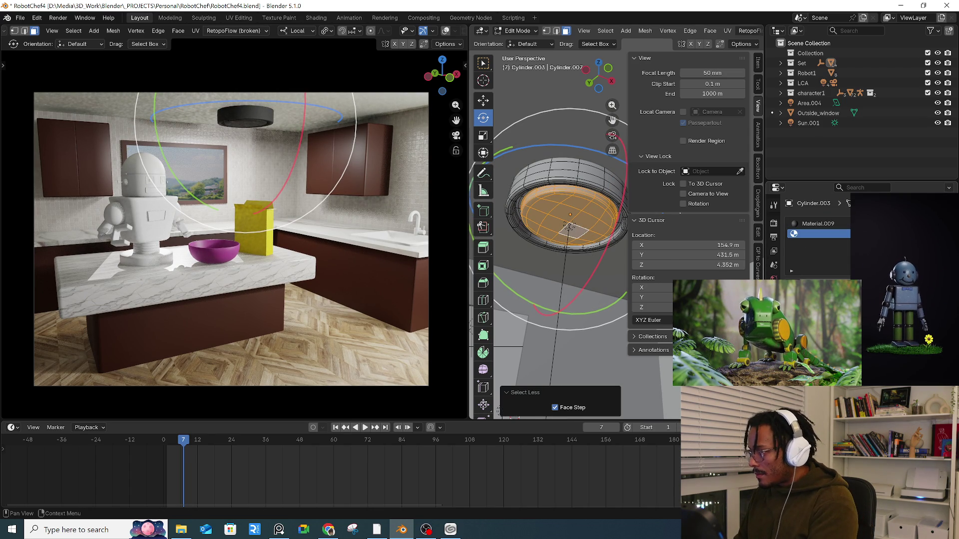
click(849, 288)
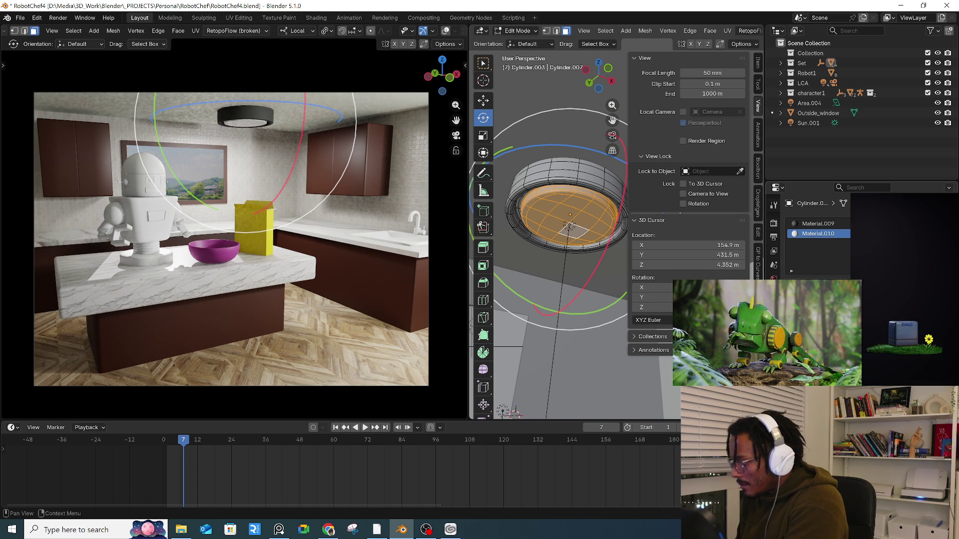
scroll(817, 235, down, 5)
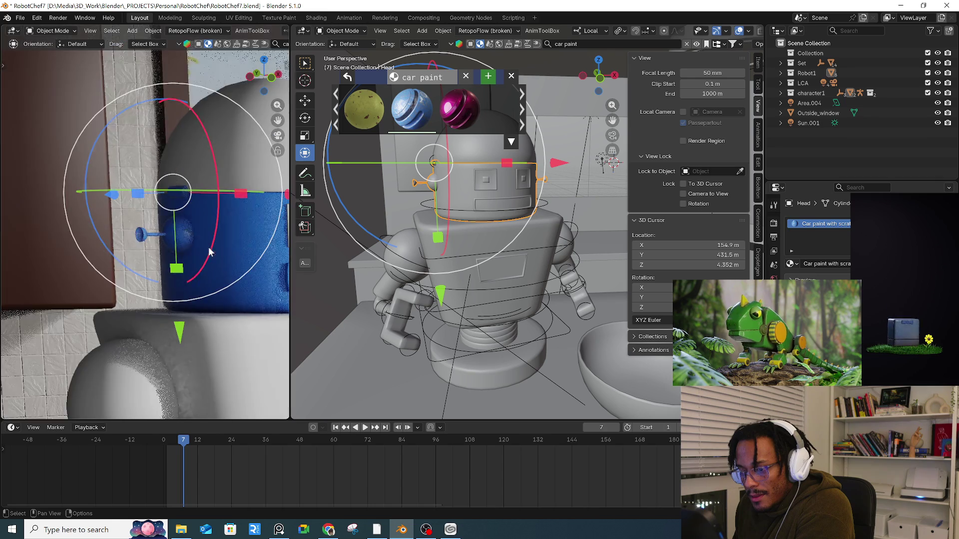
- Apply the existing car paint material to the robot's body
ctrl+middle_drag(153, 240, 181, 248)
middle_drag(439, 240, 464, 239)
click(460, 233)
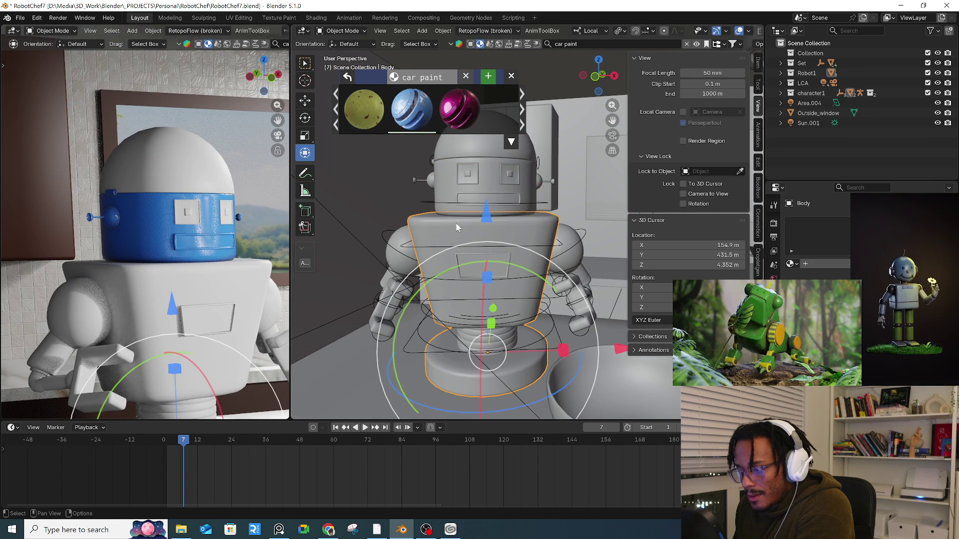
click(791, 264)
click(824, 279)
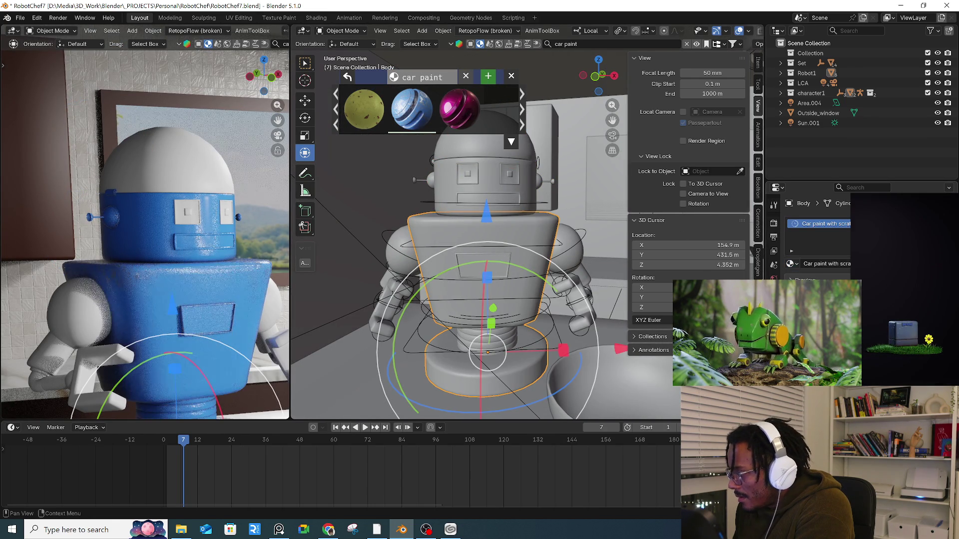
scroll(152, 293, down, 2)
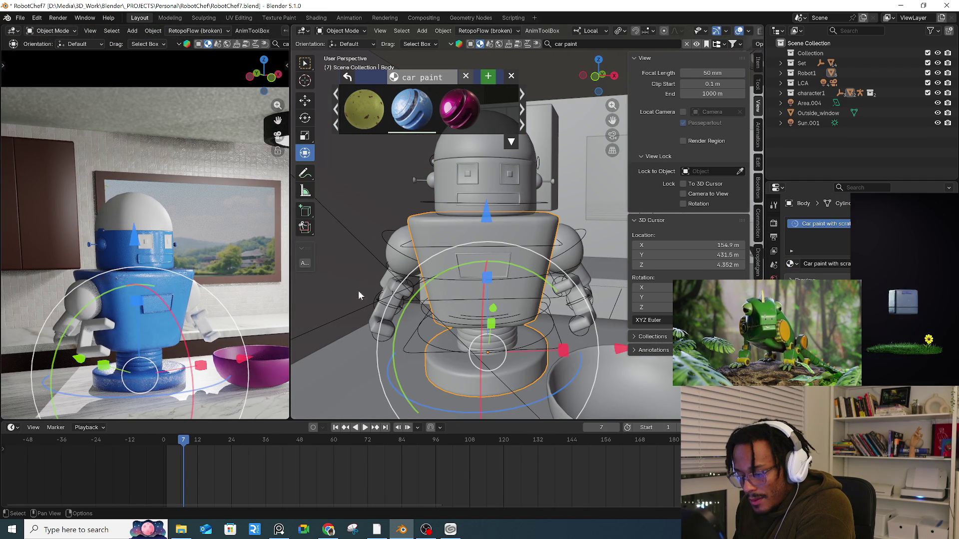
- Apply the car paint material to the robot's right arm
click(395, 263)
middle_drag(429, 245, 453, 250)
click(415, 299)
mouse_move(415, 300)
middle_down()
mouse_move(425, 295)
mouse_move(419, 287)
mouse_move(463, 283)
mouse_move(395, 305)
mouse_move(382, 295)
middle_up()
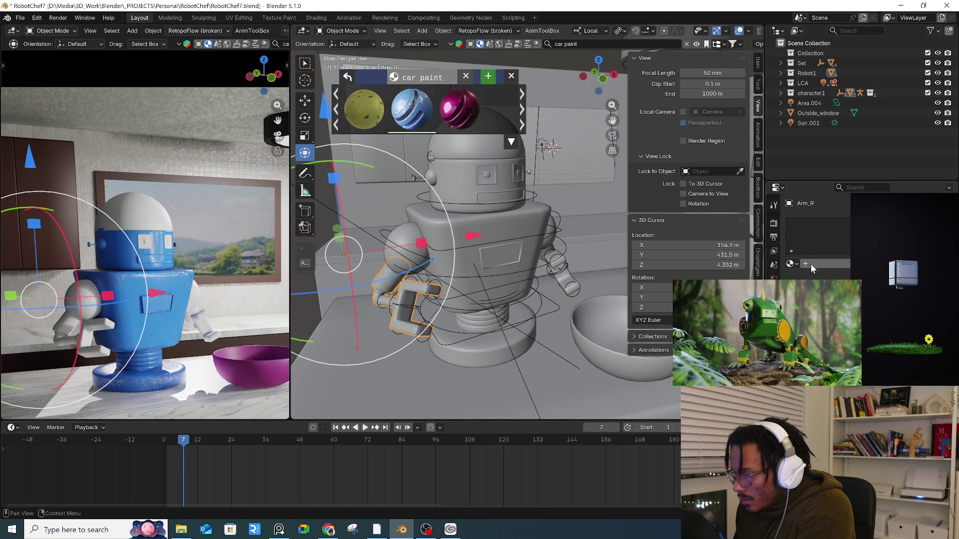
click(791, 264)
key(Return)
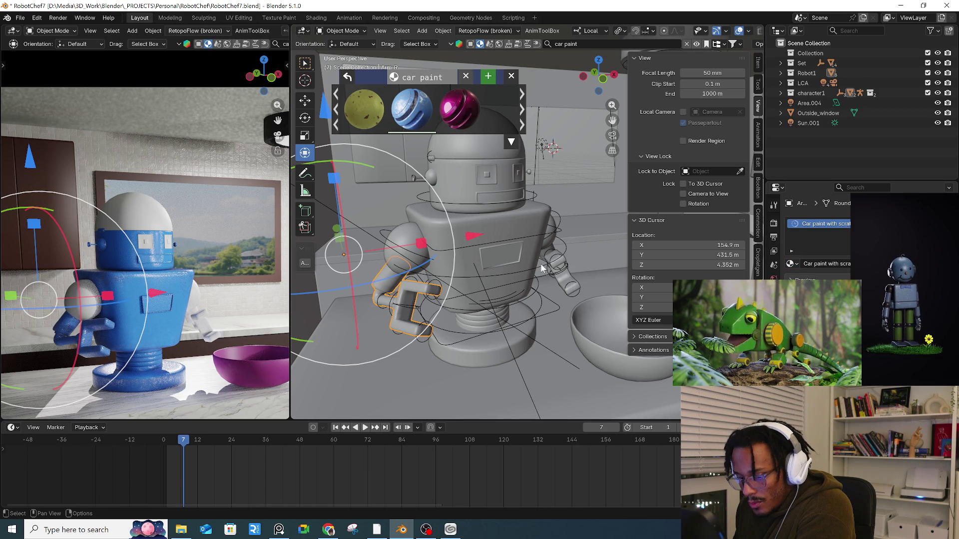
- Apply the scratched blue car-paint material to the robot's left arm
click(483, 157)
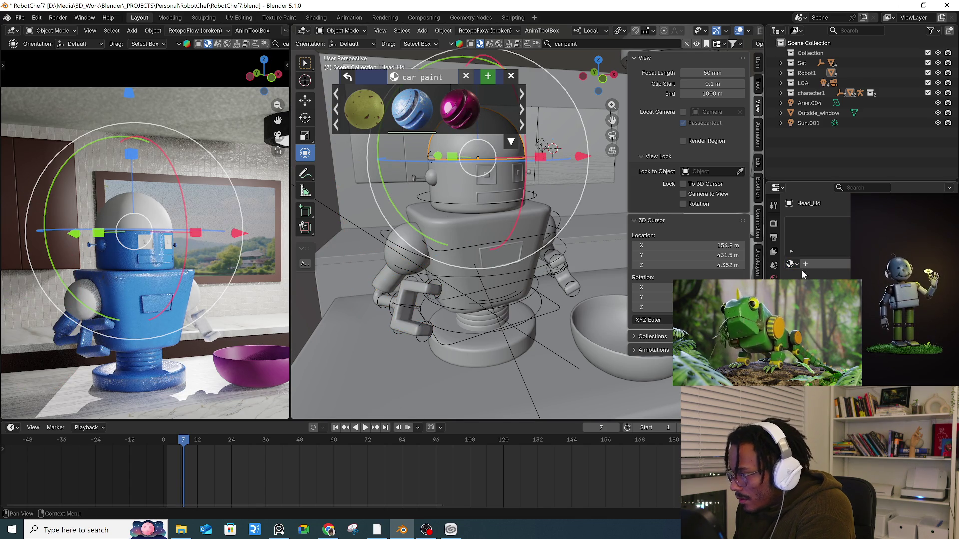
middle_drag(551, 244, 547, 292)
click(547, 295)
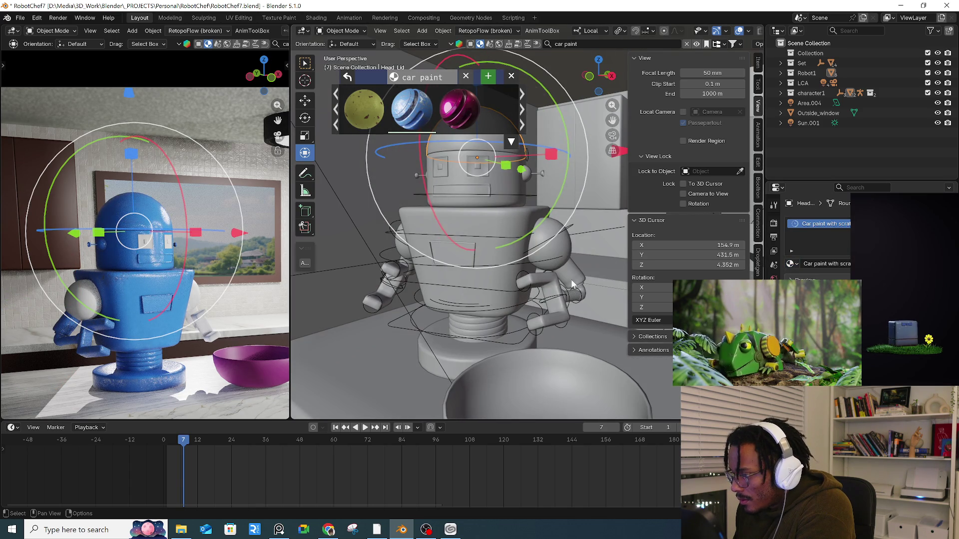
click(789, 264)
key(Return)
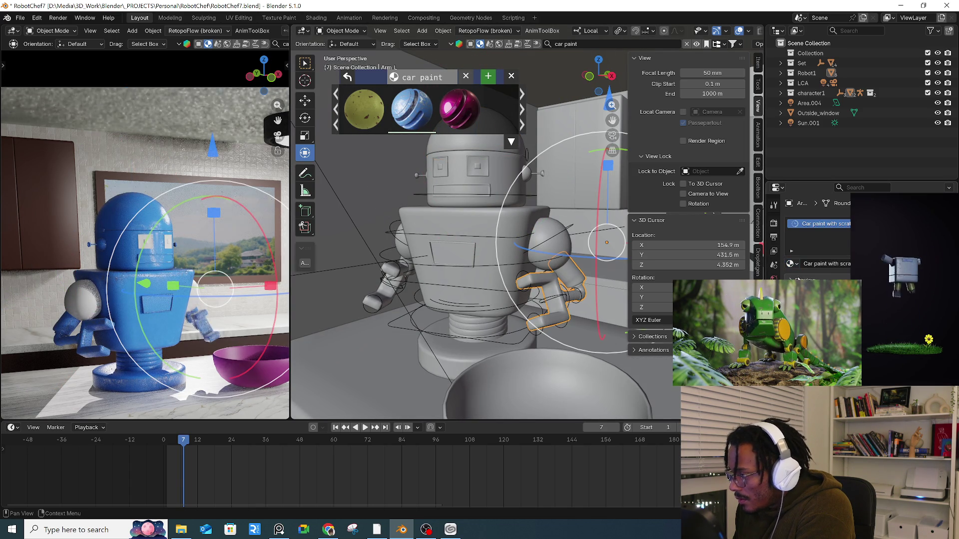
- Page through more car-paint material results in the asset browser
middle_drag(450, 243, 379, 175)
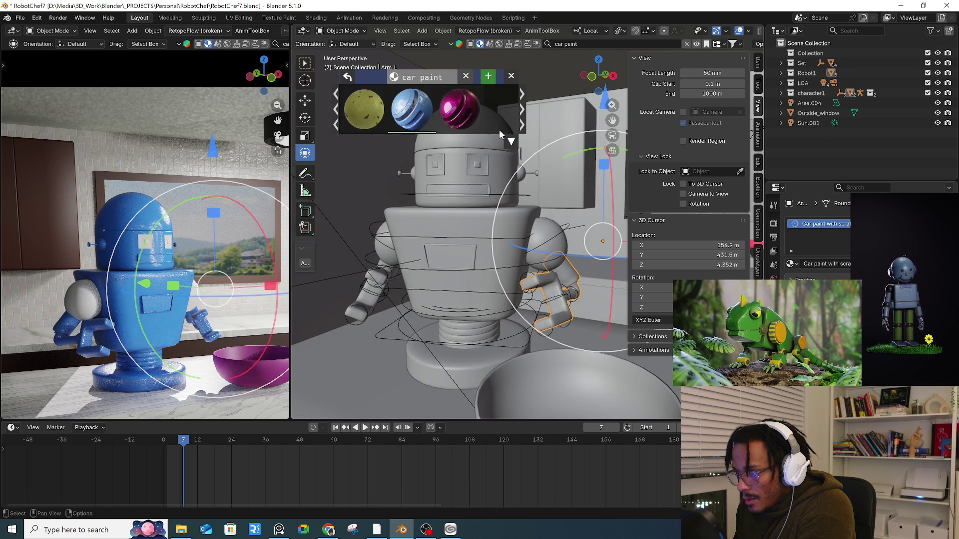
click(337, 120)
click(336, 119)
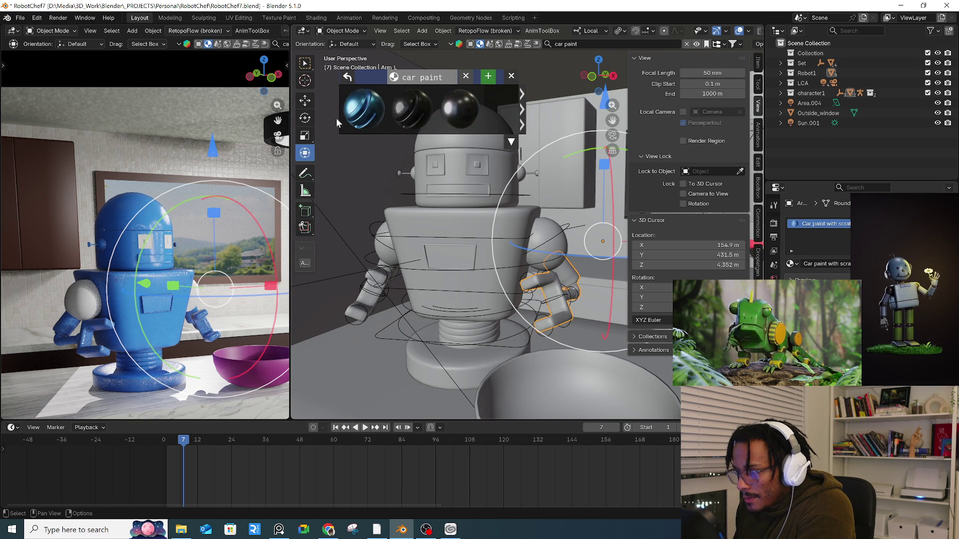
mouse_move(405, 116)
mouse_move(466, 120)
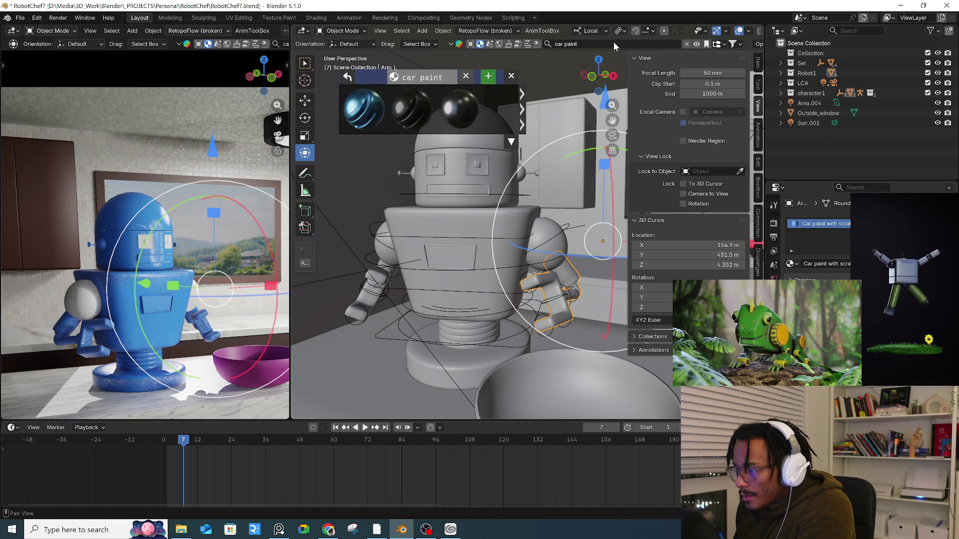
- Replace the material search text with 'rubber' and run the search
click(614, 43)
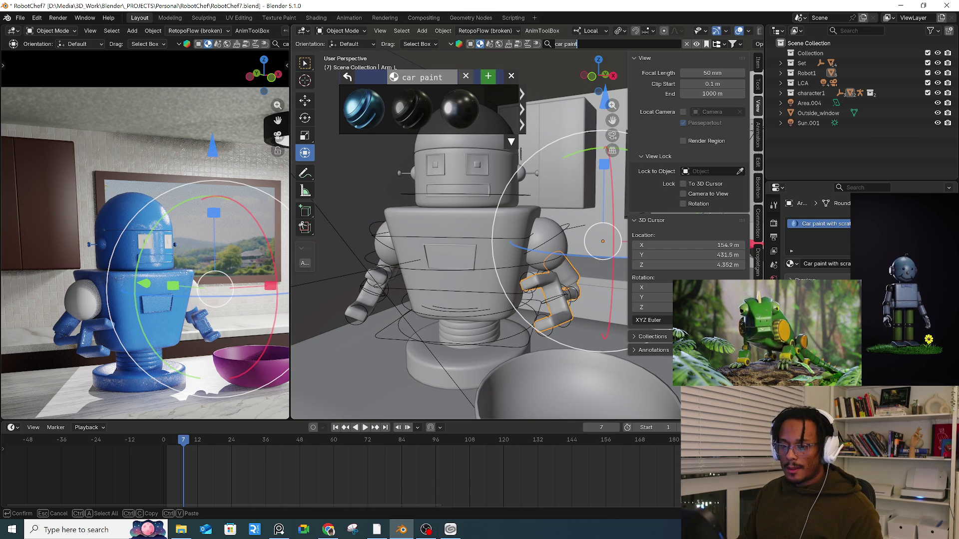
key(ctrl+a)
text(rubber)
key(Return)
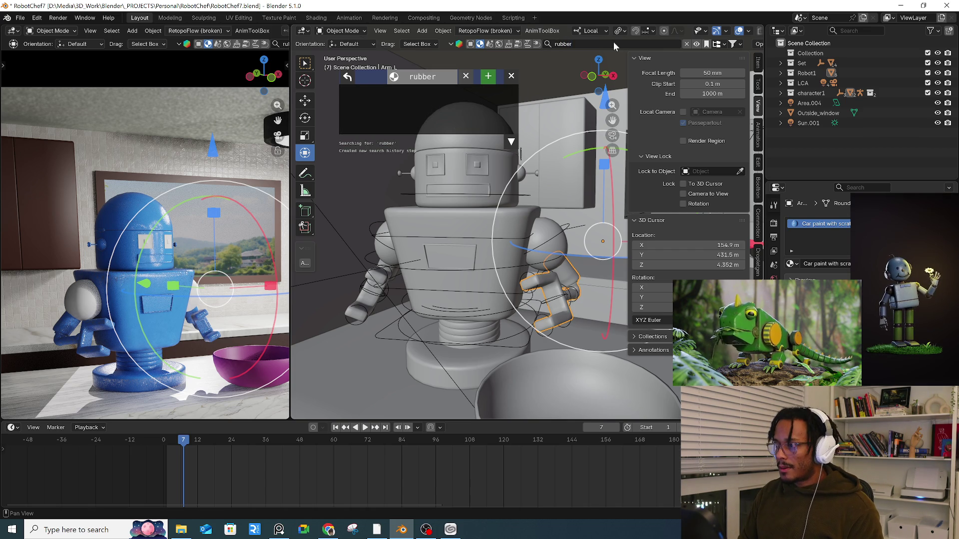
mouse_move(419, 113)
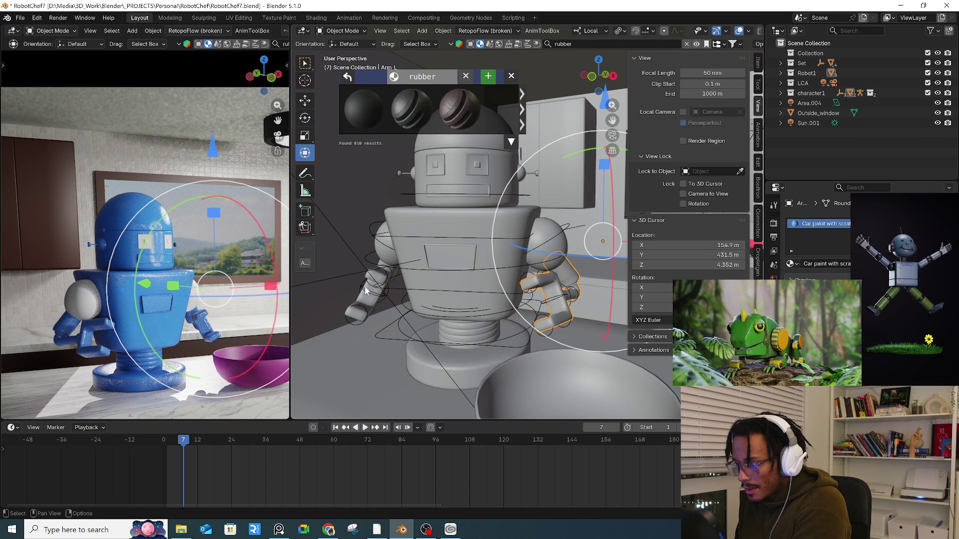
scroll(367, 287, up, 3)
- Select the robot's right arm and enter Edit Mode on its mesh
mouse_move(367, 287)
middle_down()
mouse_move(398, 285)
mouse_move(415, 262)
middle_up()
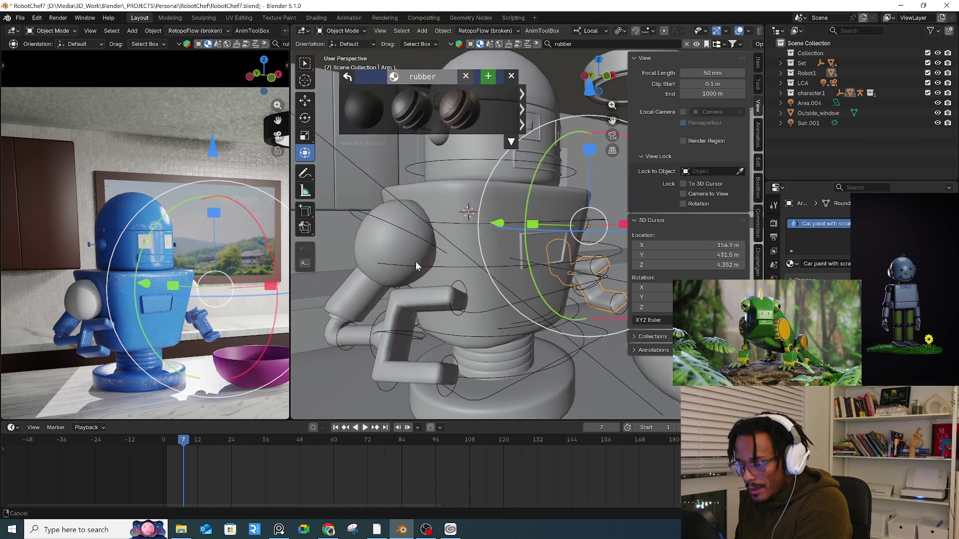
click(367, 300)
mouse_move(367, 300)
middle_down()
mouse_move(546, 315)
mouse_move(515, 273)
middle_up()
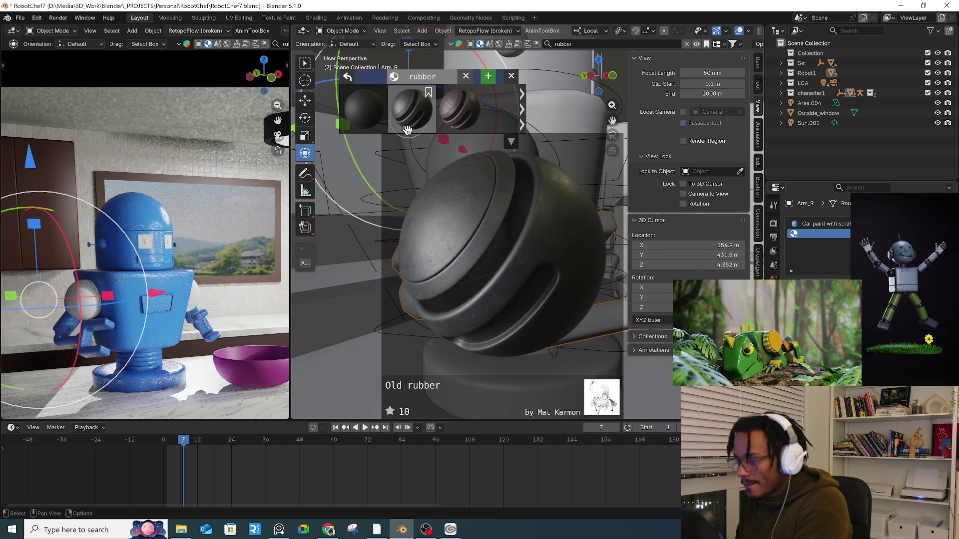
key(Tab)
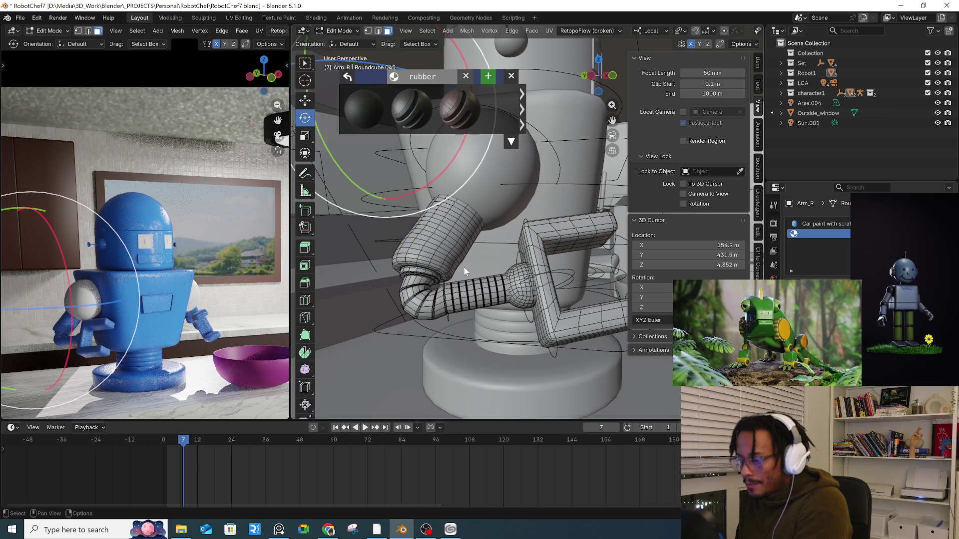
- Try selecting and growing face rings on the right arm, then clear the selection
key(l)
click(425, 310)
alt+click(425, 311)
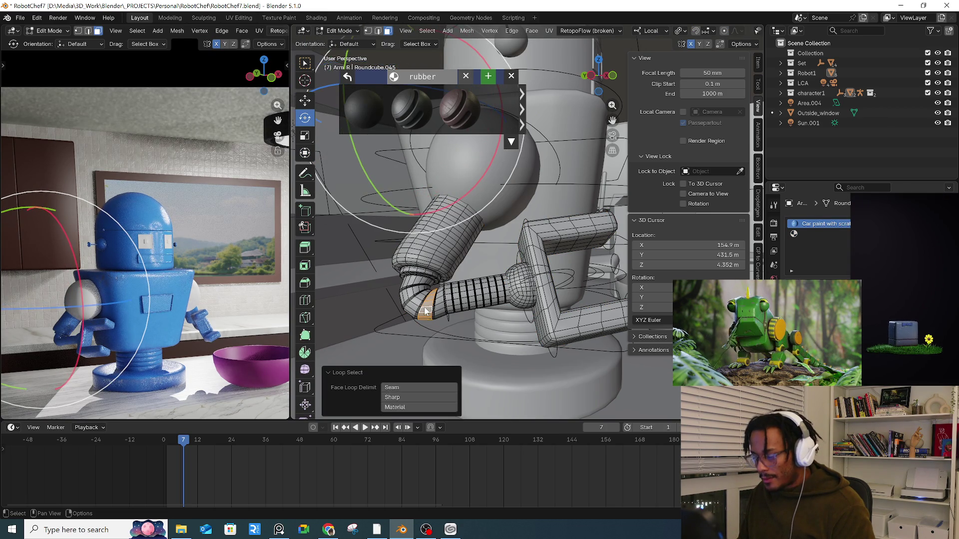
key(ctrl+KP_Add)
key(ctrl+KP_Add)
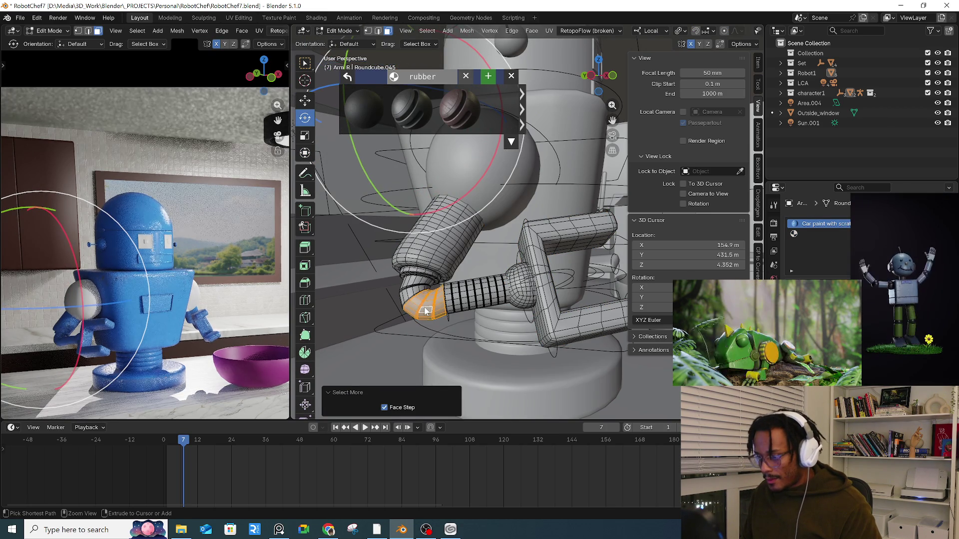
key(ctrl+KP_Add)
key(ctrl+KP_Add)
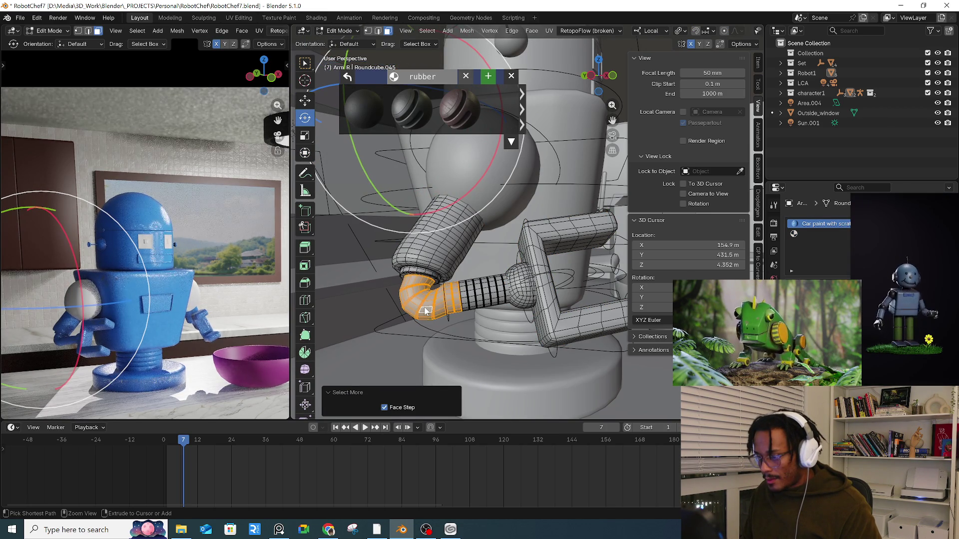
key(ctrl+KP_Add)
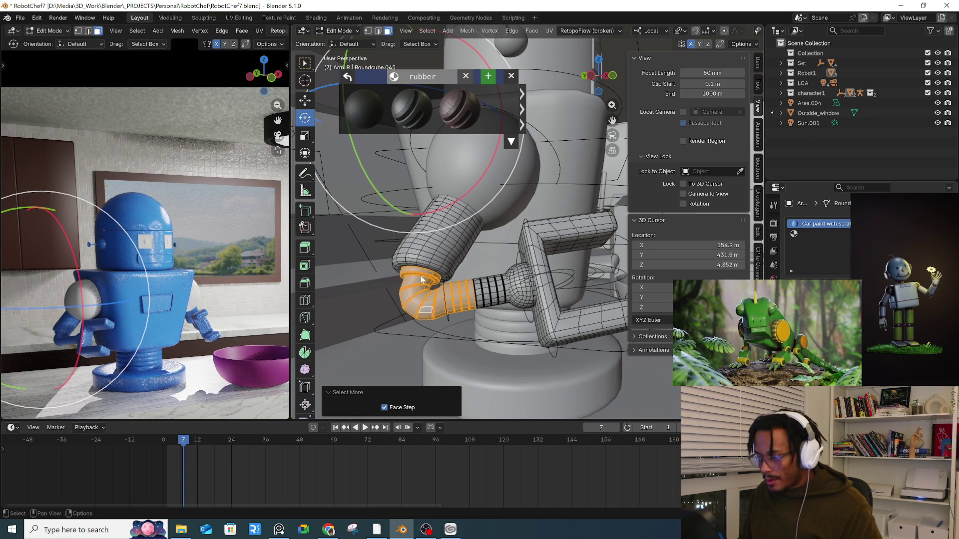
key(alt+a)
- Select the elbow-top face loop and the loop at the ribbed section's end
alt+click(413, 285)
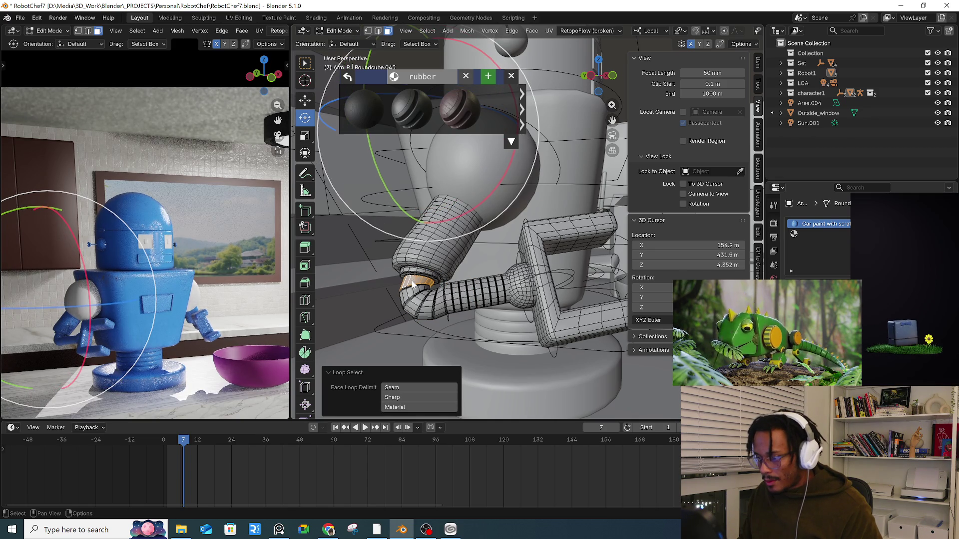
alt+shift+click(508, 299)
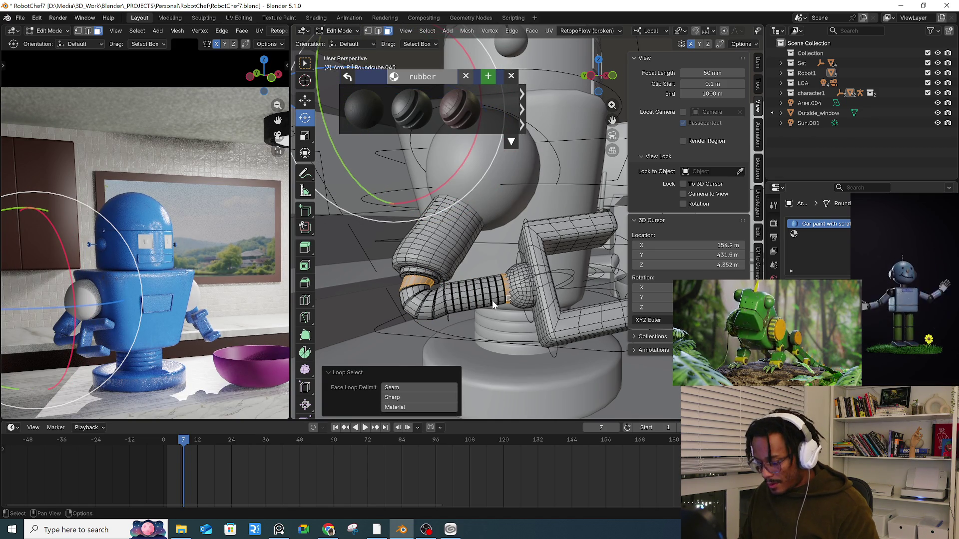
click(394, 407)
key(ctrl+z)
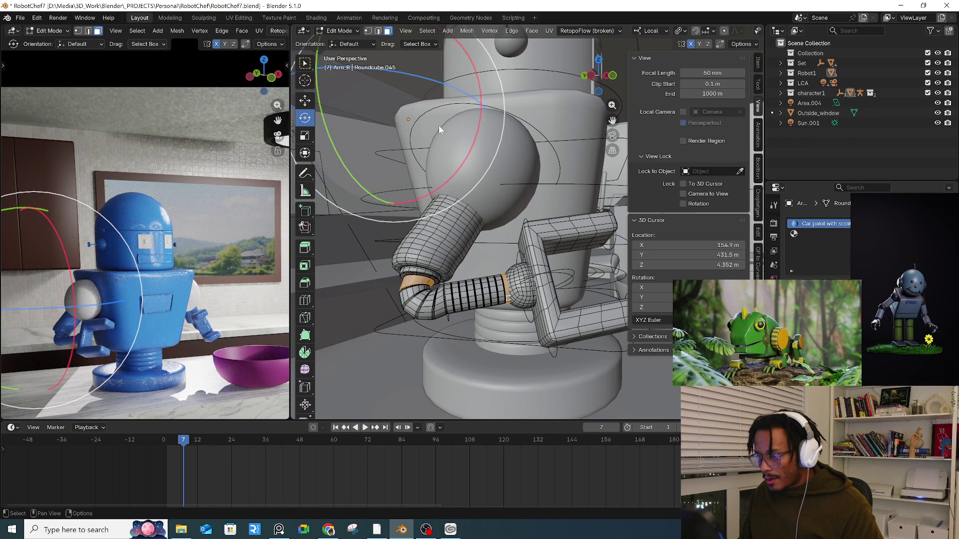
click(427, 30)
- Try Select Loops > Edge Loops on the joint loops, then undo it
mouse_move(462, 97)
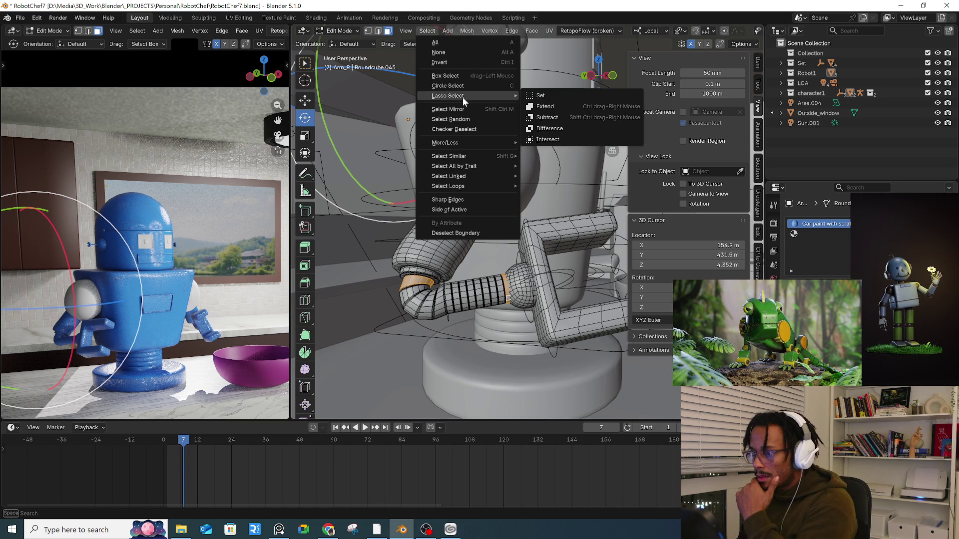
mouse_move(471, 142)
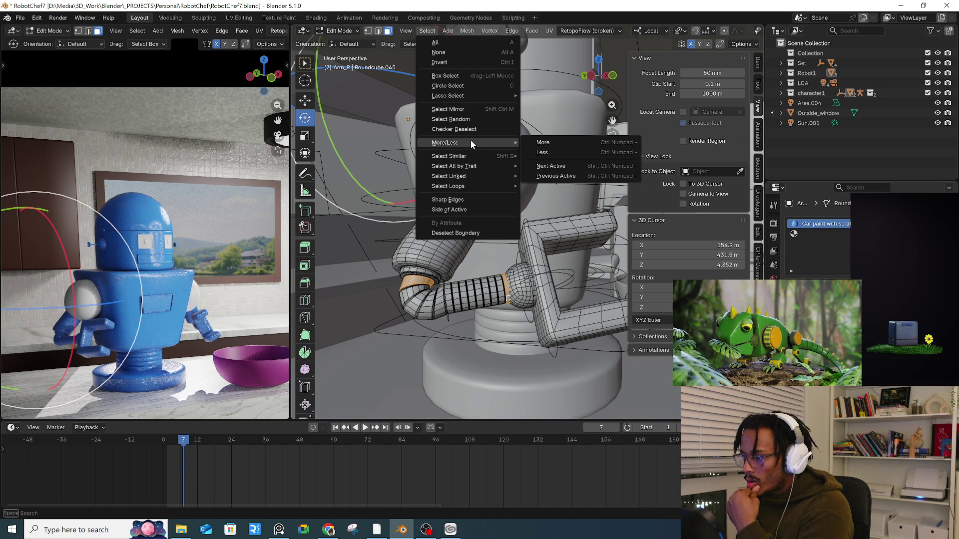
mouse_move(482, 185)
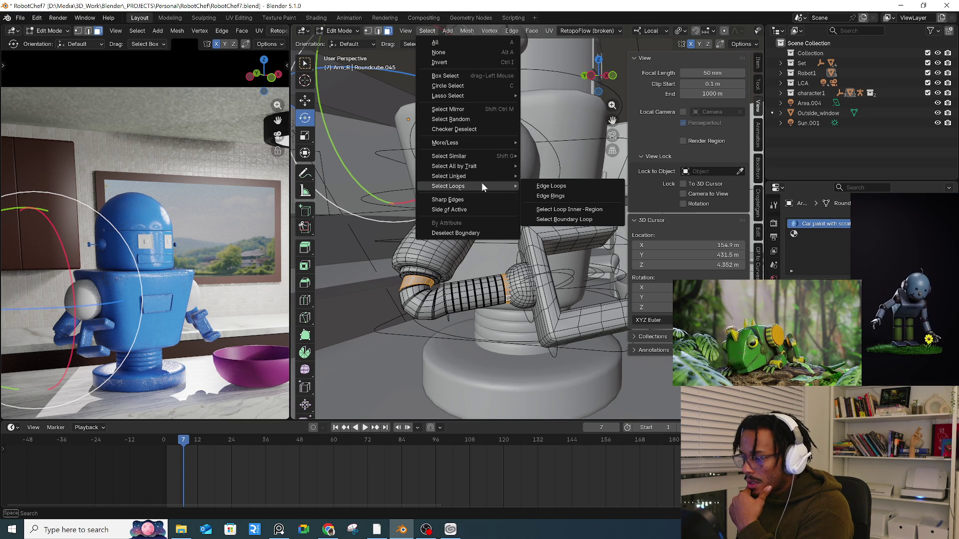
click(577, 184)
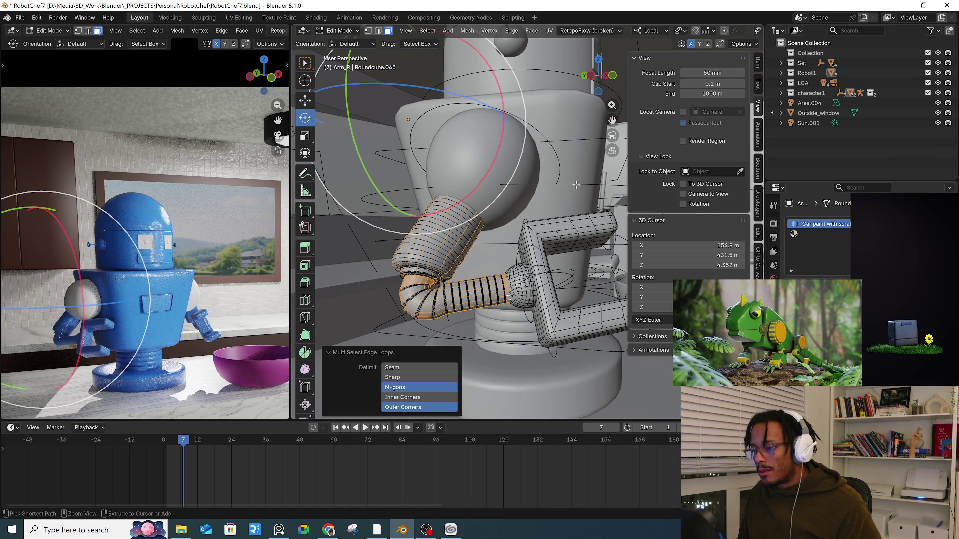
key(ctrl+z)
- Bring up the Select menu's Select All by Trait options
click(427, 31)
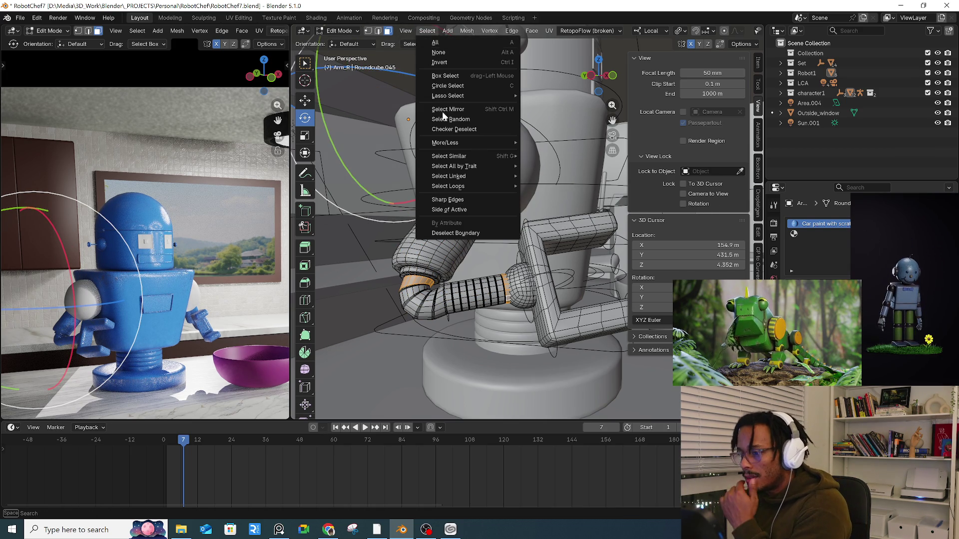
mouse_move(497, 176)
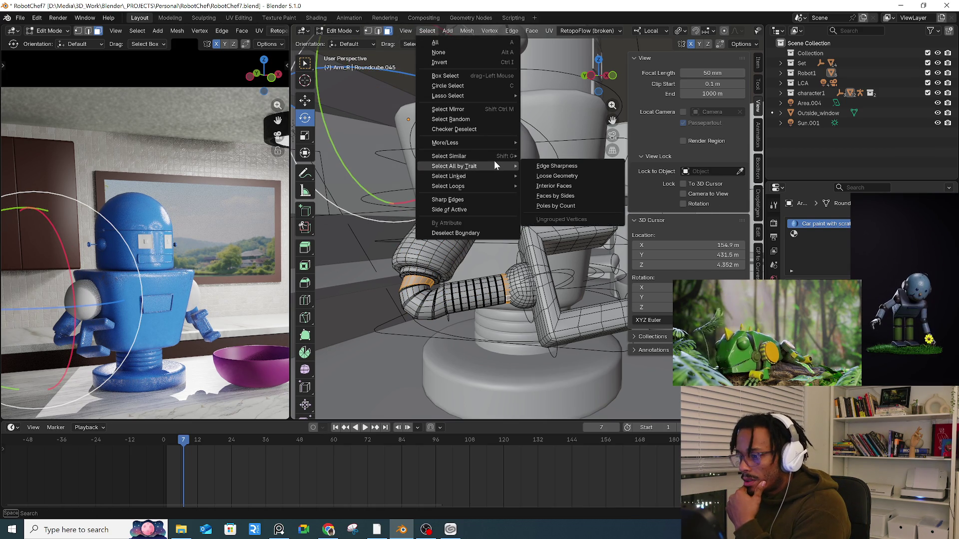
mouse_move(499, 157)
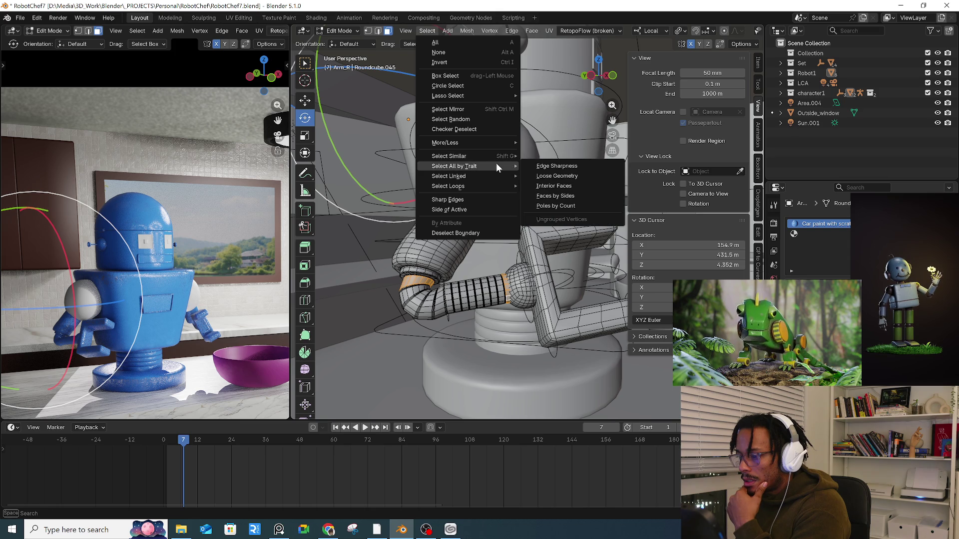
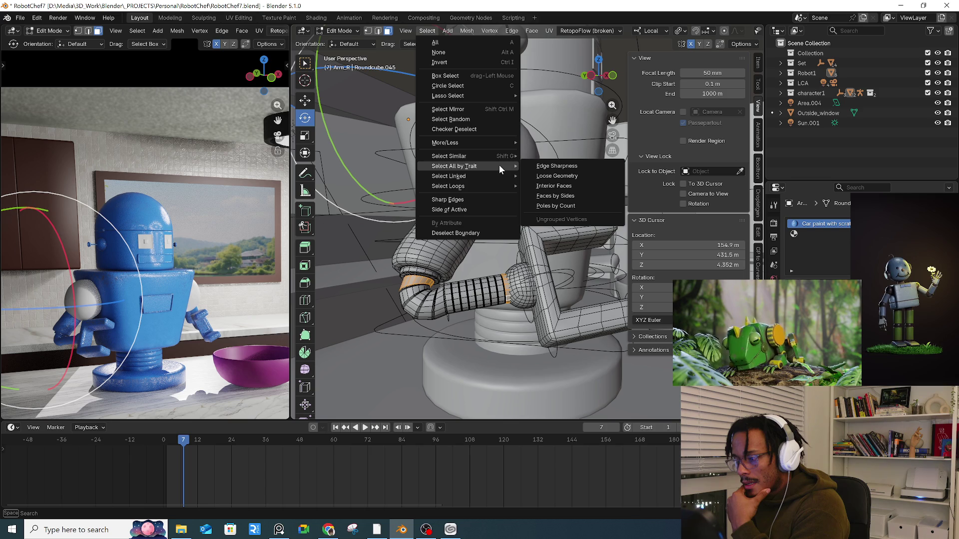
- Refine the arm selection with Select Loops (inner region, then boundary loops) and switch to face mode
click(551, 196)
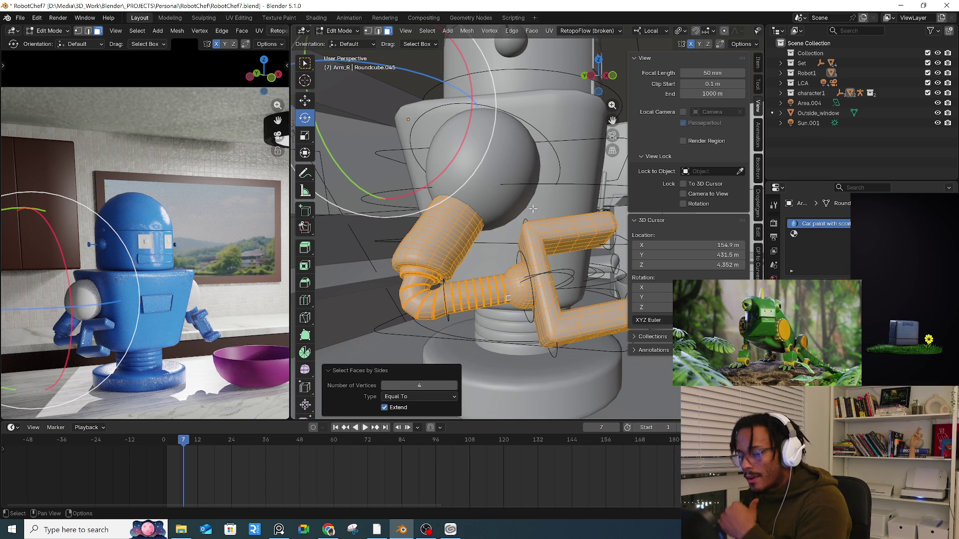
key(ctrl+z)
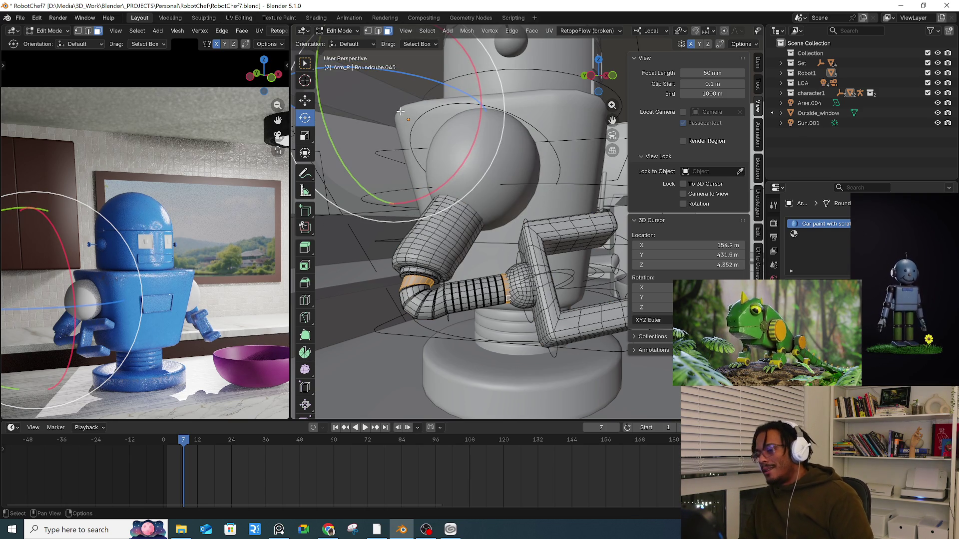
click(427, 30)
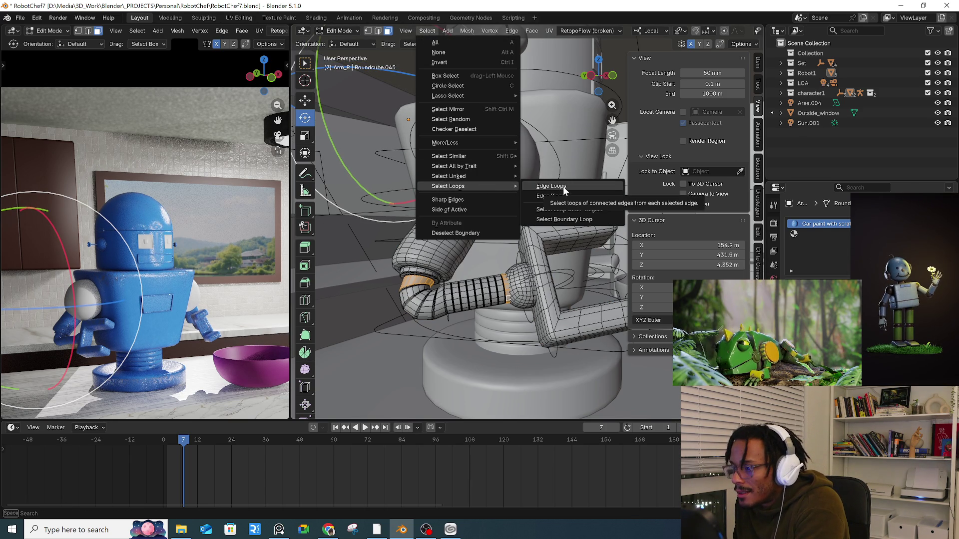
click(586, 210)
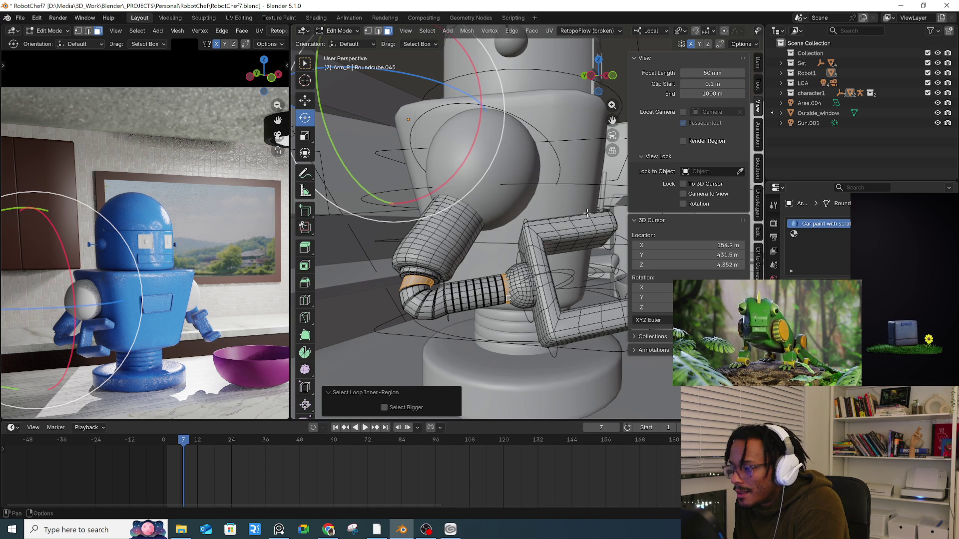
click(427, 31)
mouse_move(493, 186)
click(580, 220)
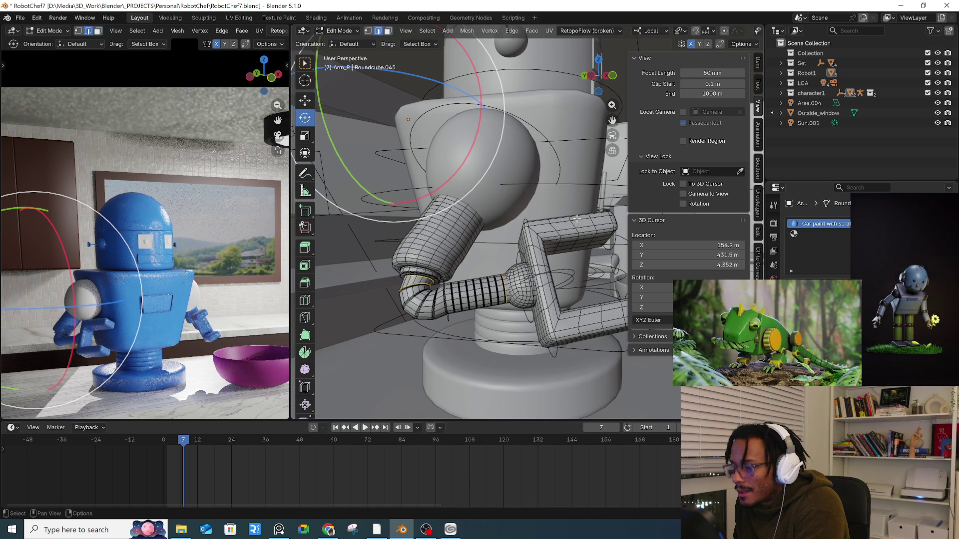
key(3)
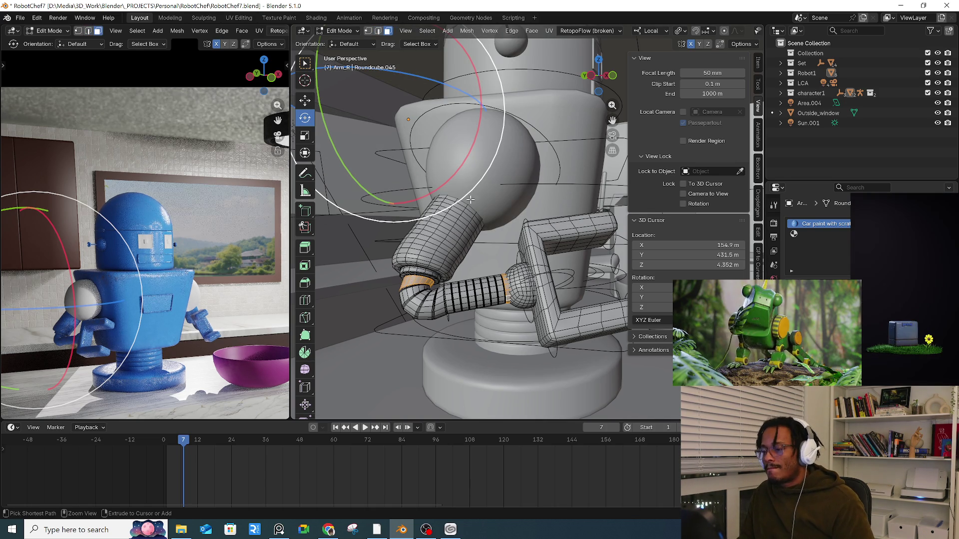
- Select the wrist edge loop and isolate the arm in Local view
middle_drag(406, 298, 404, 269)
scroll(404, 251, up, 3)
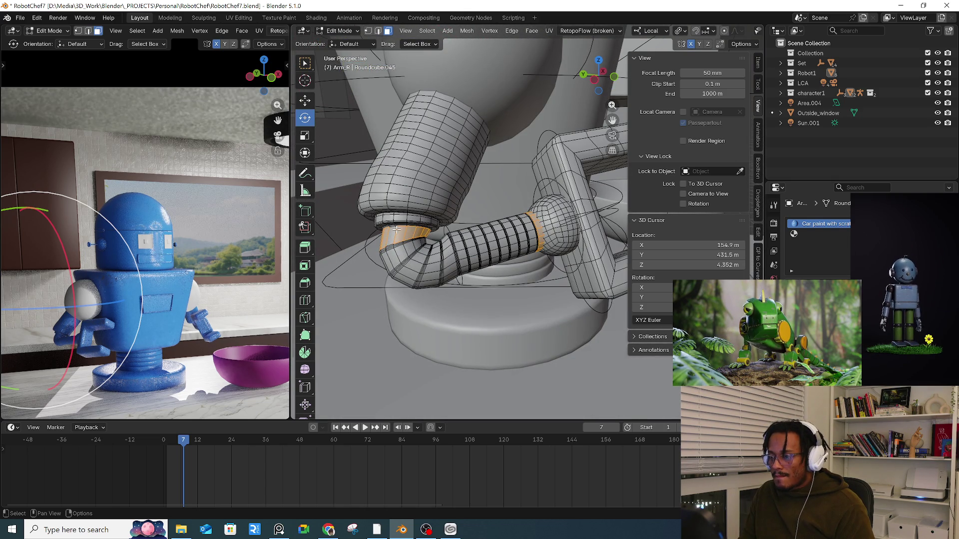
key(2)
alt+click(398, 226)
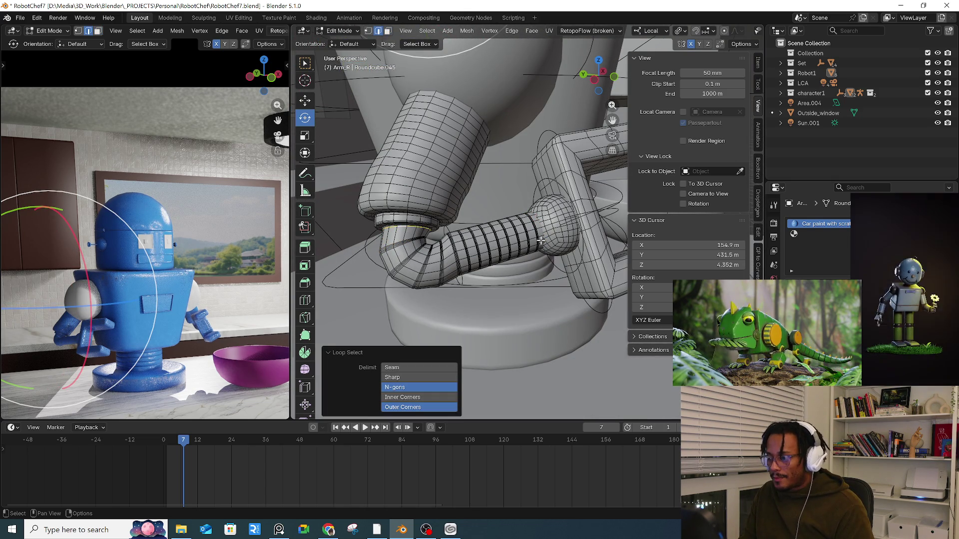
key(KP_Divide)
- Select the linked ribbed elbow section of the isolated arm
scroll(522, 221, up, 2)
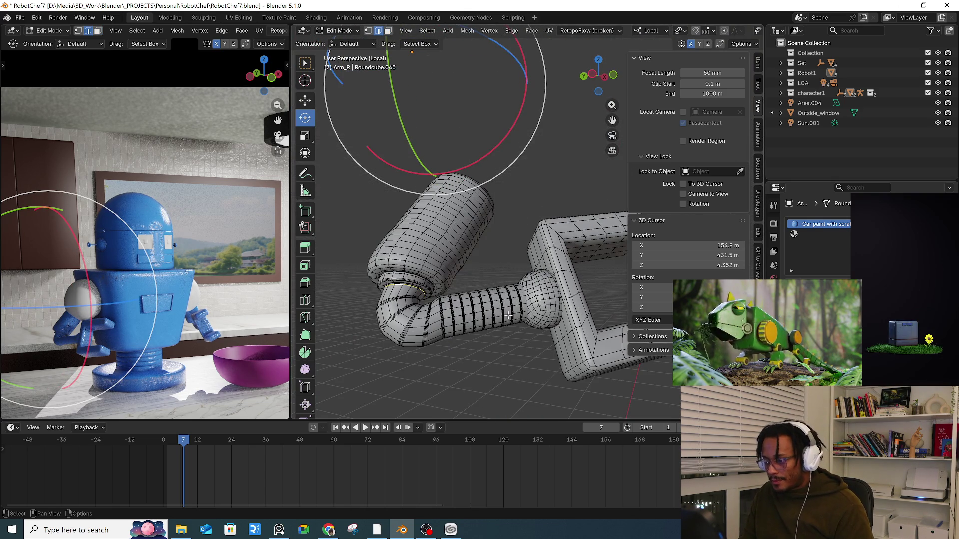
scroll(504, 315, up, 3)
scroll(504, 316, down, 3)
middle_drag(505, 316, 515, 203)
key(ctrl+l)
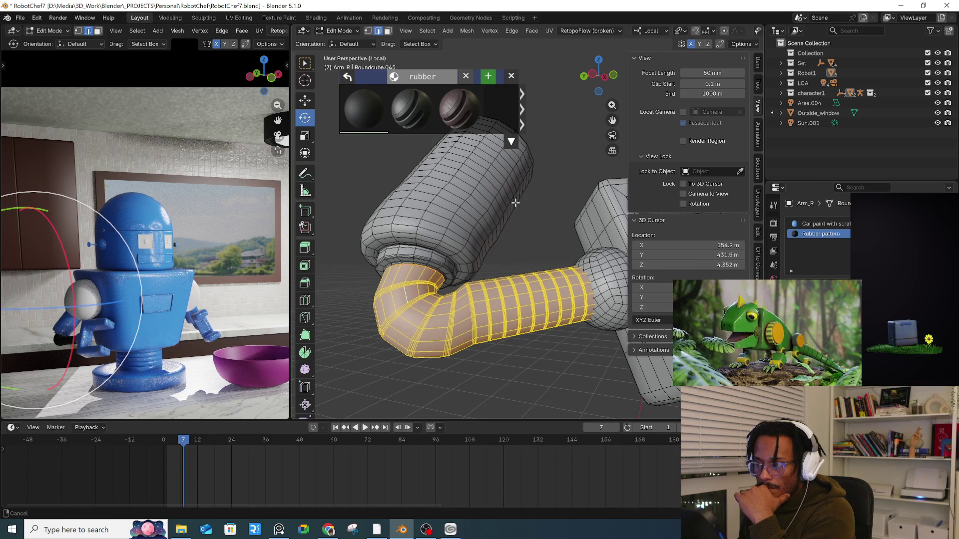
- In Object Mode, apply the Old rubber material to the arm's joint piece Arm_R.003
key(Tab)
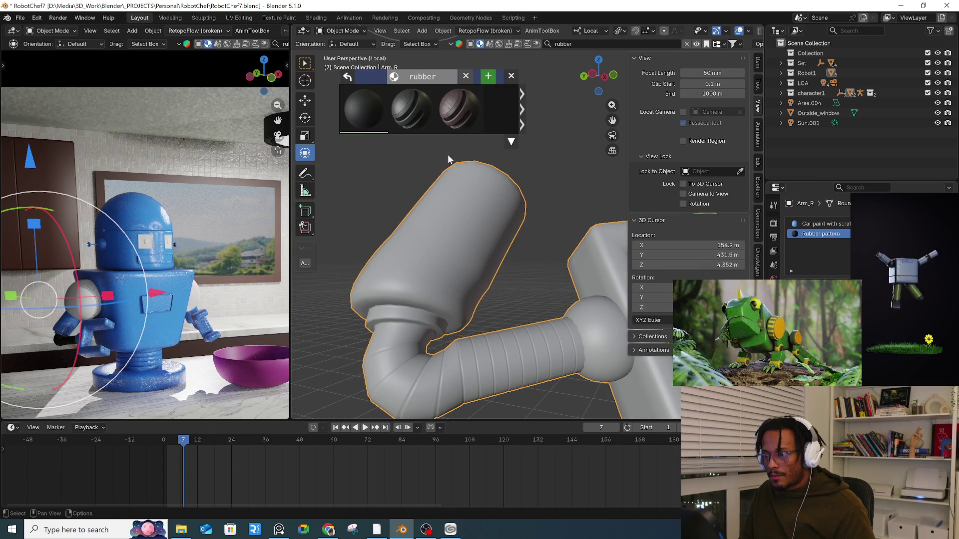
mouse_move(398, 109)
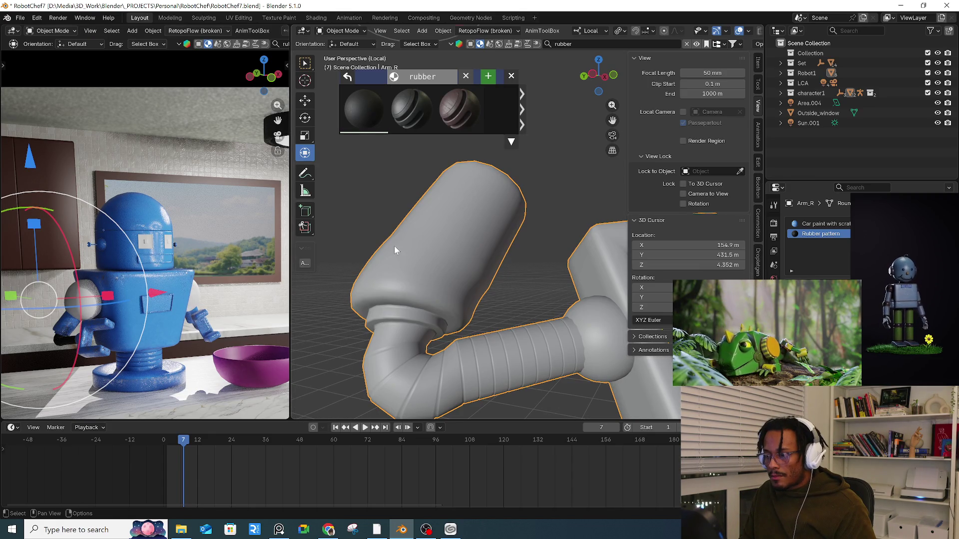
mouse_move(394, 246)
middle_down()
mouse_move(450, 263)
mouse_move(460, 287)
mouse_move(439, 235)
middle_up()
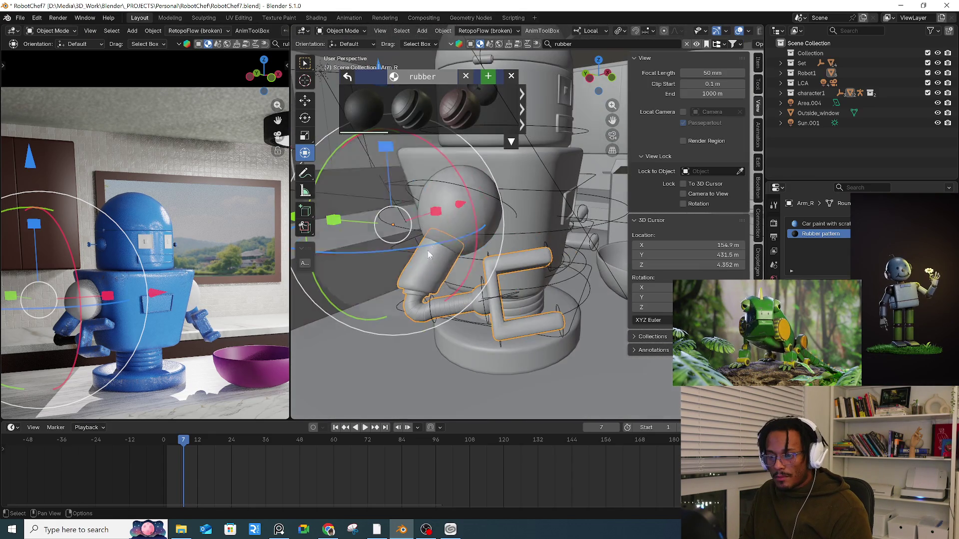
click(440, 235)
mouse_move(428, 92)
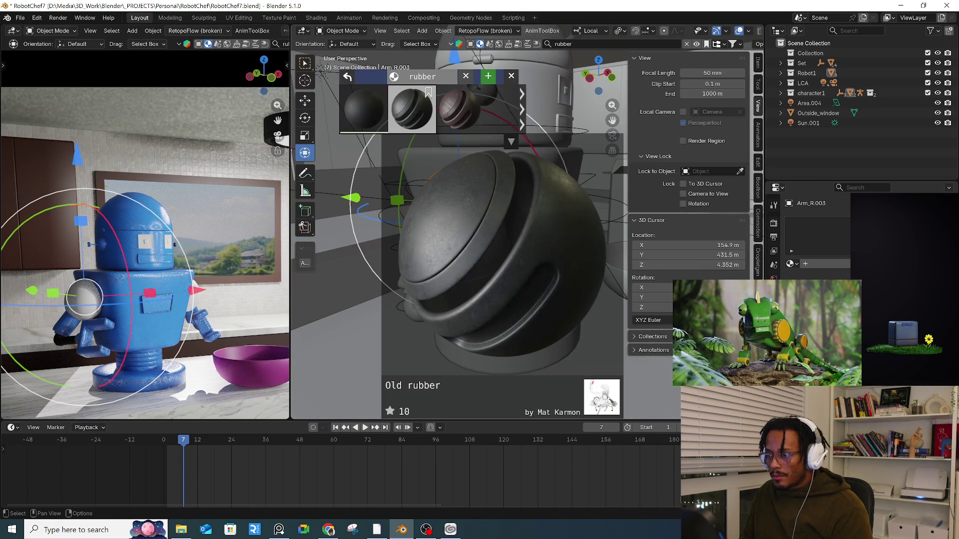
click(421, 112)
- Select the robot's Body and enter Edit Mode on its mesh
middle_drag(450, 210, 550, 291)
click(560, 298)
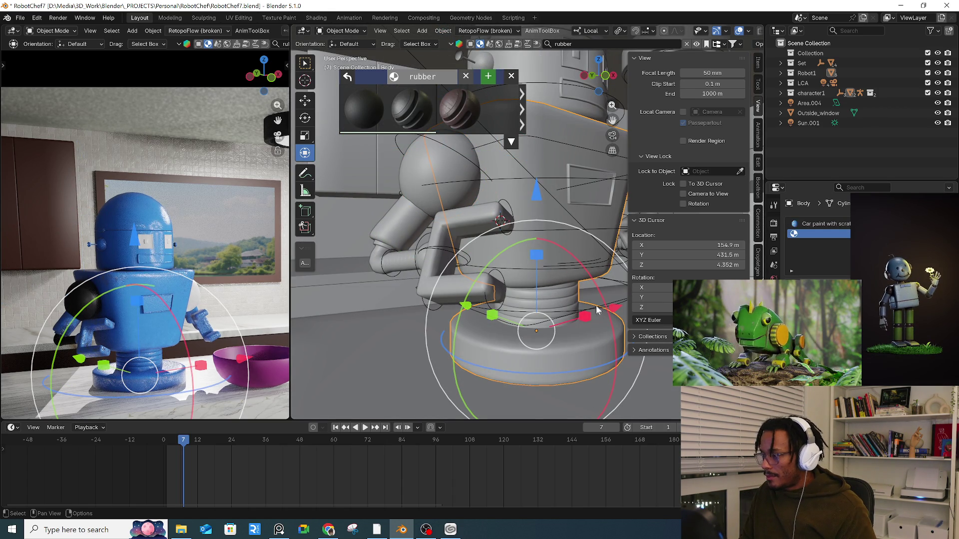
middle_drag(560, 255, 583, 272)
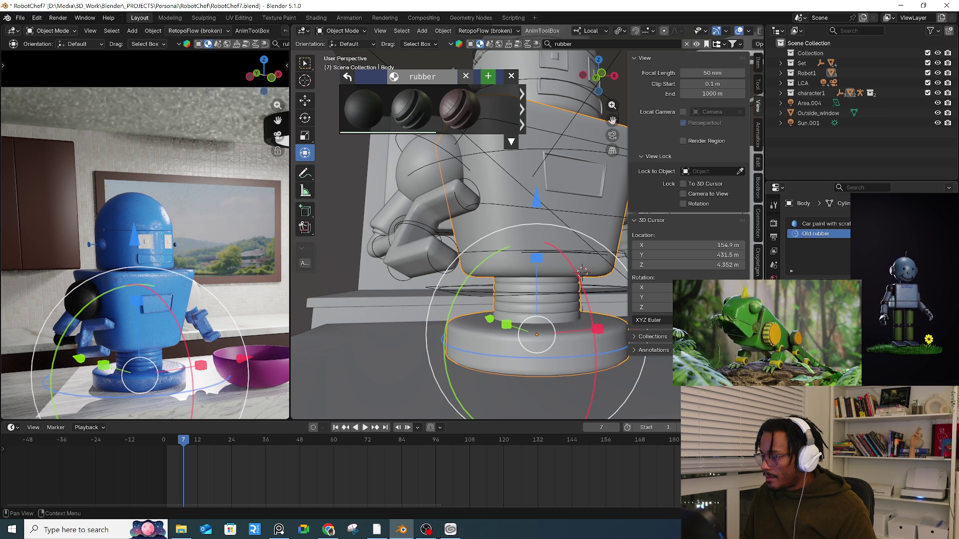
key(Tab)
- Assign Old rubber to the linked ribbed neck rings, then select the robot's other arm
click(533, 303)
key(l)
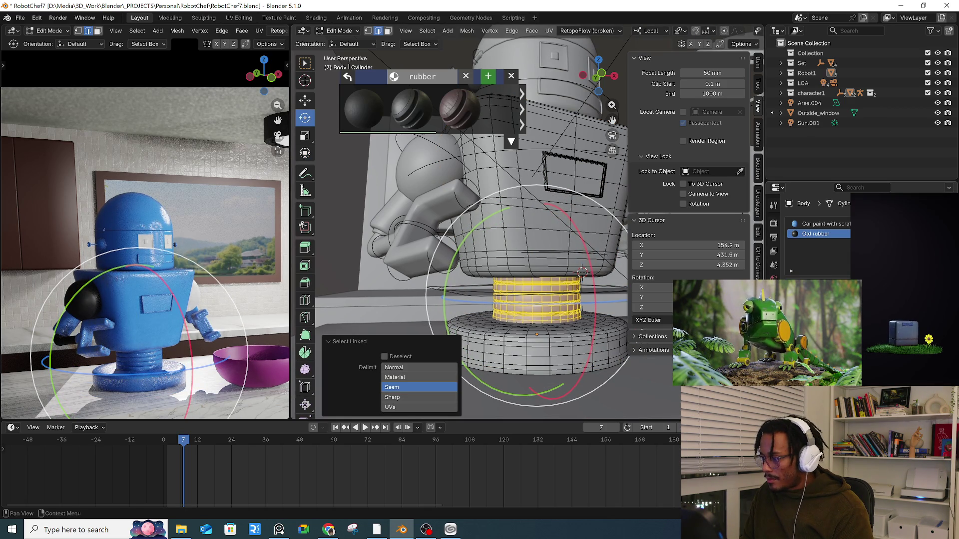
click(772, 302)
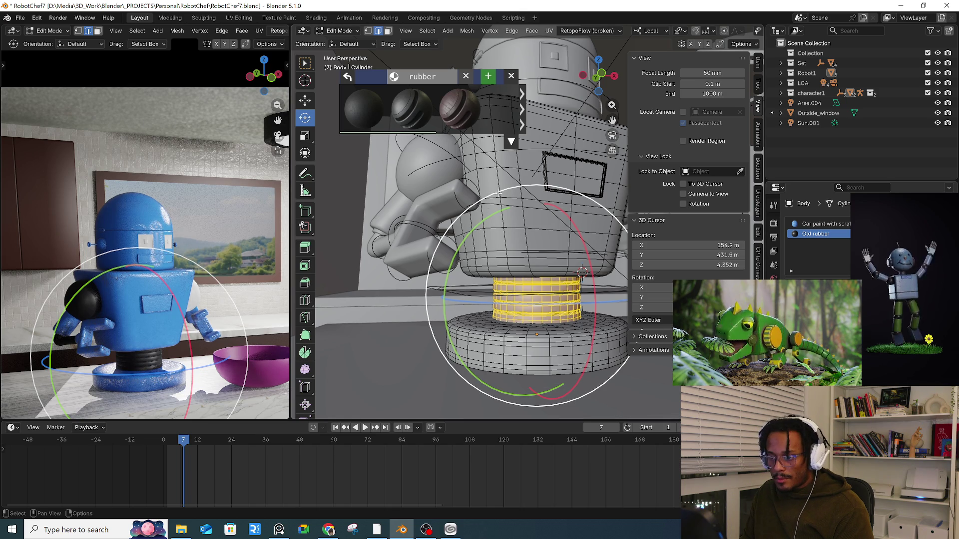
scroll(436, 255, down, 3)
middle_drag(435, 254, 492, 276)
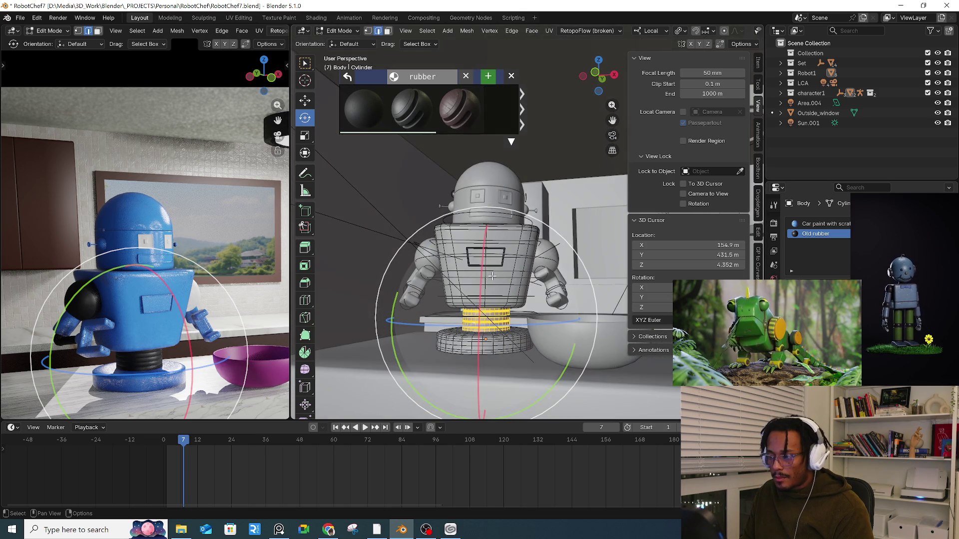
key(Tab)
click(554, 255)
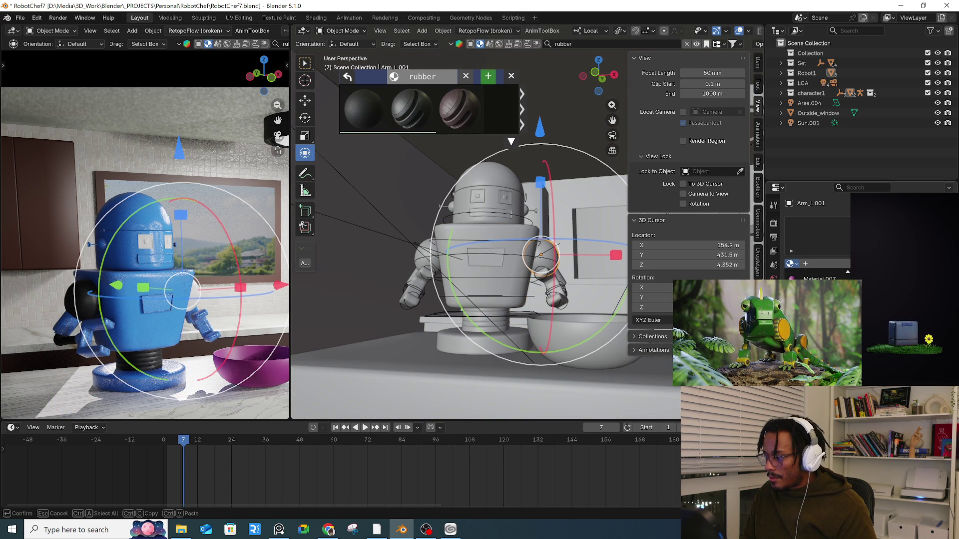
- Mark a seam on the edge loop around Arm_L's elbow joint
middle_drag(504, 287, 521, 286)
click(520, 286)
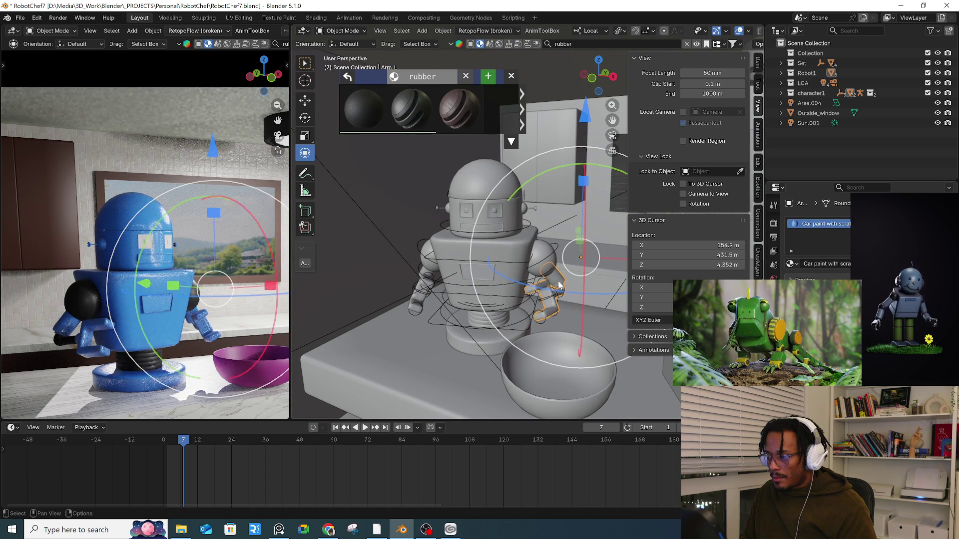
mouse_move(558, 307)
middle_down()
mouse_move(546, 292)
mouse_move(567, 288)
mouse_move(536, 261)
middle_up()
key(Tab)
scroll(570, 289, up, 5)
alt+click(578, 257)
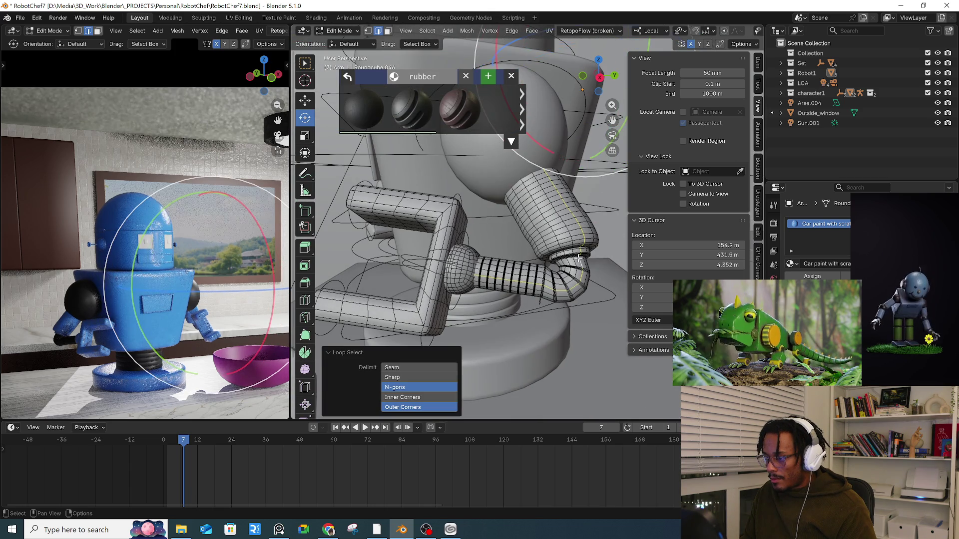
scroll(572, 250, up, 5)
alt+click(567, 243)
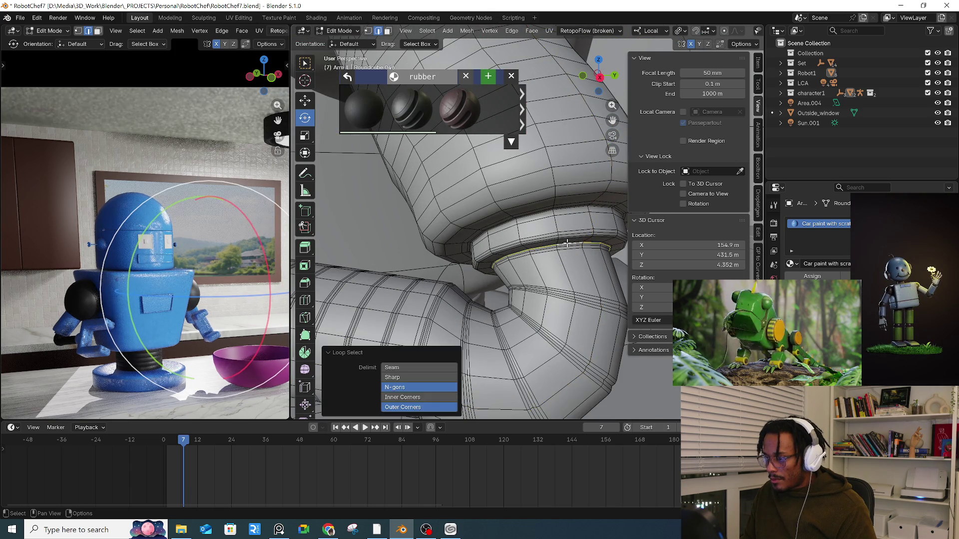
right_click(565, 246)
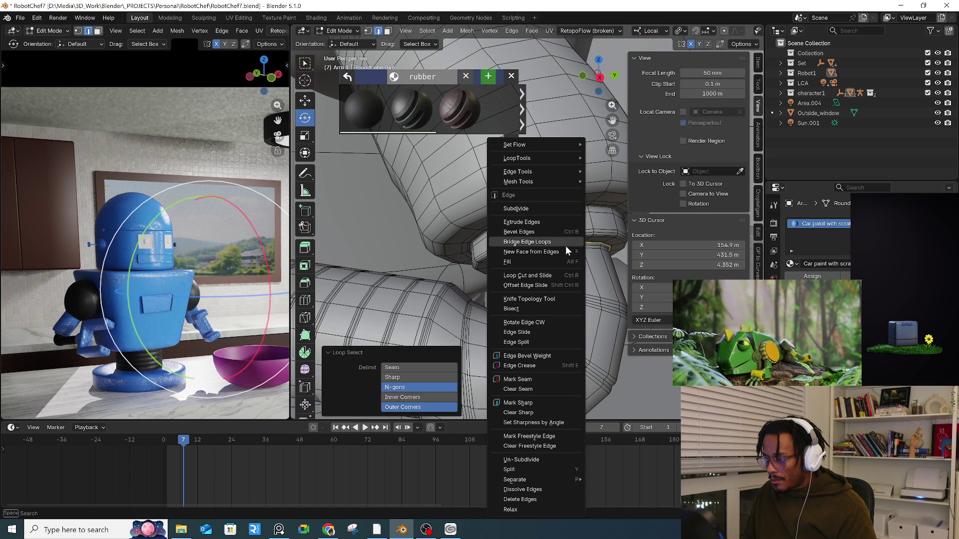
click(536, 379)
- Add a Rubber pattern material slot to Arm_L and select the forearm up to the seam
middle_drag(536, 379, 499, 270)
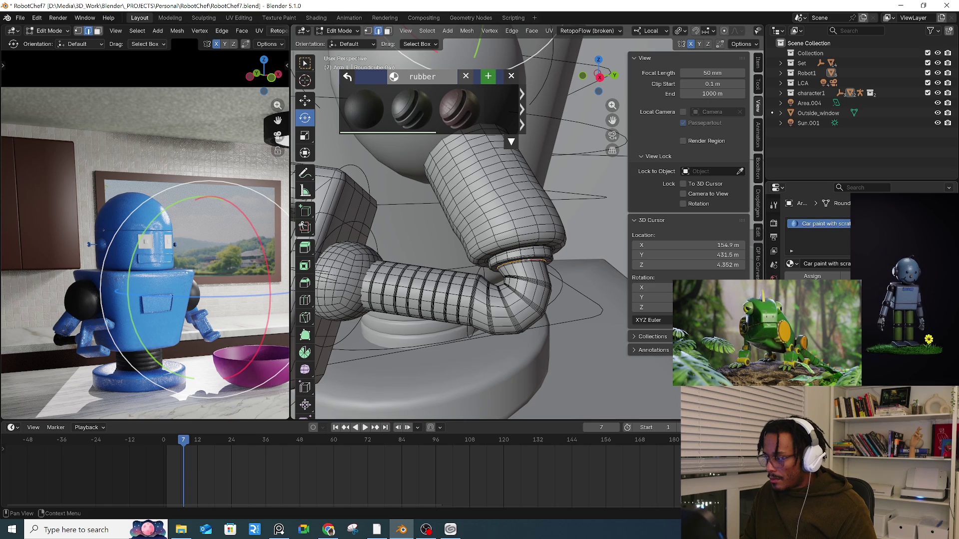
click(944, 225)
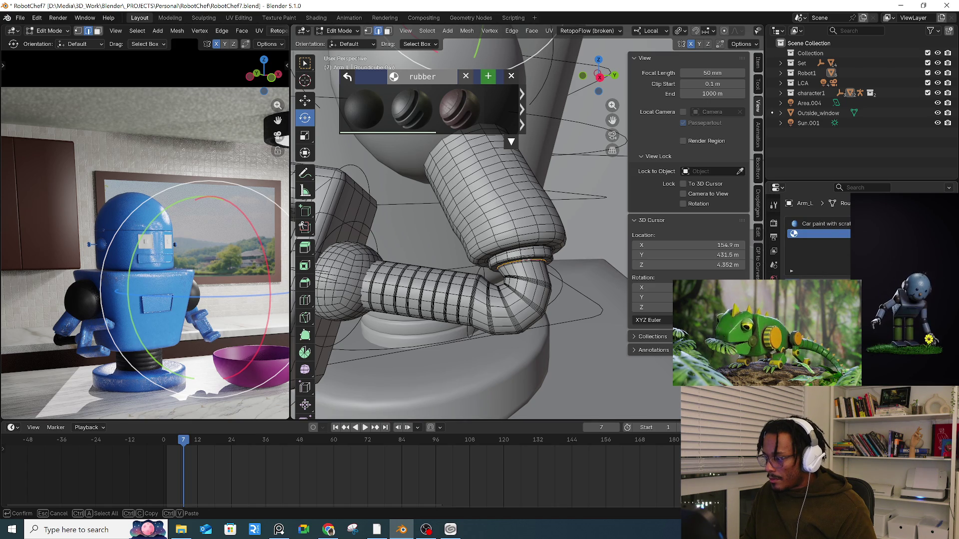
key(Return)
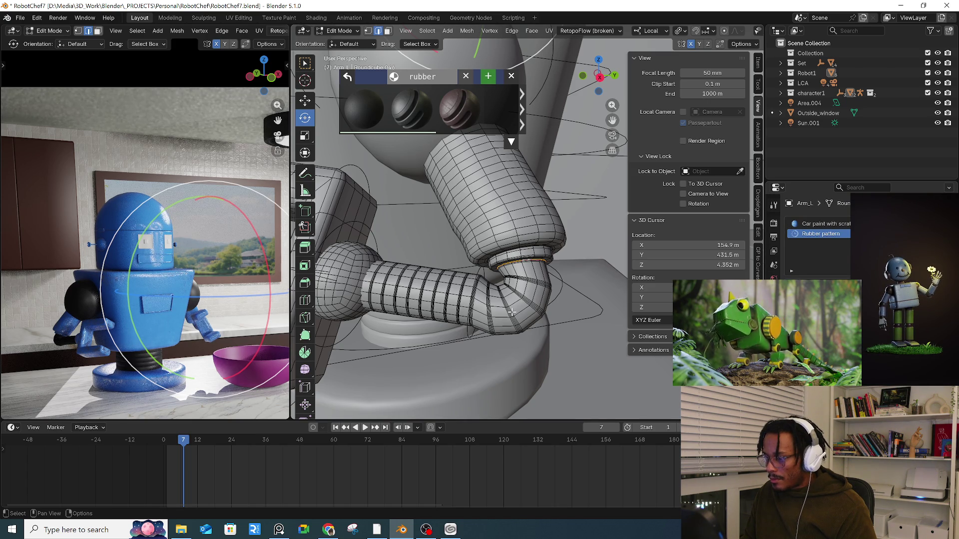
key(l)
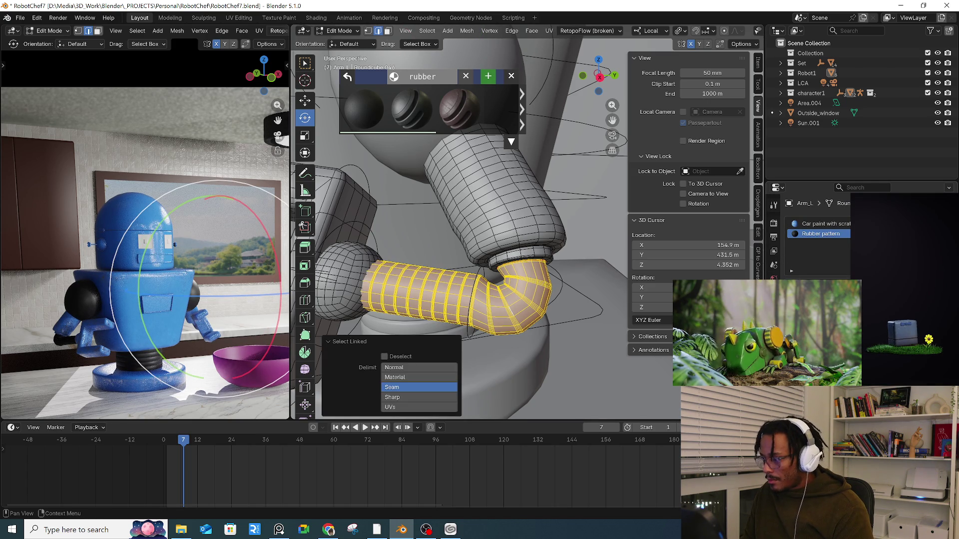
scroll(448, 263, down, 3)
key(Tab)
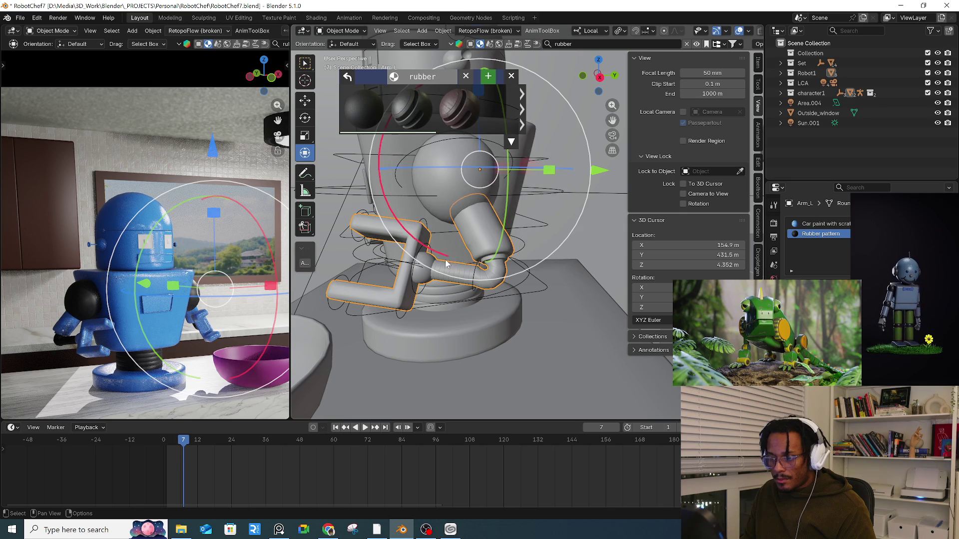
mouse_move(448, 263)
middle_down()
mouse_move(434, 248)
mouse_move(462, 233)
mouse_move(516, 241)
mouse_move(564, 330)
middle_up()
click(564, 330)
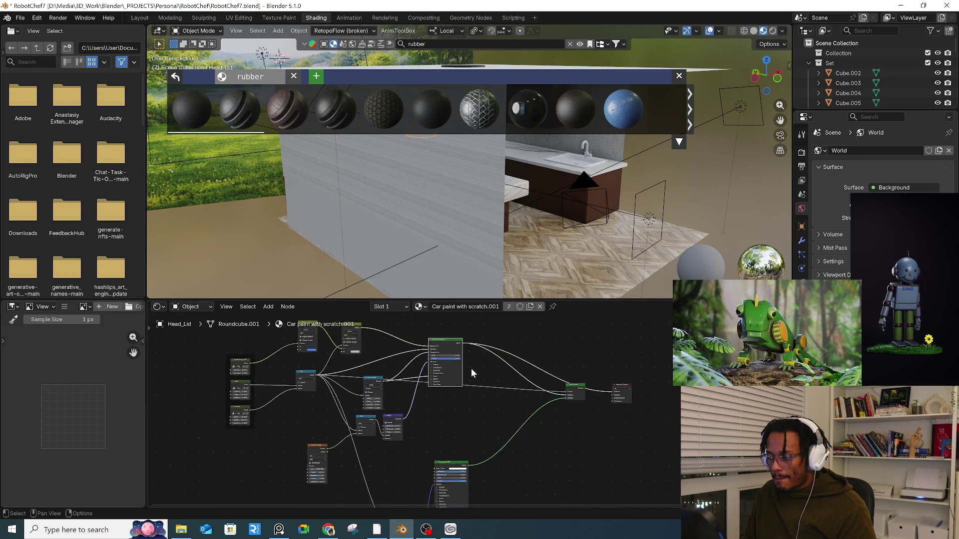
- Darken both Mix node blues of the head lid (first to value 0.158) so the dome turns navy
scroll(416, 347, up, 5)
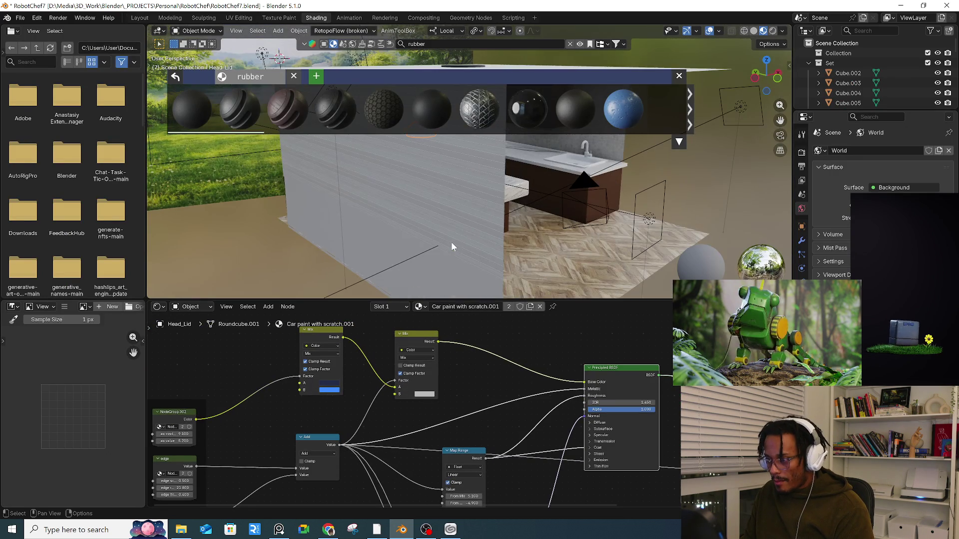
middle_drag(448, 238, 424, 238)
scroll(340, 388, up, 2)
click(322, 382)
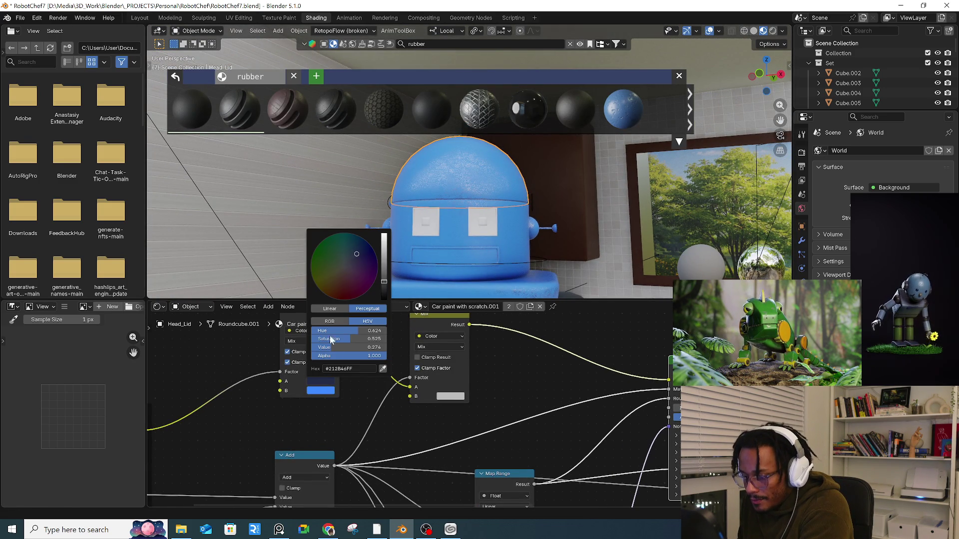
mouse_move(383, 284)
mouse_down()
mouse_move(384, 292)
mouse_move(383, 265)
mouse_up()
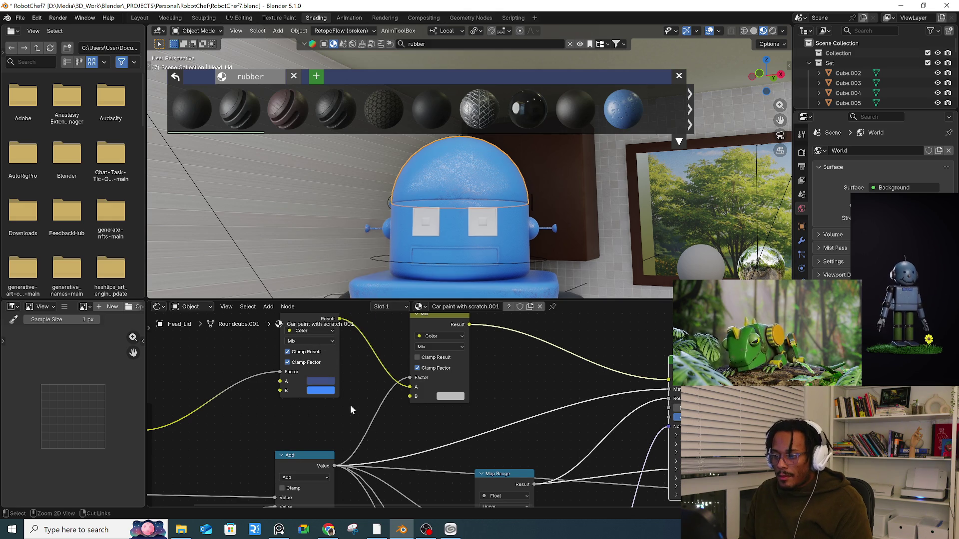
click(328, 391)
drag(383, 245, 383, 292)
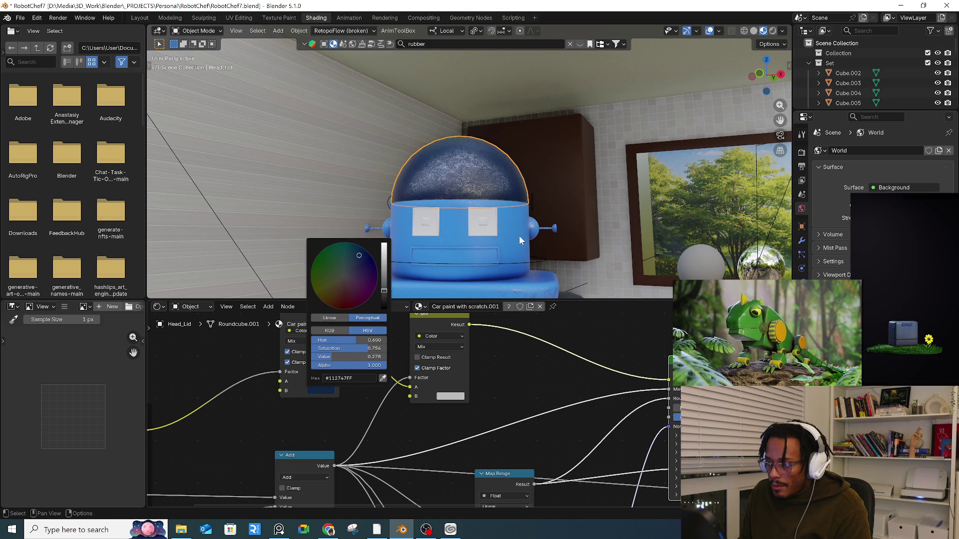
mouse_move(505, 239)
middle_down()
mouse_move(579, 237)
mouse_move(571, 223)
mouse_move(479, 193)
middle_up()
click(581, 237)
scroll(481, 195, up, 2)
scroll(481, 194, up, 3)
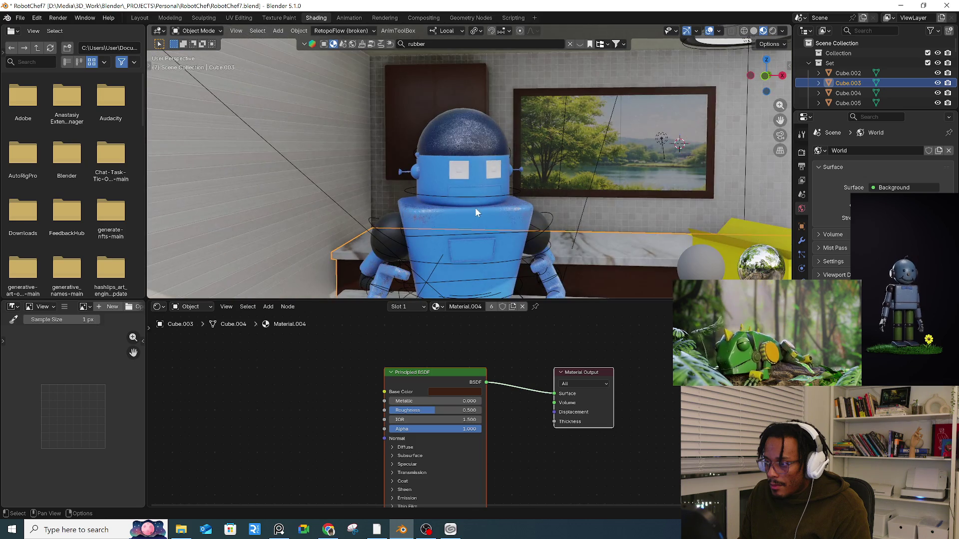
- Switch the Body's car paint slot to the Car paint with scratch.002 material
click(475, 214)
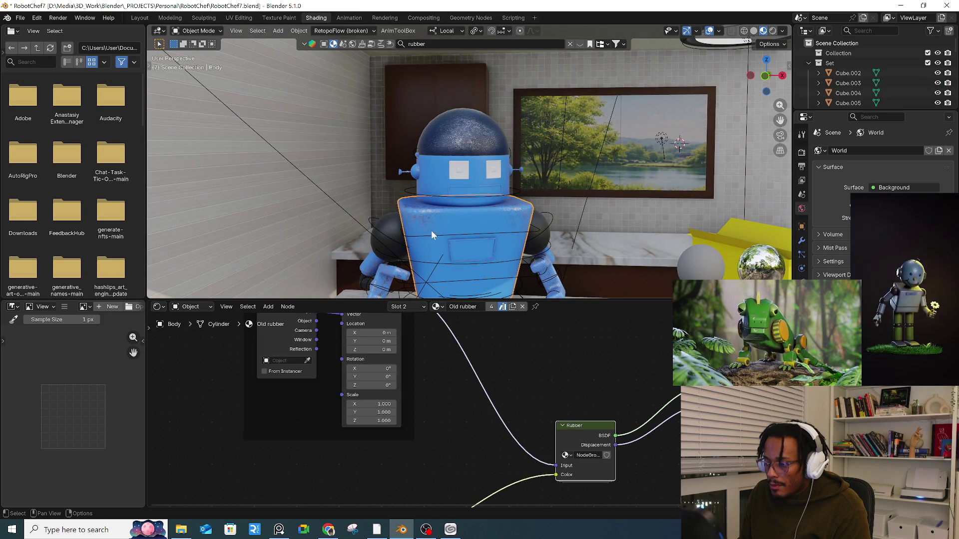
key(Home)
click(802, 310)
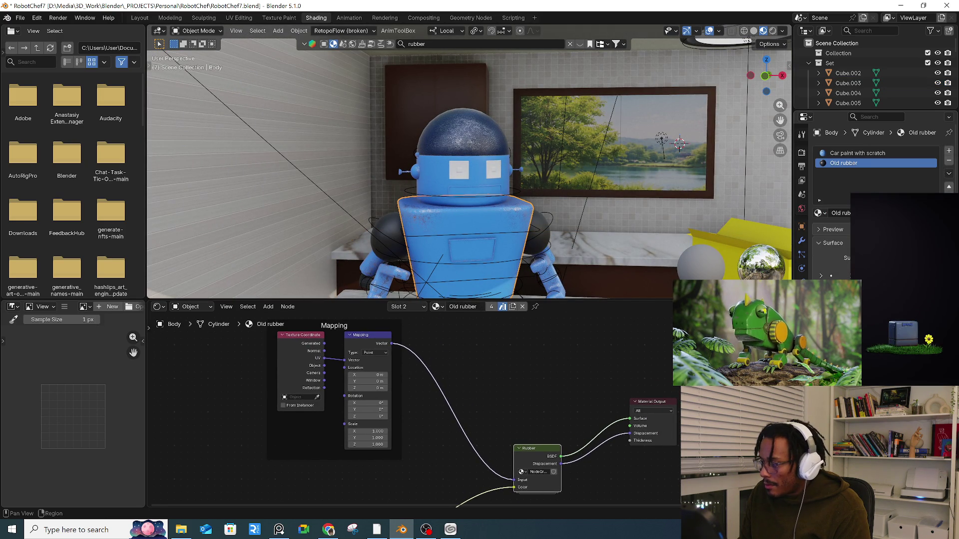
click(879, 152)
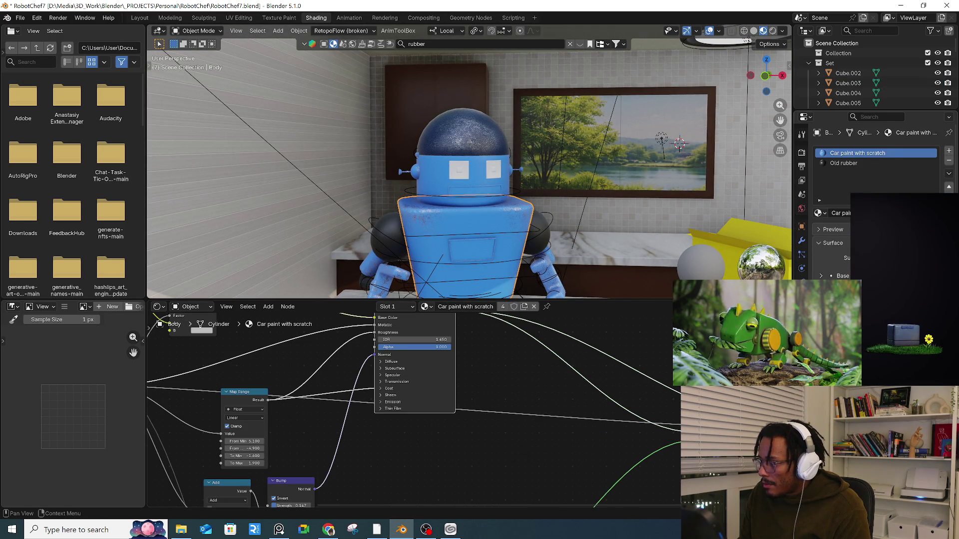
click(424, 306)
click(430, 361)
- Adjust the grey mix colour and darken the body's blue to value 0.568, then return to Layout
scroll(394, 352, up, 3)
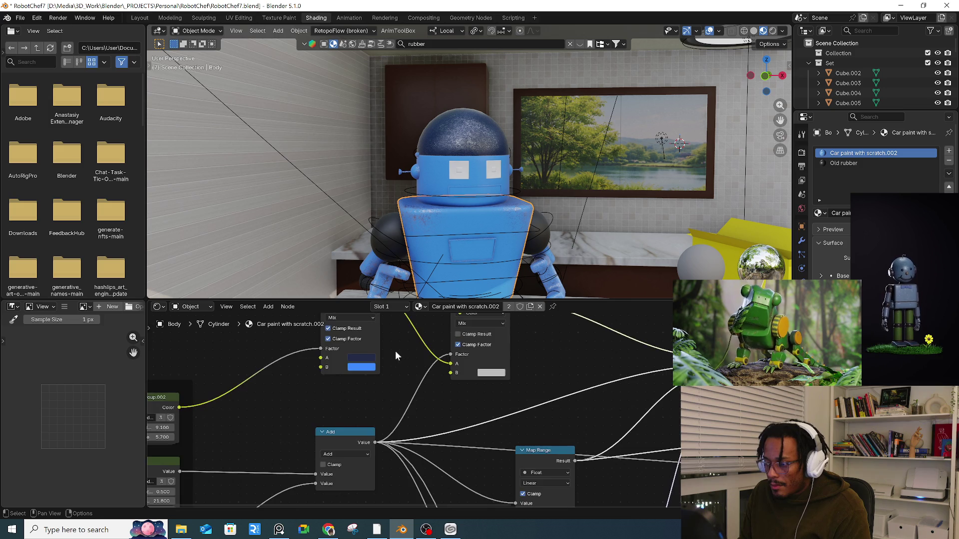
scroll(394, 354, up, 2)
click(489, 424)
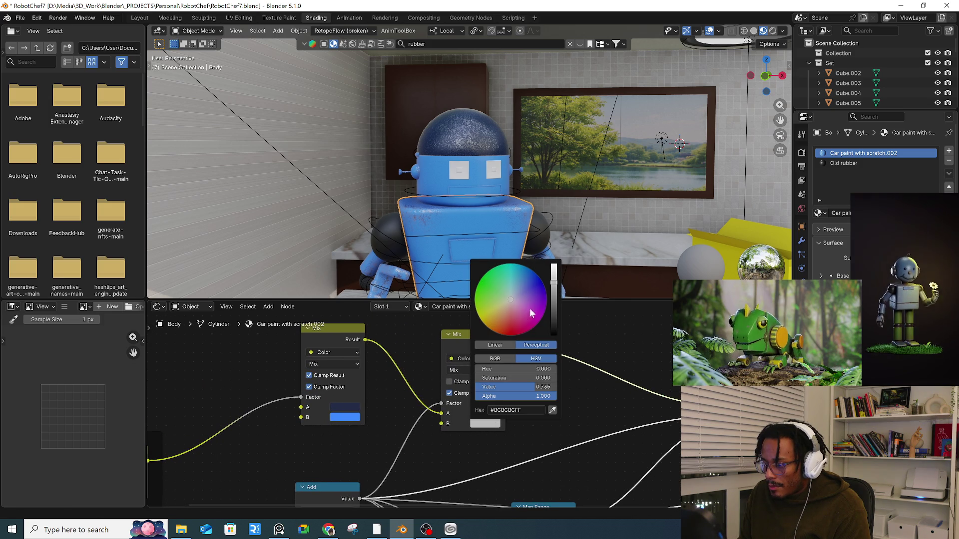
mouse_move(554, 288)
mouse_down()
mouse_move(554, 319)
mouse_move(554, 268)
mouse_move(558, 305)
mouse_up()
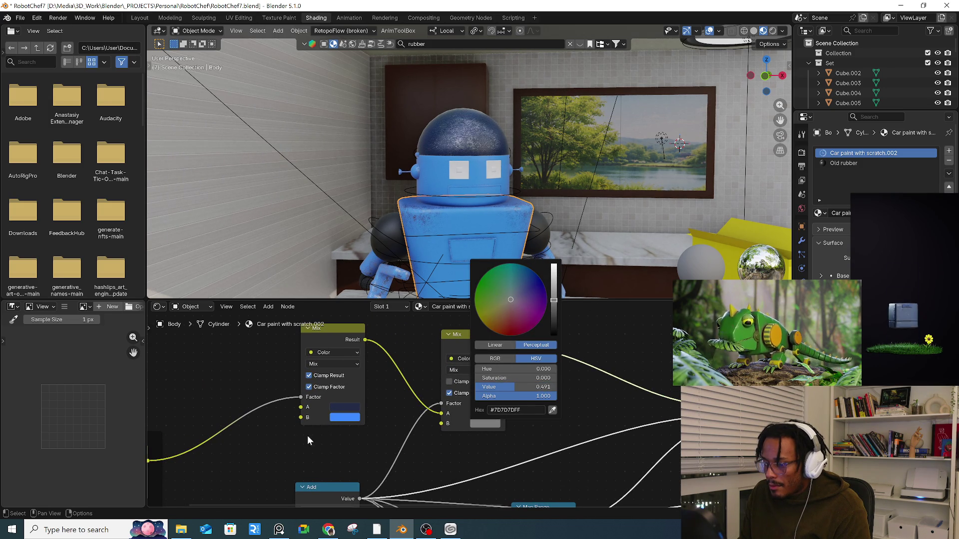
click(343, 418)
drag(415, 274, 413, 283)
key(KP_Decimal)
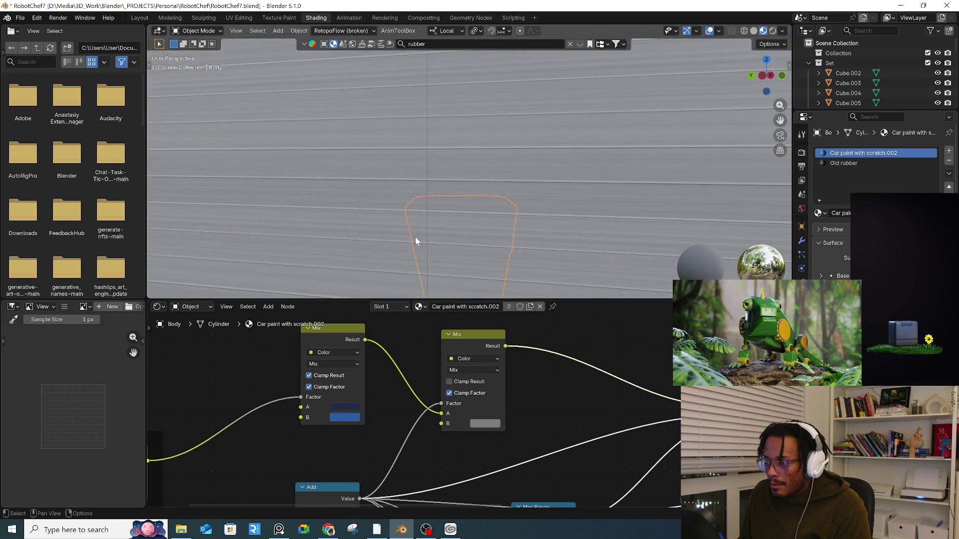
click(136, 17)
scroll(206, 241, down, 3)
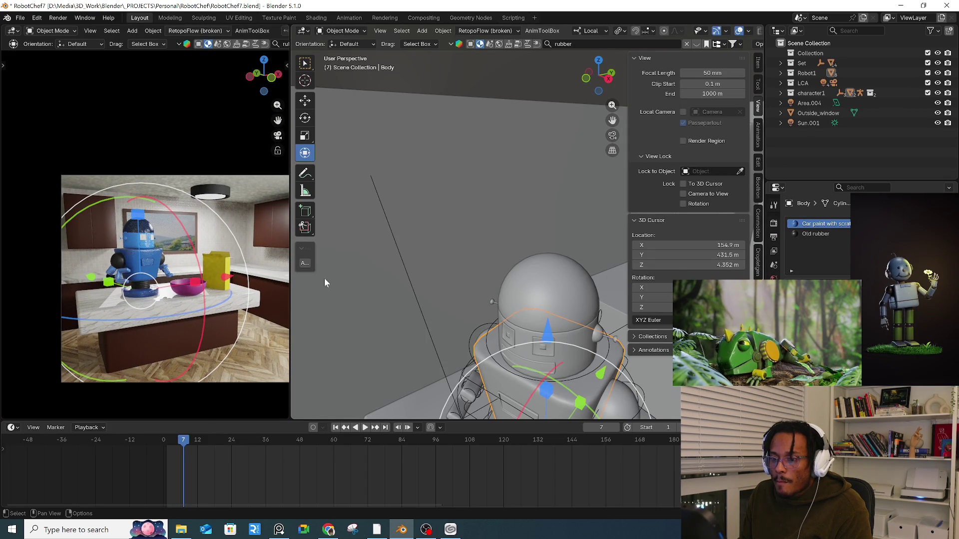
- Select the head's linked horizontal band of faces and add a new material slot for it
click(358, 309)
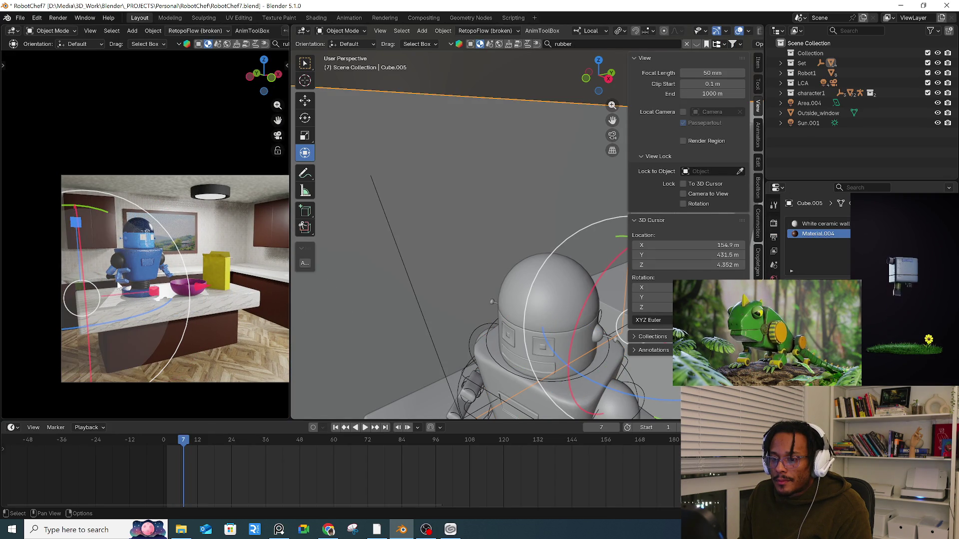
mouse_move(419, 302)
middle_down()
mouse_move(418, 200)
mouse_move(486, 283)
mouse_move(475, 277)
mouse_move(473, 230)
mouse_move(526, 258)
mouse_move(507, 267)
mouse_move(505, 302)
mouse_move(535, 172)
mouse_move(433, 256)
mouse_move(457, 232)
middle_up()
click(474, 230)
scroll(460, 230, up, 5)
click(478, 198)
key(Tab)
mouse_move(480, 198)
middle_down()
mouse_move(464, 201)
mouse_move(518, 204)
middle_up()
key(l)
click(952, 224)
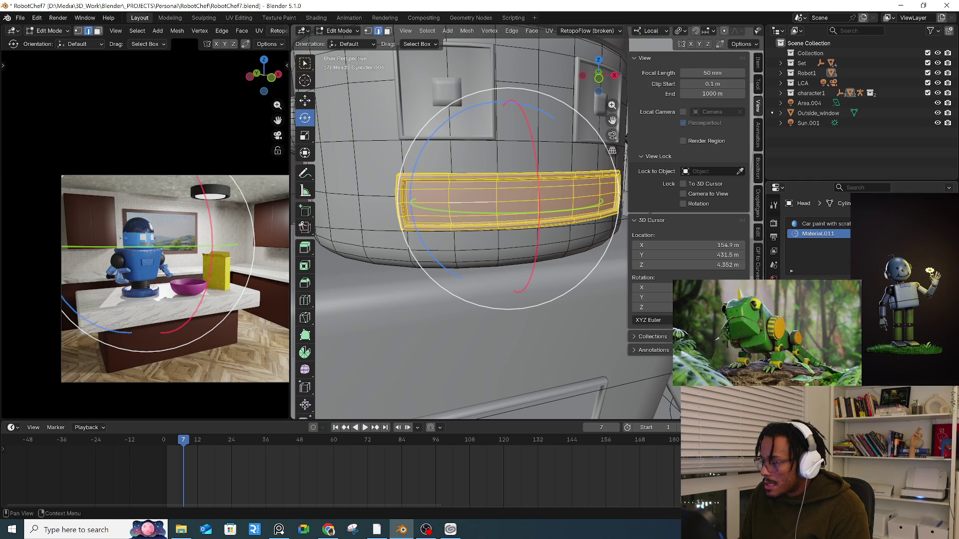
- Give the robot's Eyes object the Car paint with scratch material
middle_drag(416, 100, 415, 158)
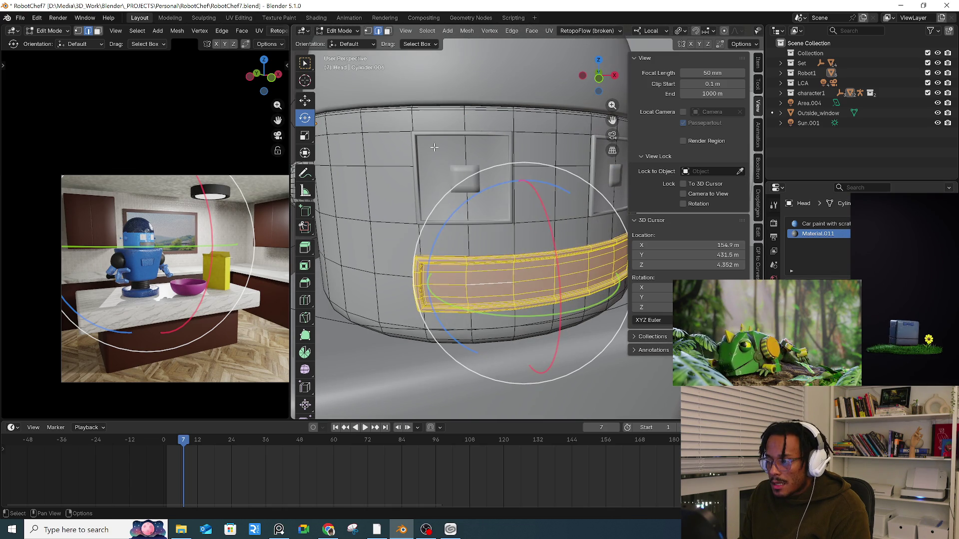
click(415, 158)
click(415, 158)
key(Tab)
click(439, 176)
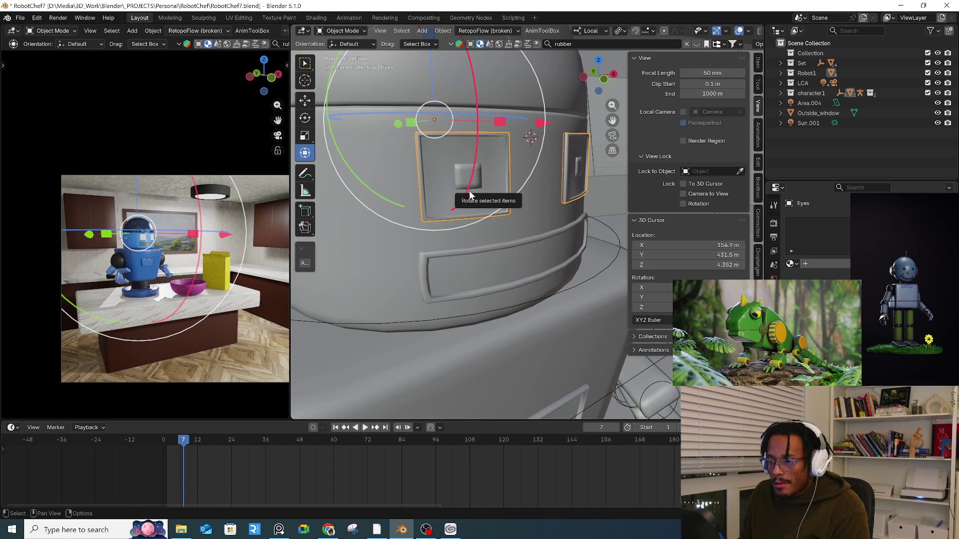
mouse_move(478, 191)
middle_down()
mouse_move(430, 235)
mouse_move(514, 221)
middle_up()
click(792, 263)
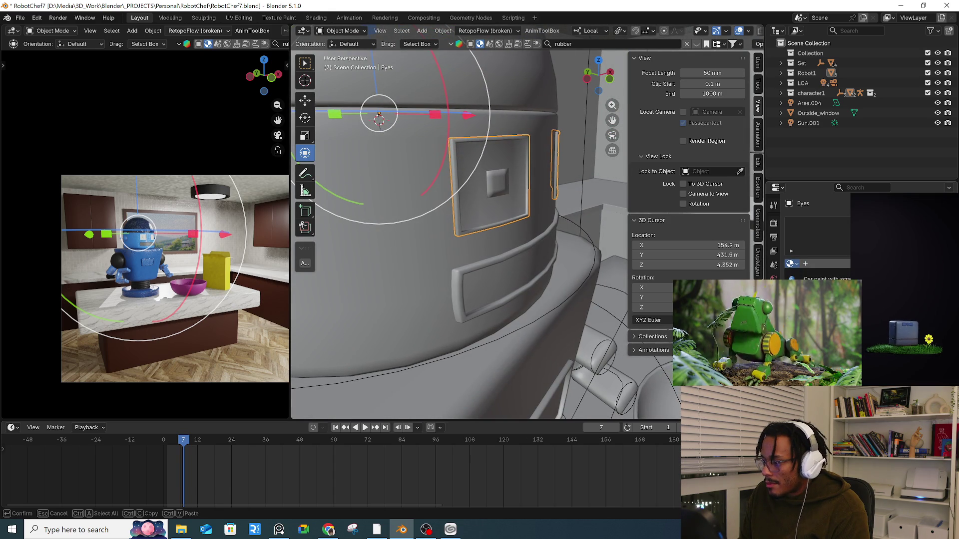
click(819, 278)
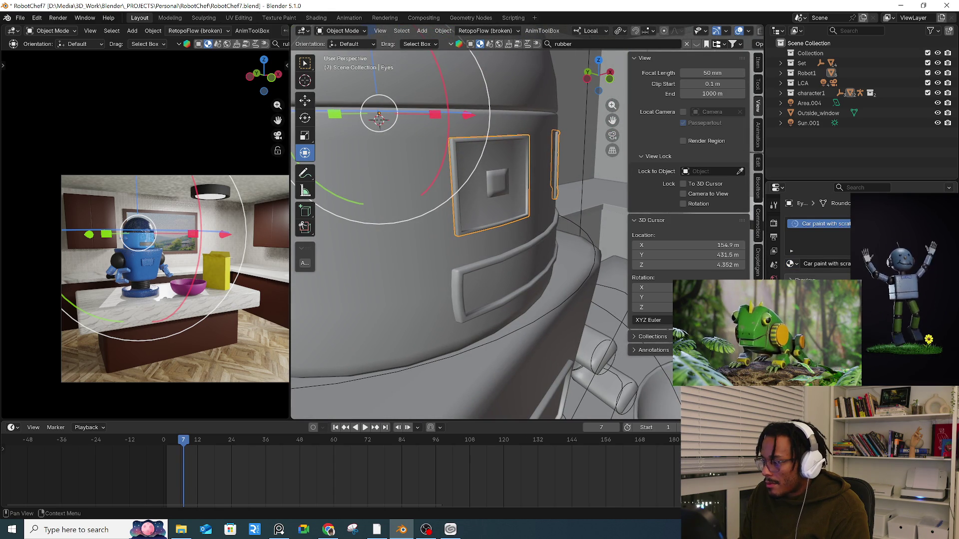
- In the Eyes mesh, select the linked left eye-panel faces, undoing an accidental rotation
mouse_move(565, 215)
middle_down()
mouse_move(509, 215)
mouse_move(438, 160)
middle_up()
key(Tab)
key(l)
drag(437, 160, 459, 184)
key(ctrl+z)
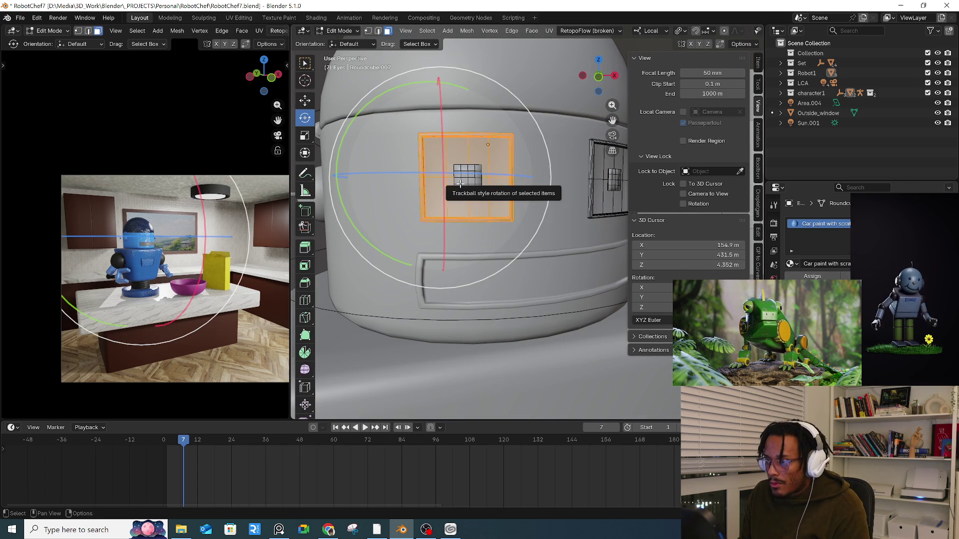
click(436, 166)
key(ctrl+z)
key(ctrl+shift+z)
key(ctrl+z)
- Add the right eye panel to the selection and give both panels a new material slot
shift+click(455, 201)
middle_drag(455, 201, 514, 166)
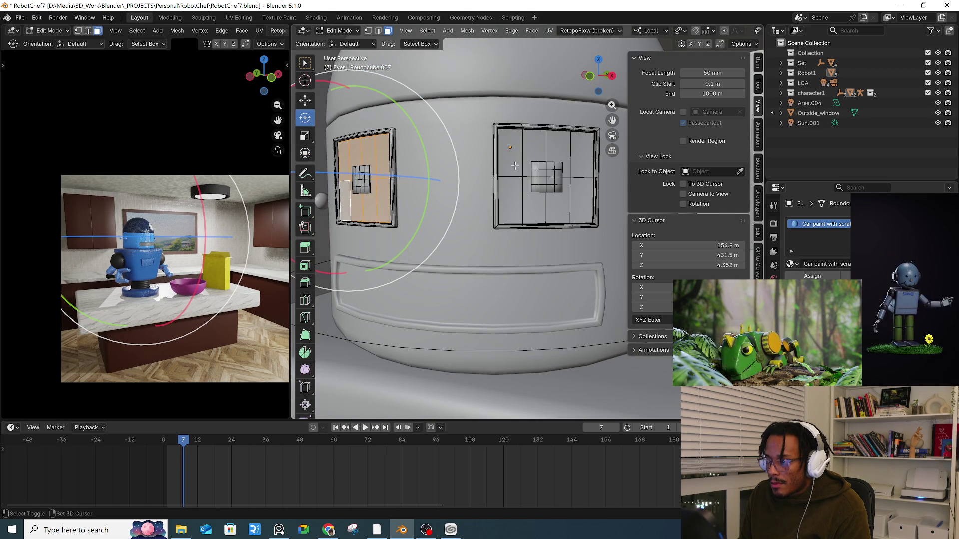
key(l)
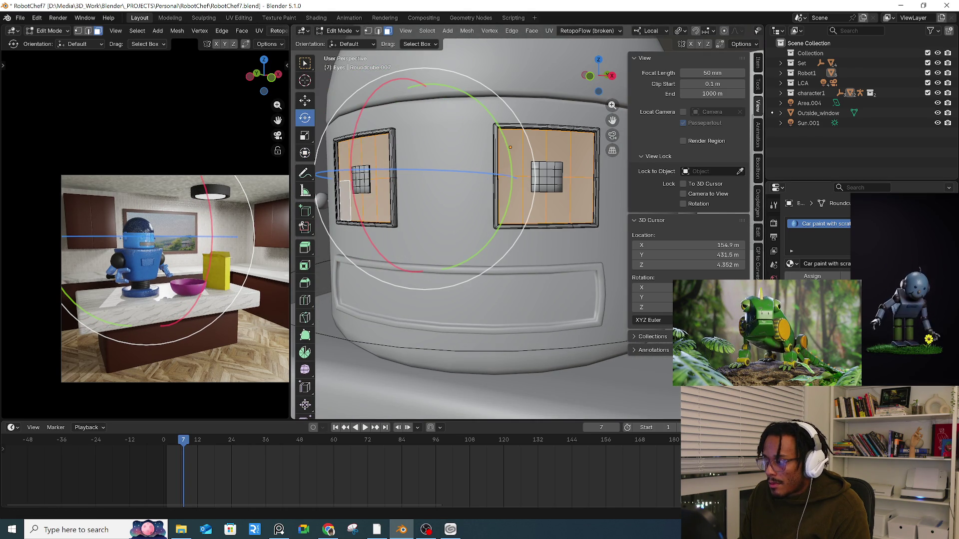
click(857, 223)
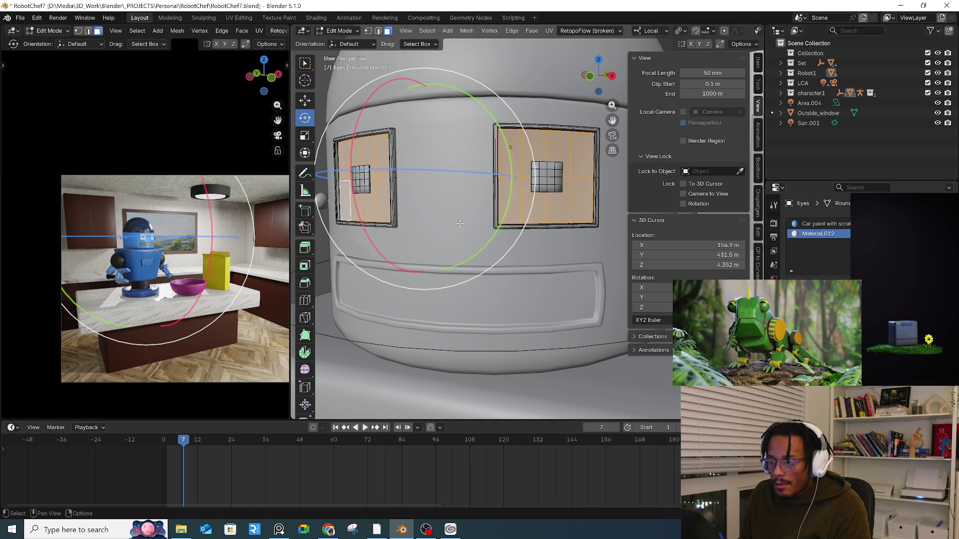
middle_drag(472, 220, 440, 222)
click(357, 189)
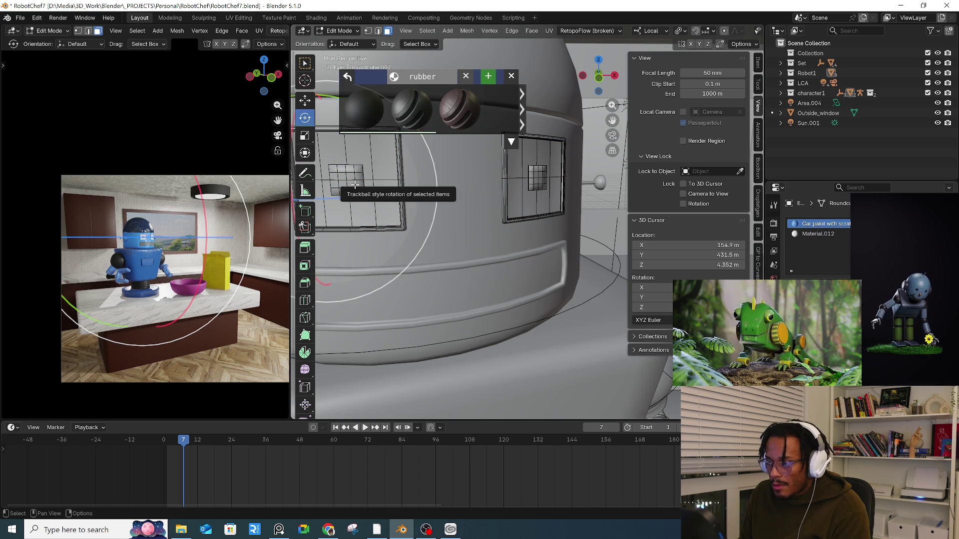
- Select the small squares inside the eyes and add a new material slot for them
key(l)
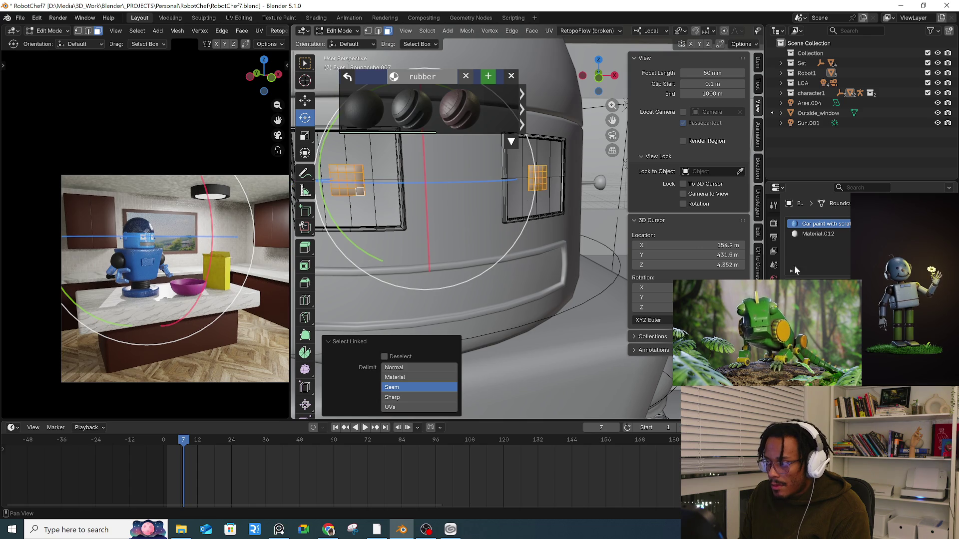
click(946, 224)
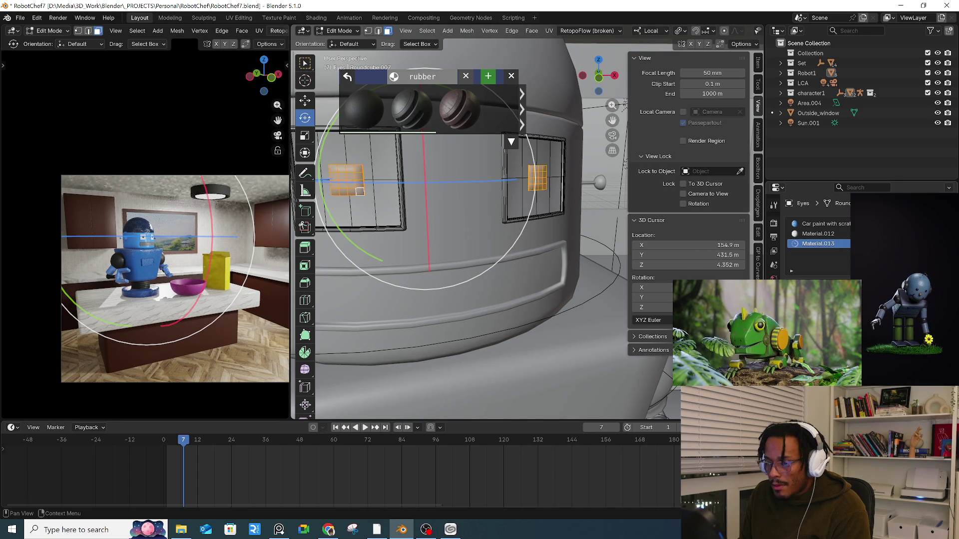
key(alt+a)
key(Tab)
scroll(444, 294, down, 3)
mouse_move(443, 294)
middle_down()
mouse_move(476, 250)
mouse_move(404, 238)
mouse_move(444, 238)
middle_up()
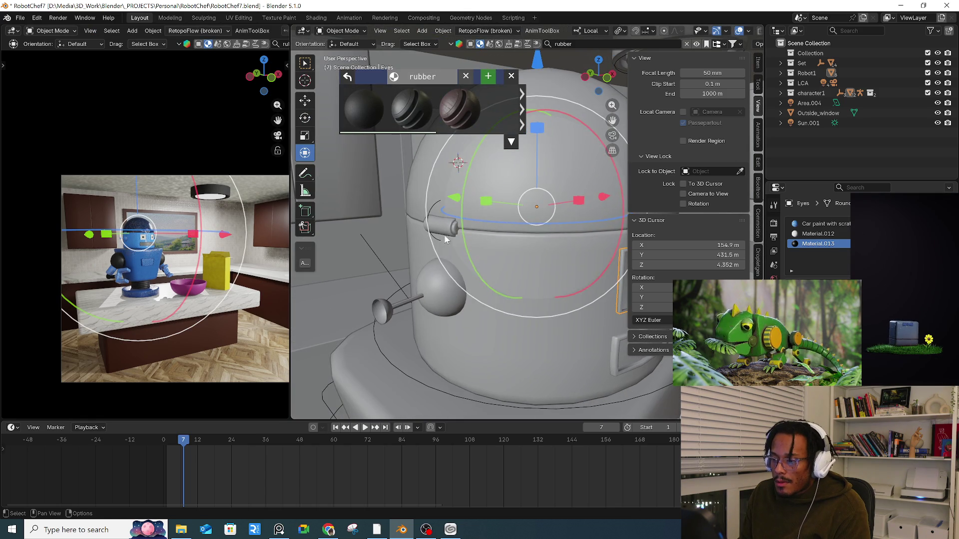
click(446, 238)
- Select the head's small side cylinder mesh and add a material slot for it
key(Tab)
key(Tab)
shift+click(442, 227)
key(Tab)
key(ctrl+l)
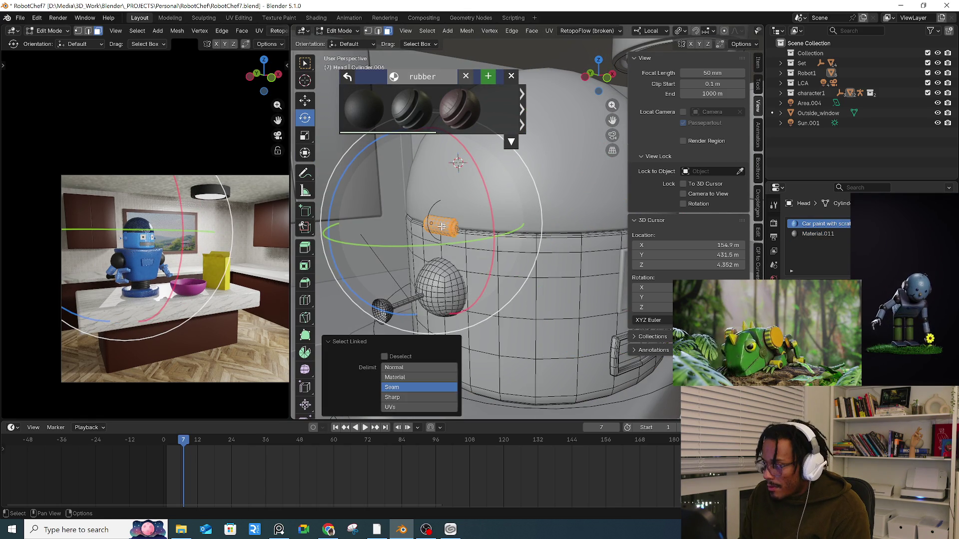
click(947, 224)
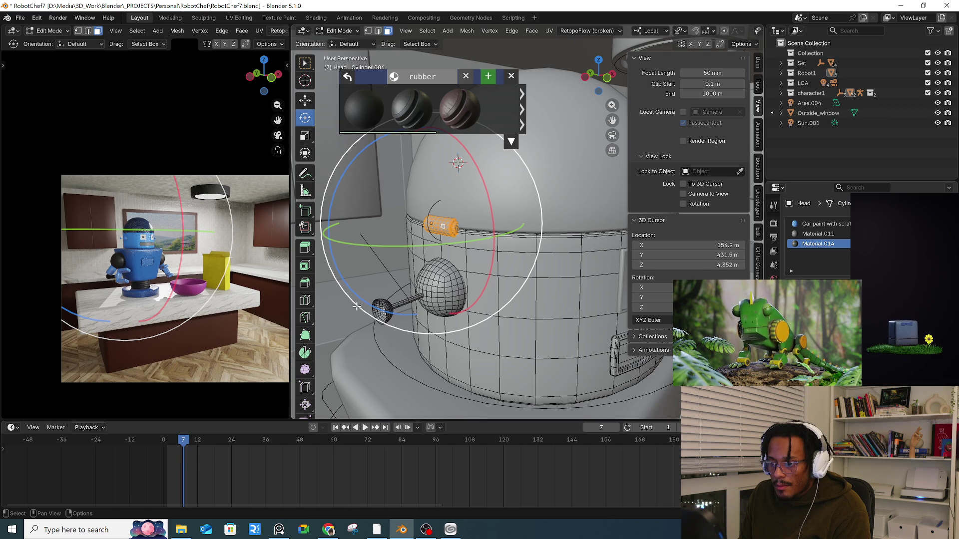
- Select the head's linked ball-and-stick piece and reframe the view around the head
click(344, 323)
key(l)
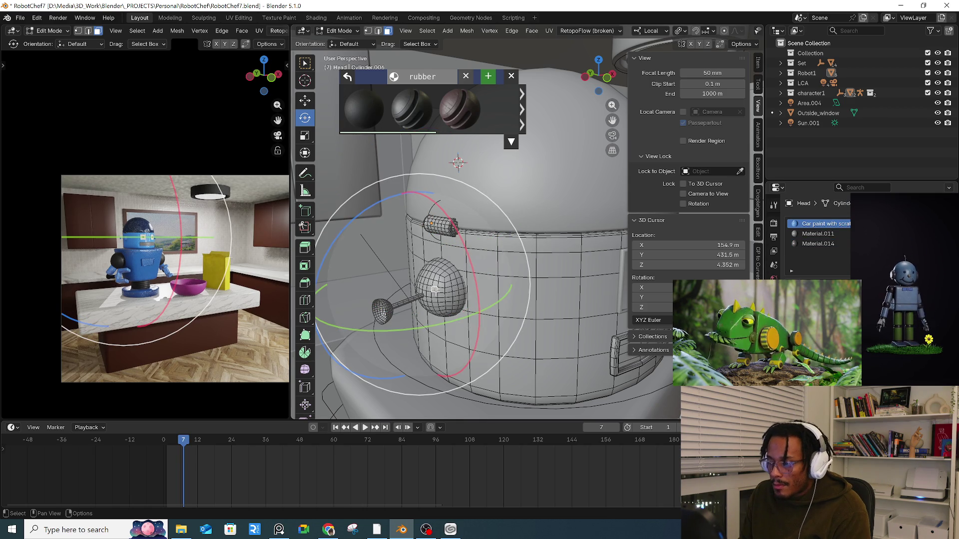
key(l)
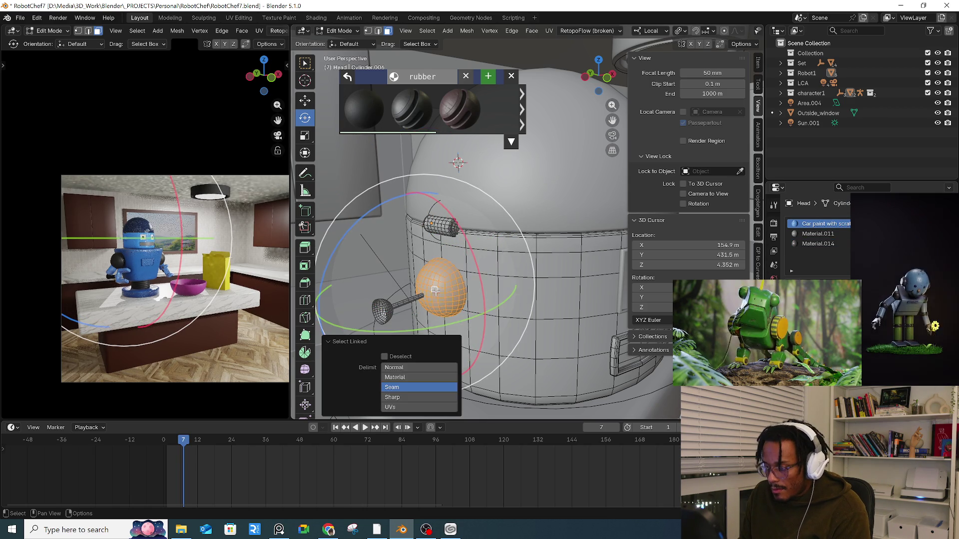
middle_drag(420, 304, 473, 280)
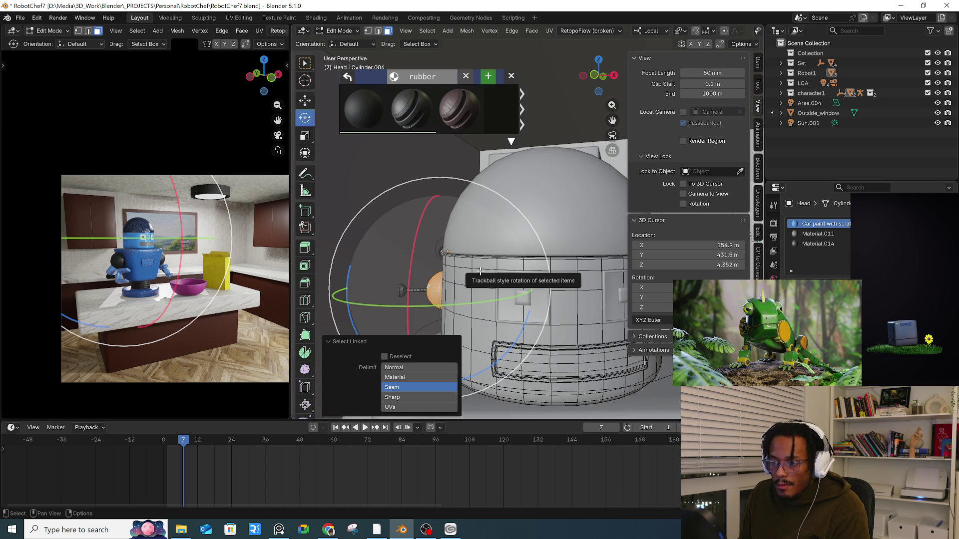
key(shift+grave)
key(s)
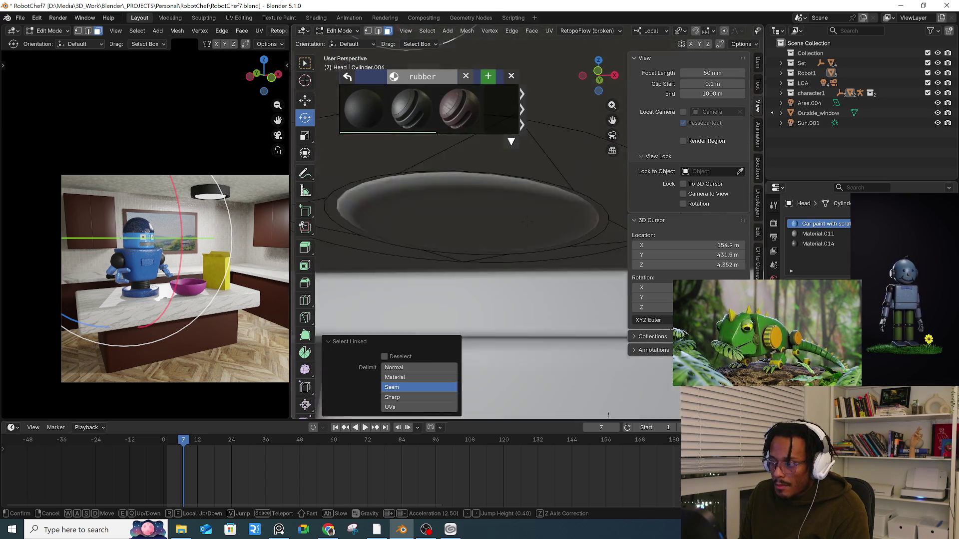
click(483, 271)
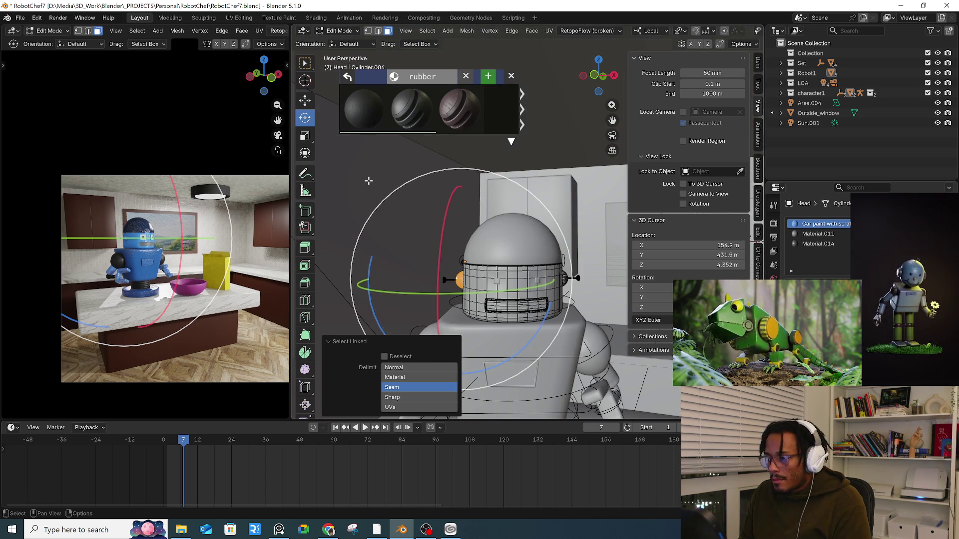
key(Tab)
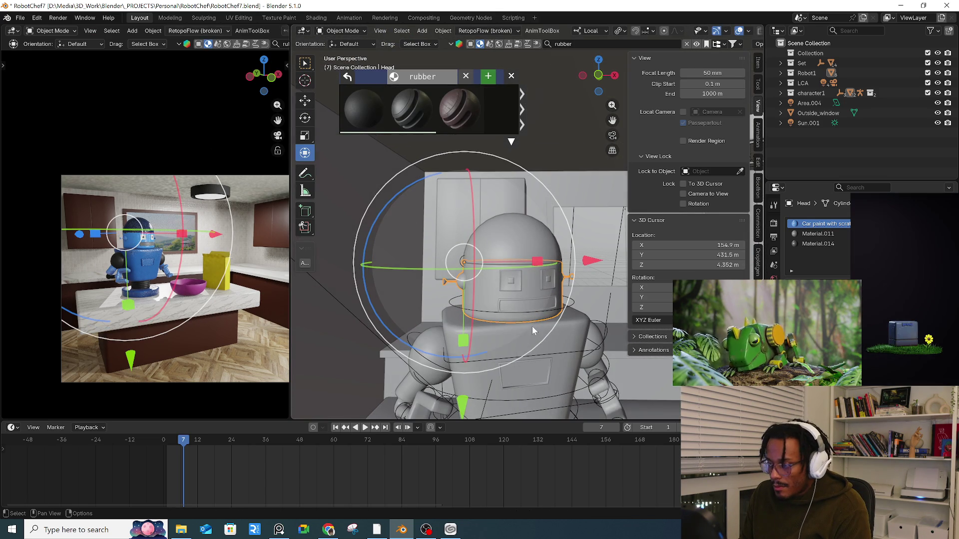
- Select the Body's seam-bounded chest panel faces and add a third material slot
shift+middle_drag(502, 348, 514, 315)
click(519, 329)
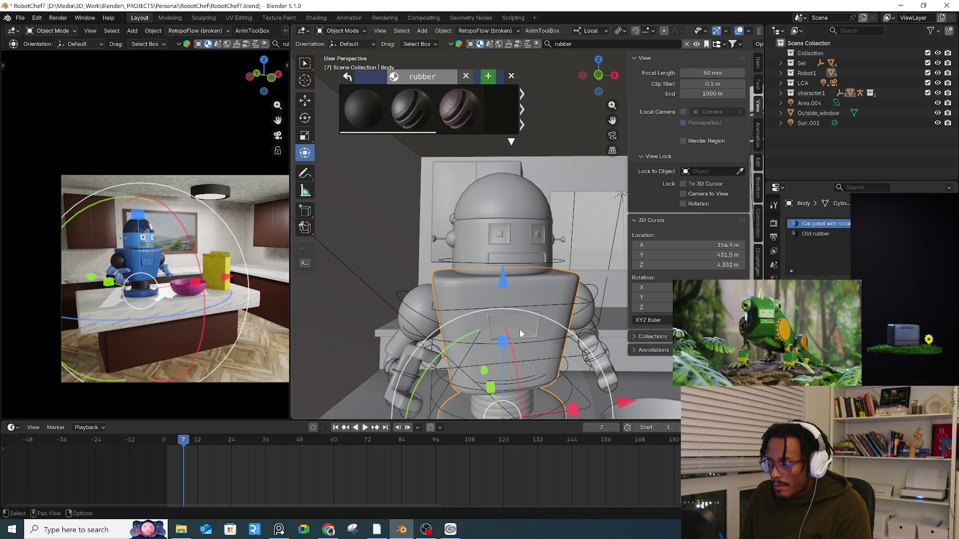
key(Tab)
scroll(519, 326, up, 4)
key(l)
middle_drag(488, 296, 510, 290)
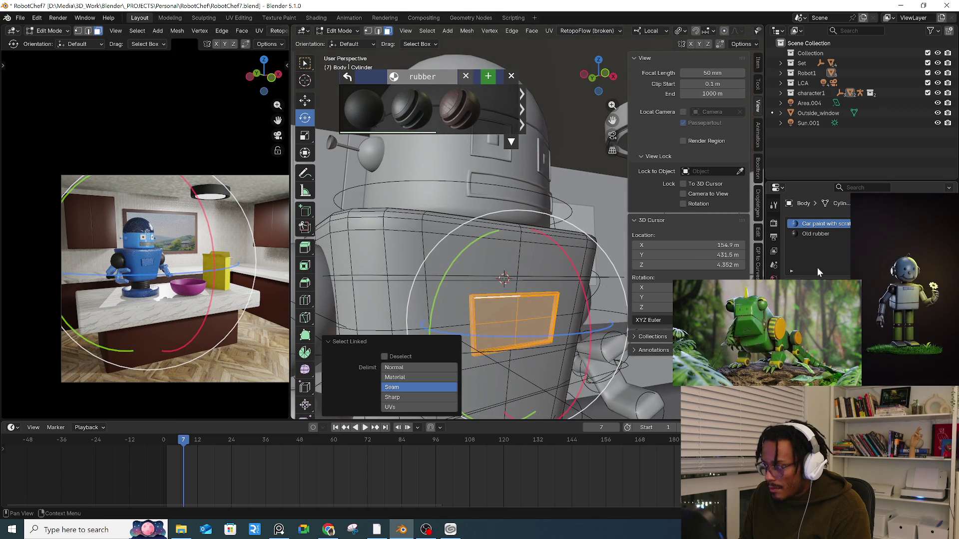
click(952, 223)
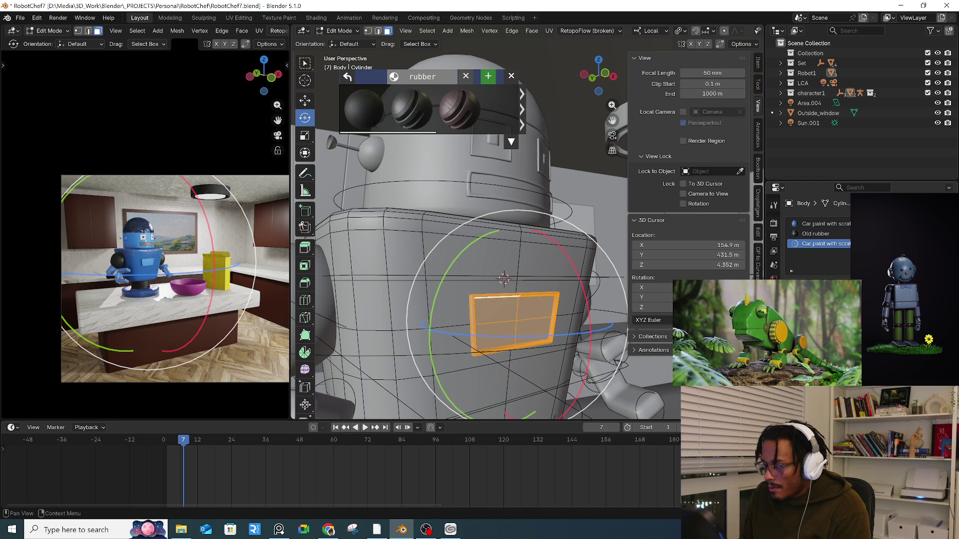
- In the Shading workspace, isolate the blue body and darken the Mix node's B colour
click(316, 18)
scroll(306, 349, down, 2)
mouse_move(306, 350)
middle_down()
mouse_move(445, 341)
mouse_move(372, 408)
middle_up()
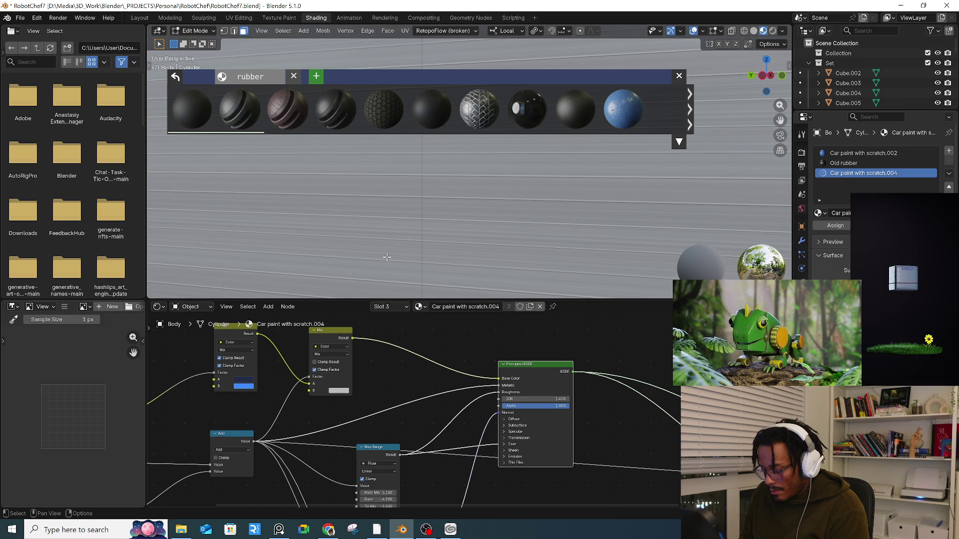
key(KP_Divide)
mouse_move(397, 243)
middle_down()
mouse_move(473, 183)
mouse_move(480, 165)
middle_up()
scroll(479, 165, up, 5)
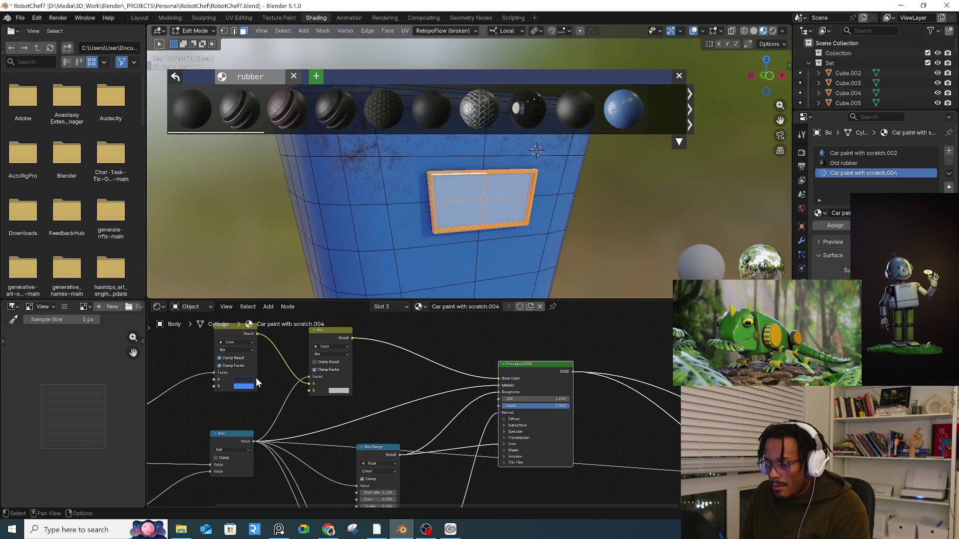
click(245, 386)
drag(290, 297, 290, 311)
drag(275, 266, 275, 265)
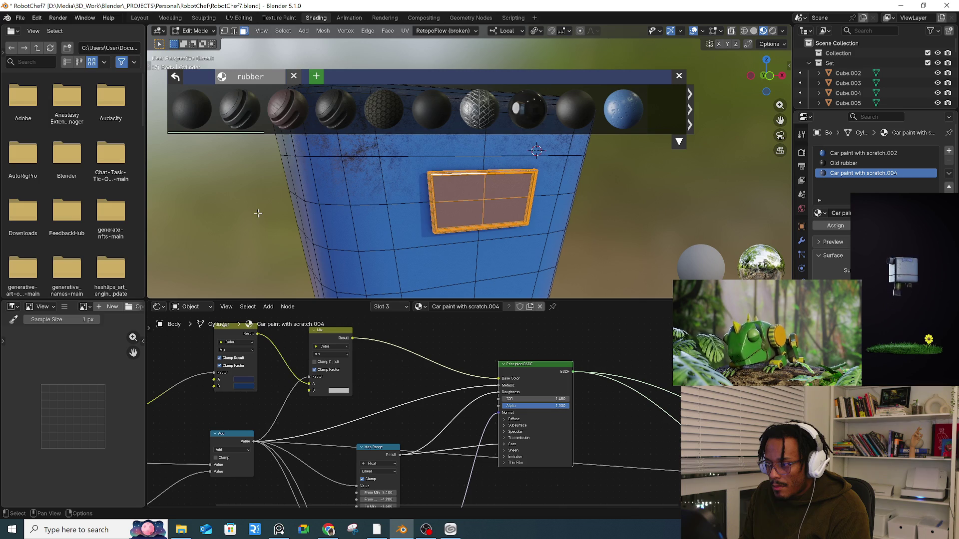
- Give the chest window face a new fourth-slot material, Material.015, with a grey base colour
click(257, 214)
click(445, 197)
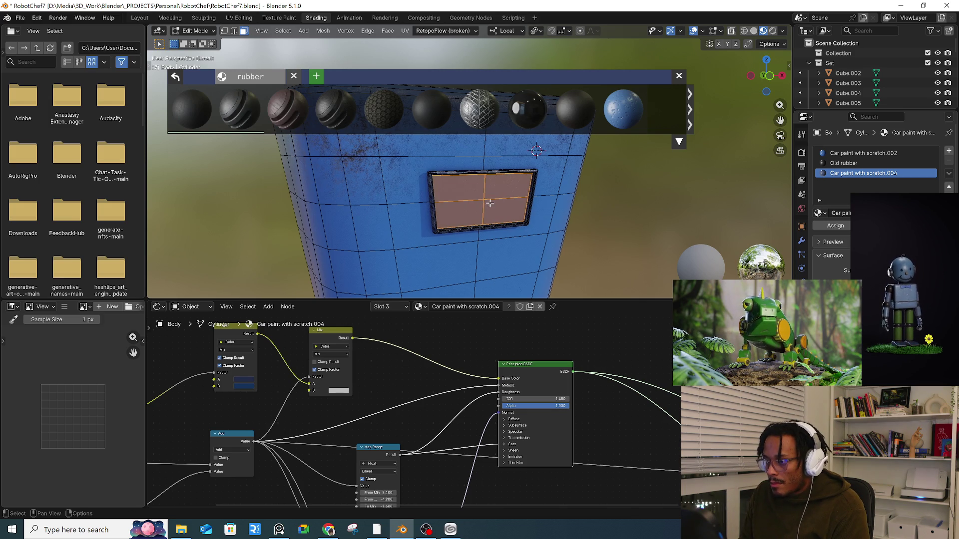
click(949, 153)
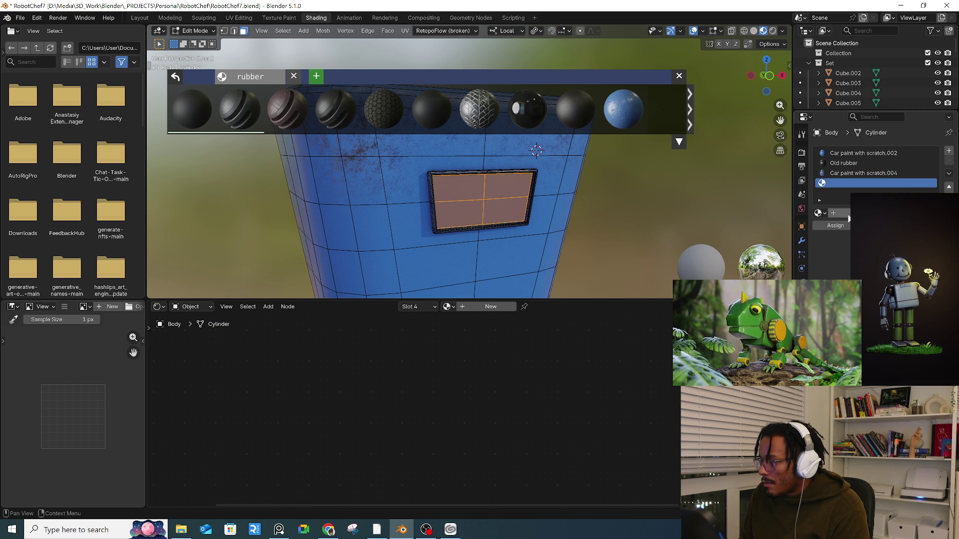
click(879, 213)
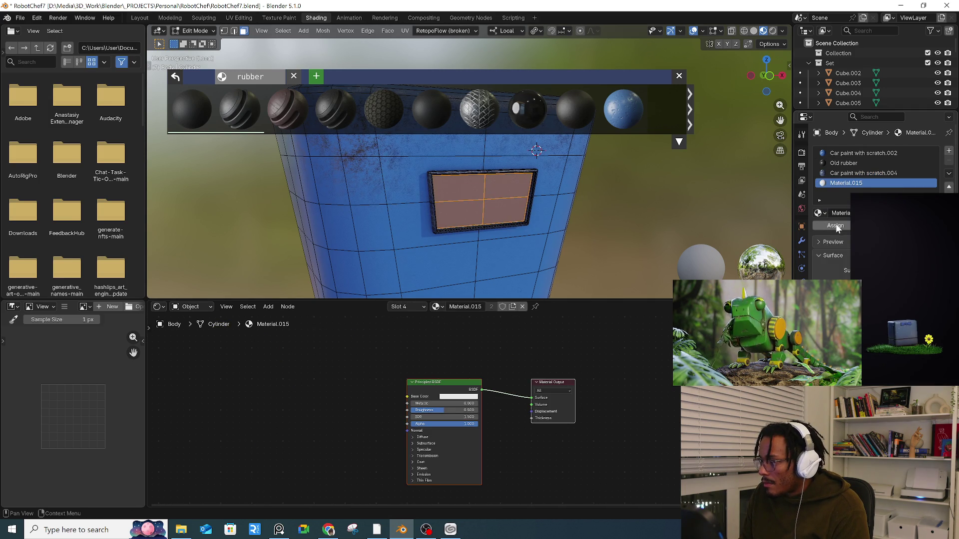
click(835, 225)
click(880, 289)
drag(933, 120, 933, 154)
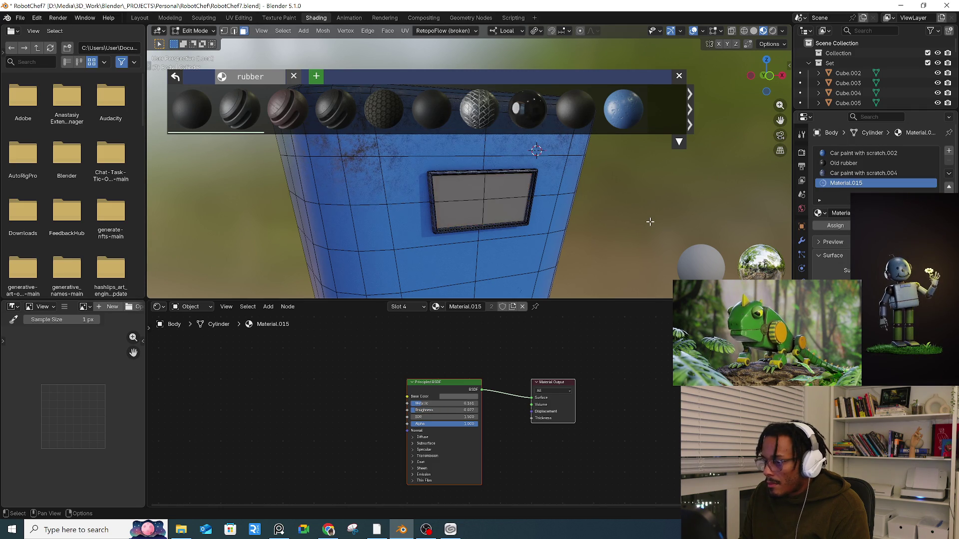
- Leave mesh editing, exit the isolated view, and return to the Layout workspace
key(Tab)
key(KP_Divide)
mouse_move(463, 215)
middle_down()
mouse_move(507, 226)
mouse_move(437, 228)
mouse_move(308, 85)
middle_up()
scroll(470, 238, up, 3)
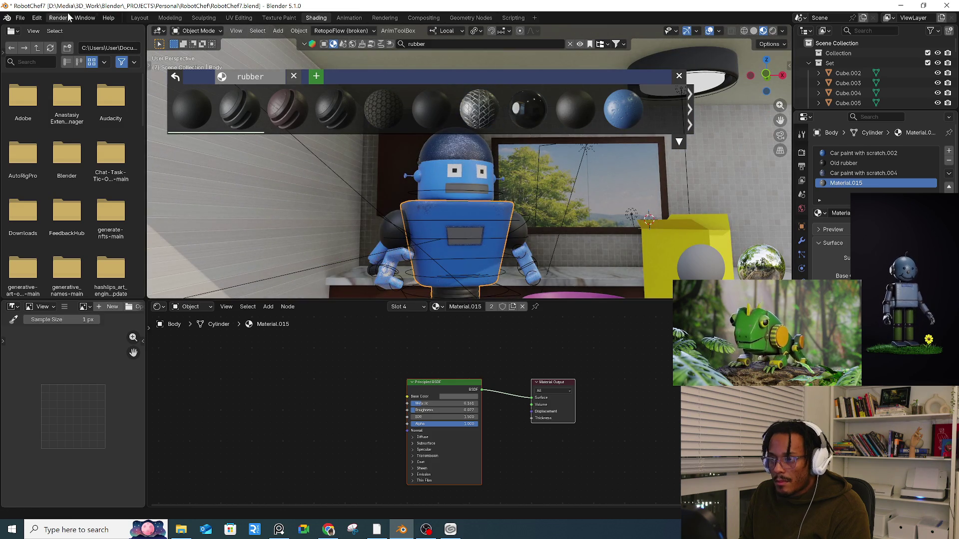
click(146, 19)
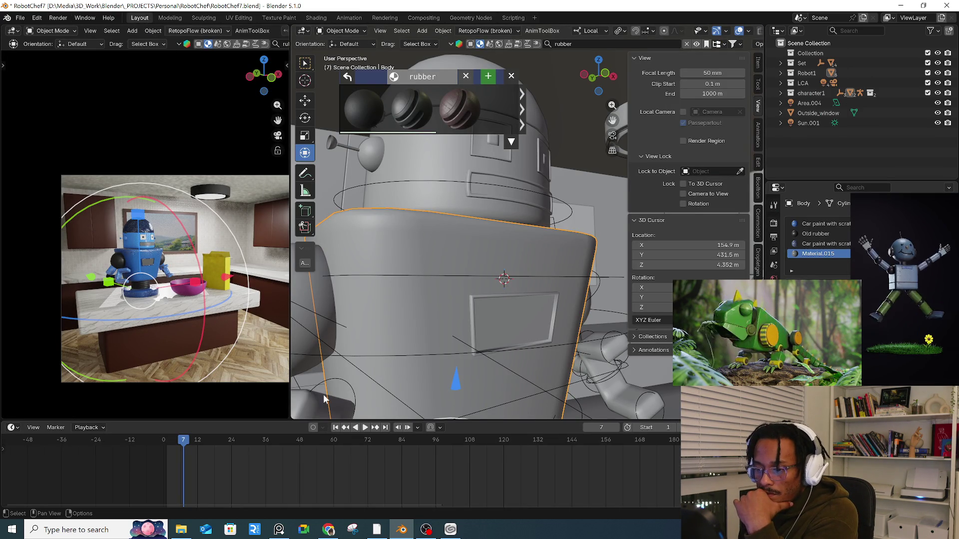
- Scrub the timeline, clear the 'rubber' asset search, and select the robot's rig
mouse_move(205, 440)
mouse_down()
mouse_move(246, 443)
mouse_move(195, 444)
mouse_up()
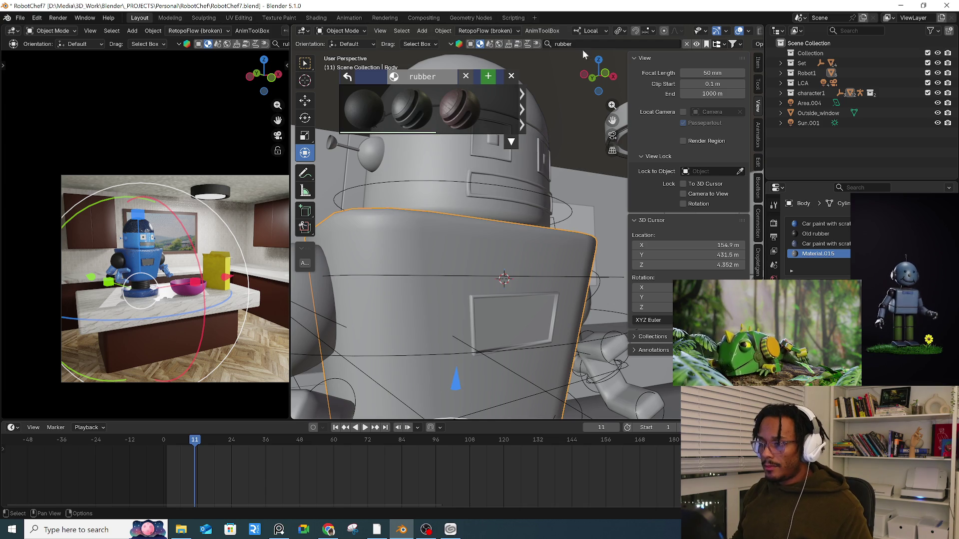
click(688, 44)
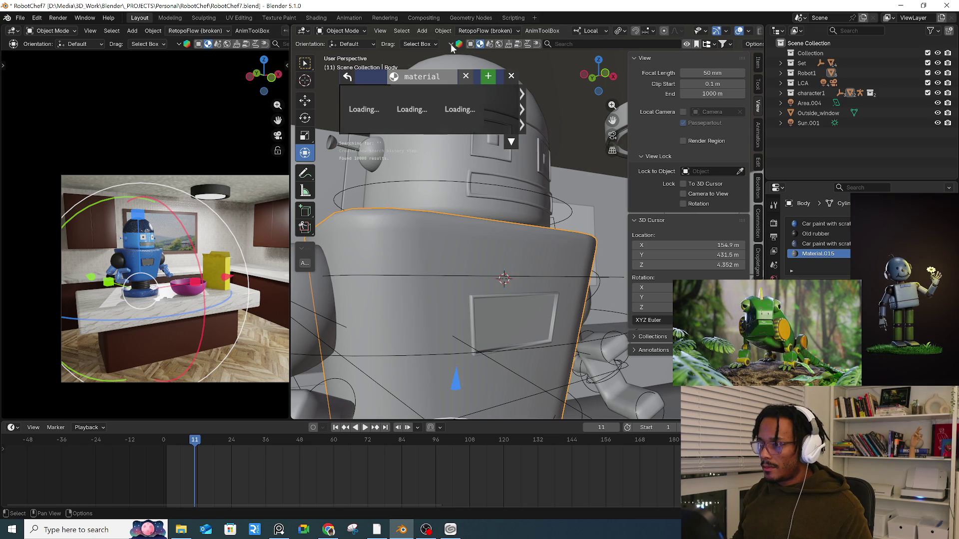
scroll(535, 184, down, 5)
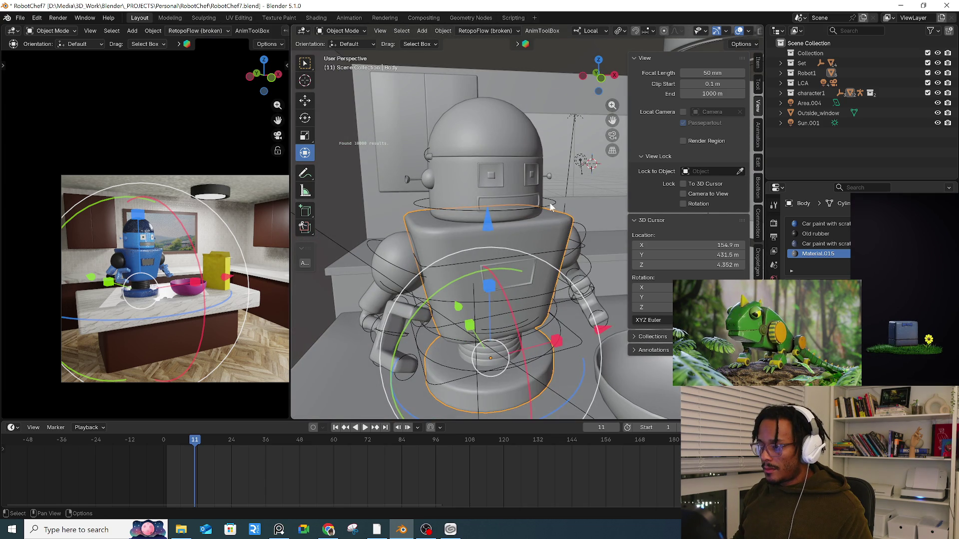
click(554, 204)
- Save the project incrementally as RobotChef8.blend
key(q)
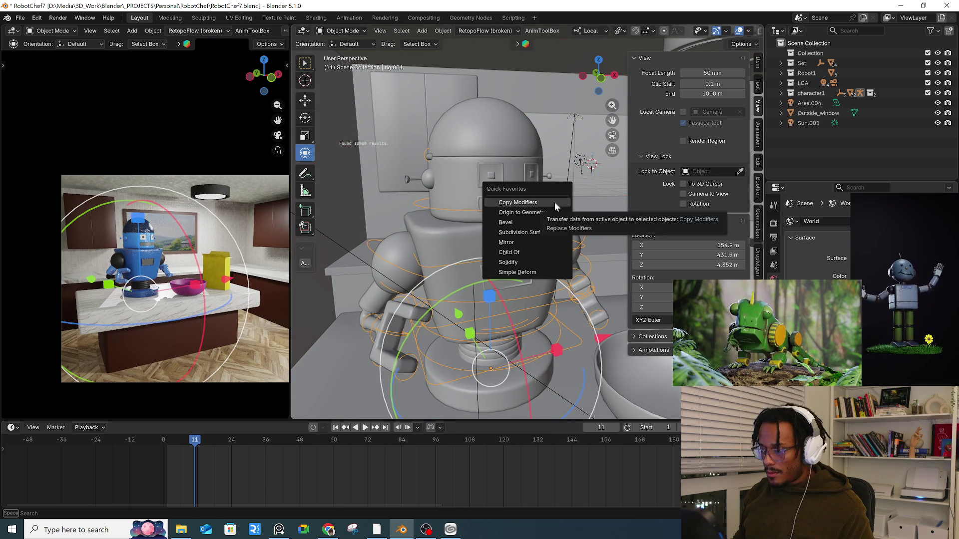
click(20, 18)
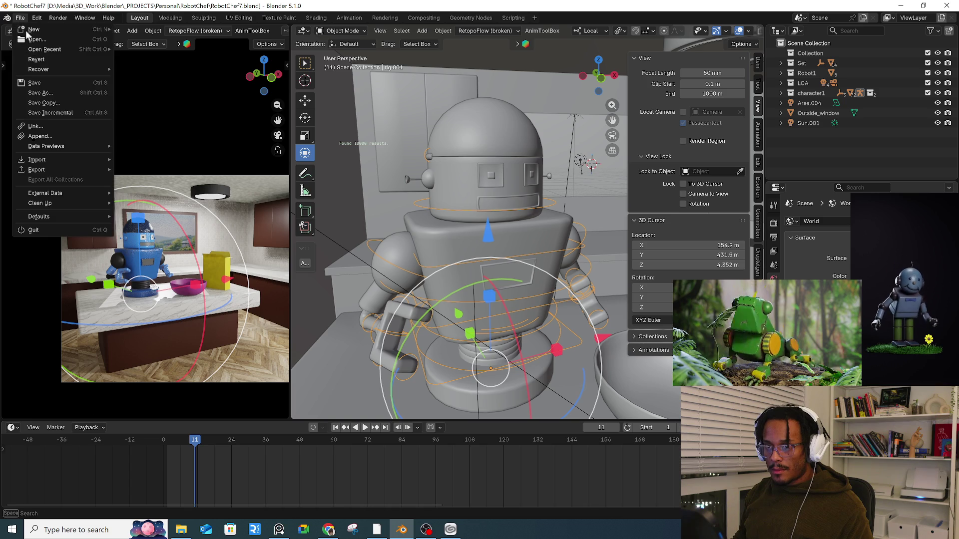
click(55, 114)
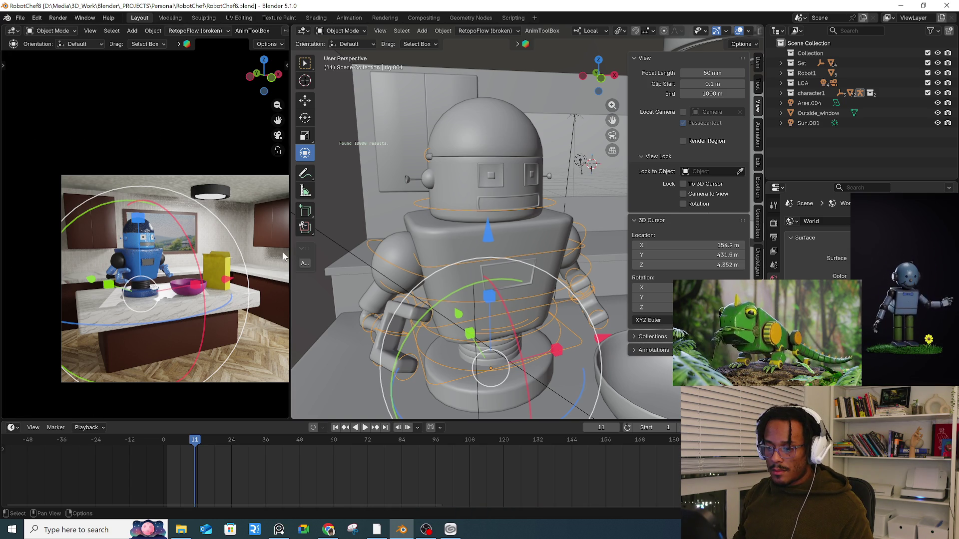
click(774, 222)
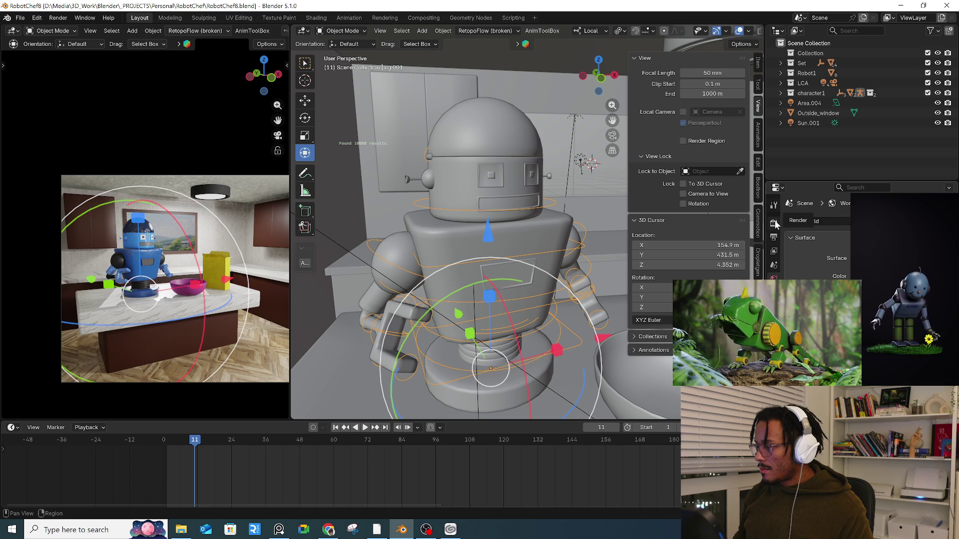
- Put the rig in Pose Mode at frame 12 and raise the robot with the root master bone
mouse_move(590, 234)
middle_down()
mouse_move(516, 236)
mouse_move(532, 237)
middle_up()
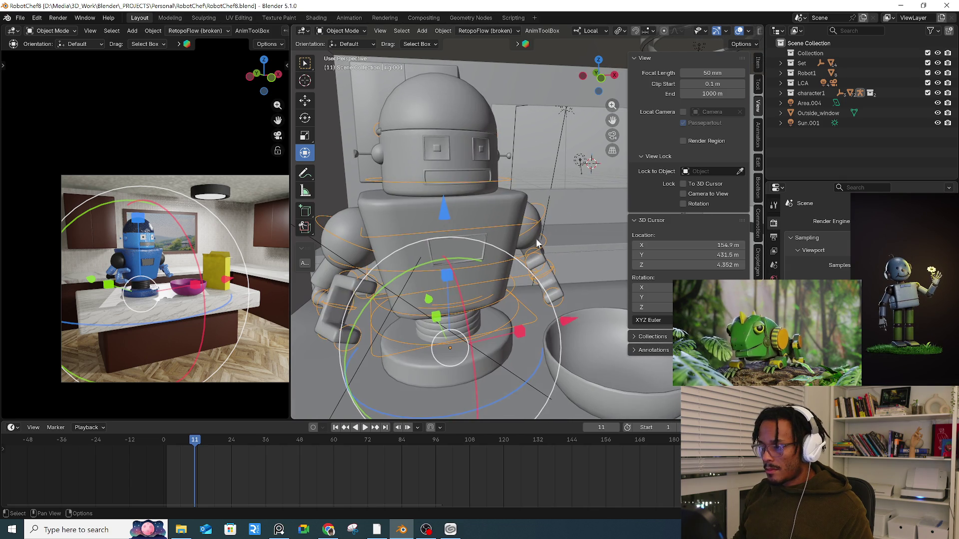
key(ctrl+Tab)
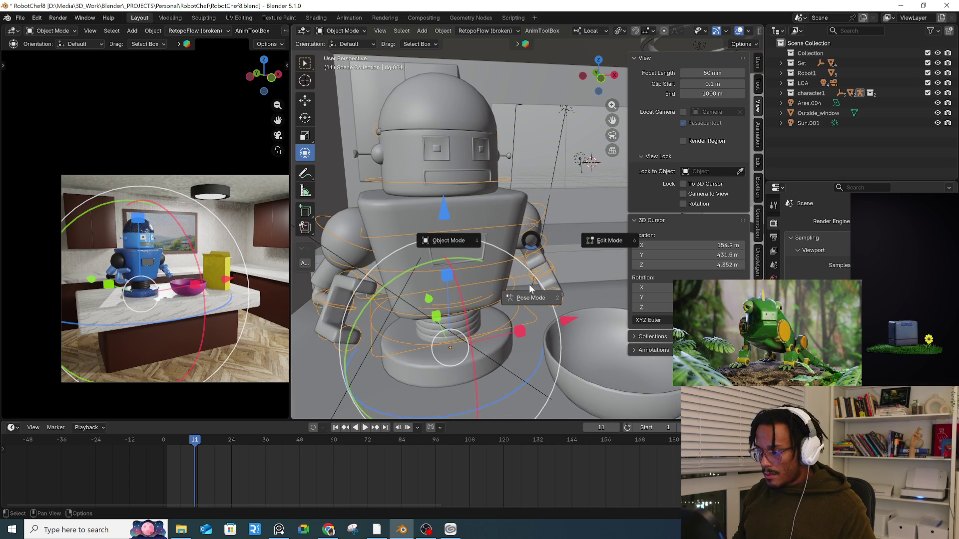
click(533, 242)
click(546, 218)
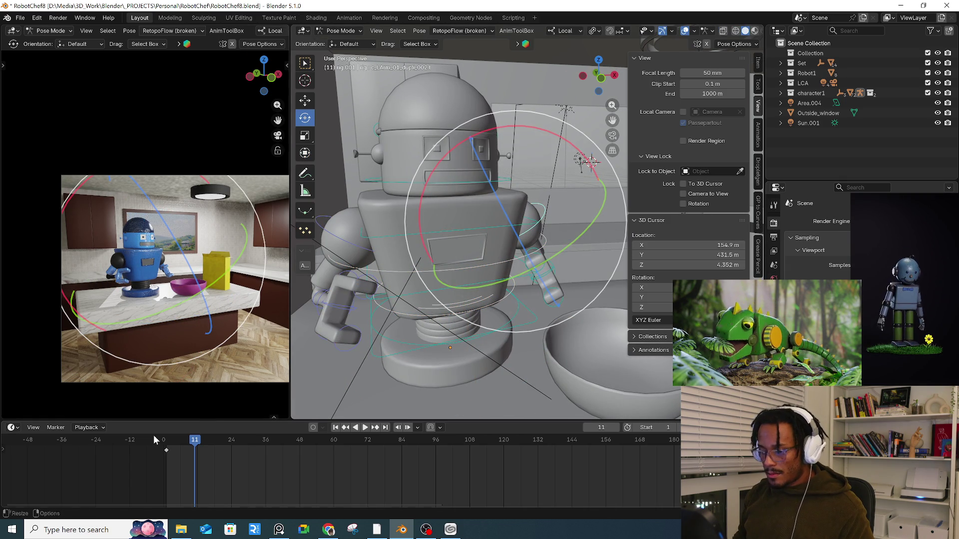
click(167, 446)
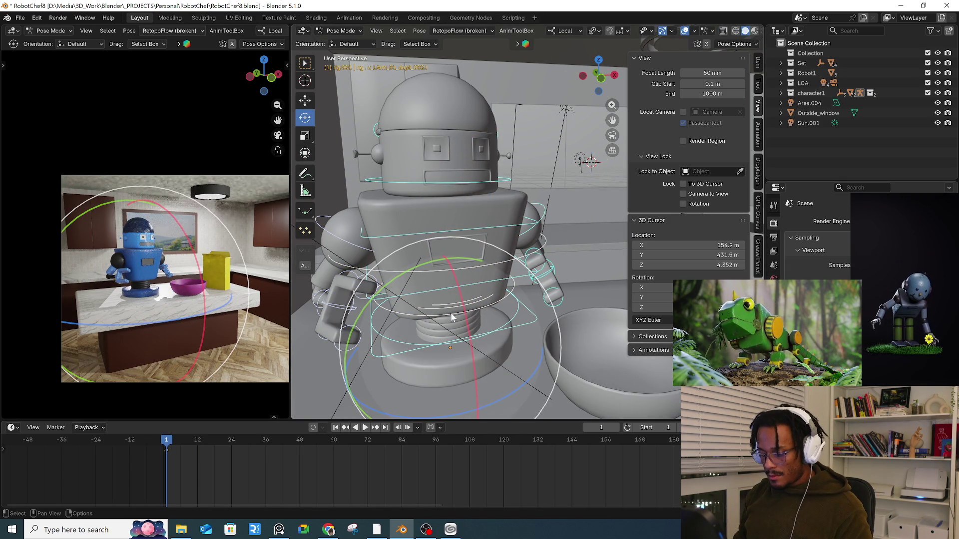
click(197, 445)
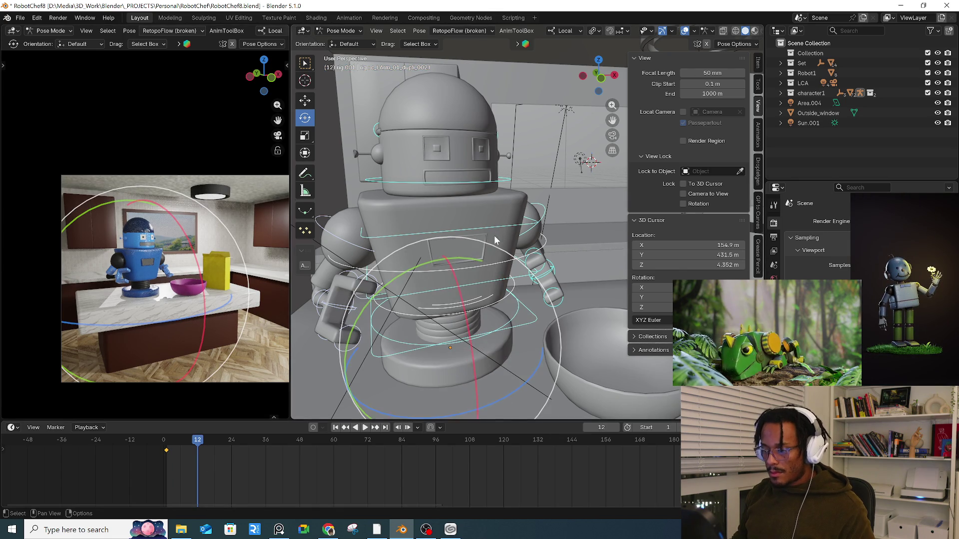
scroll(497, 250, down, 4)
click(516, 289)
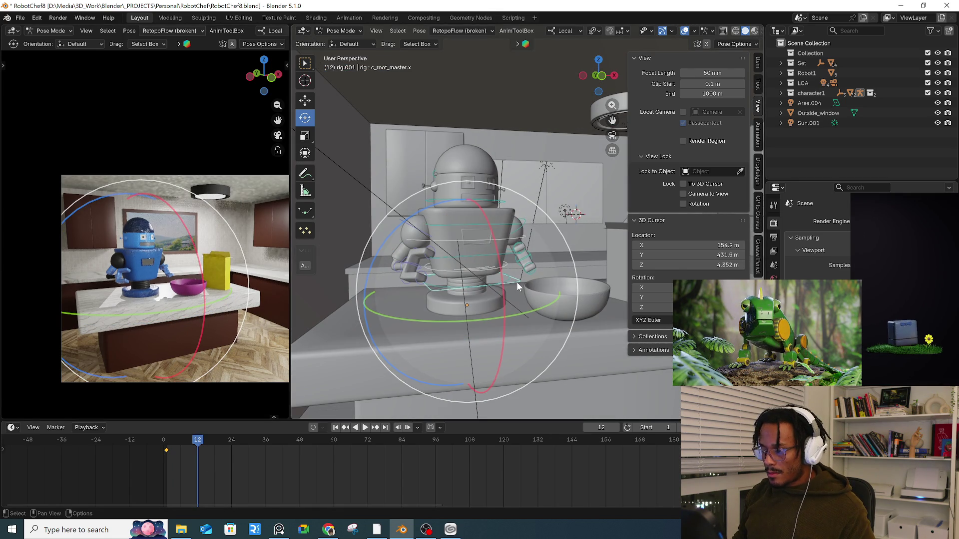
key(g)
click(517, 269)
- Rotate and twist the left forearm, then reposition the first finger control
mouse_move(517, 269)
middle_down()
mouse_move(455, 245)
mouse_move(517, 270)
mouse_move(536, 265)
mouse_move(515, 250)
middle_up()
click(515, 250)
key(r)
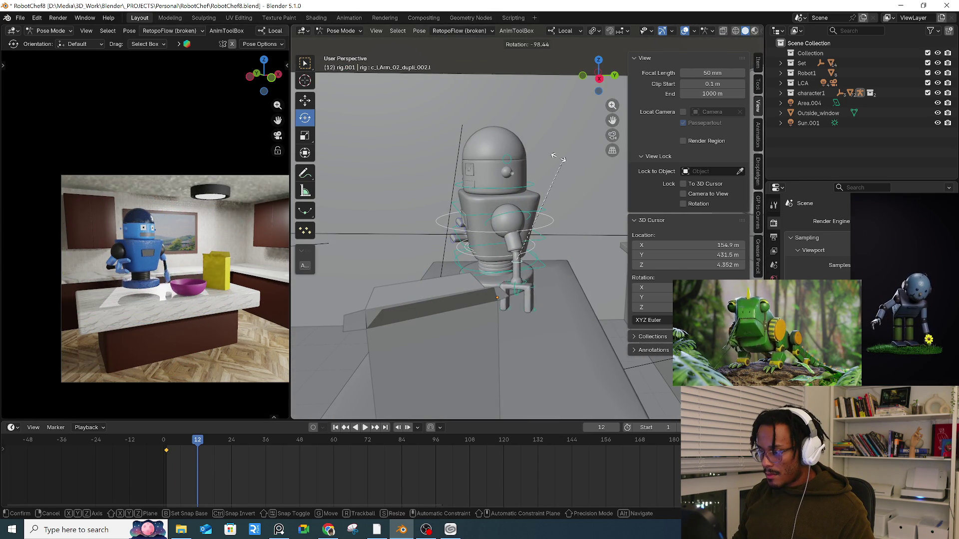
click(539, 159)
middle_drag(538, 160, 569, 180)
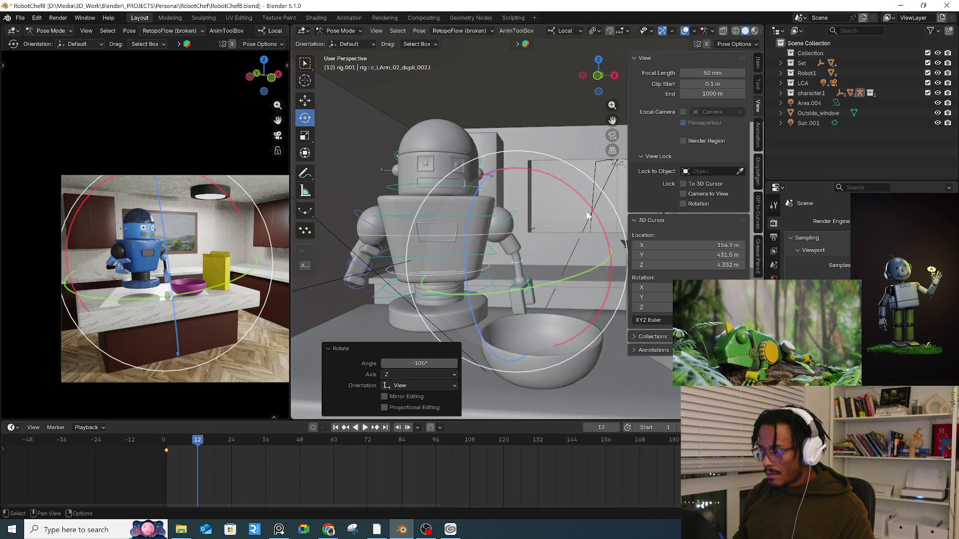
drag(584, 200, 572, 184)
click(537, 287)
key(g)
click(539, 287)
- Swing the left upper arm up and outward and move the left forearm into place
click(519, 226)
mouse_move(579, 186)
mouse_down()
mouse_move(560, 160)
mouse_move(500, 132)
mouse_move(467, 133)
mouse_up()
key(g)
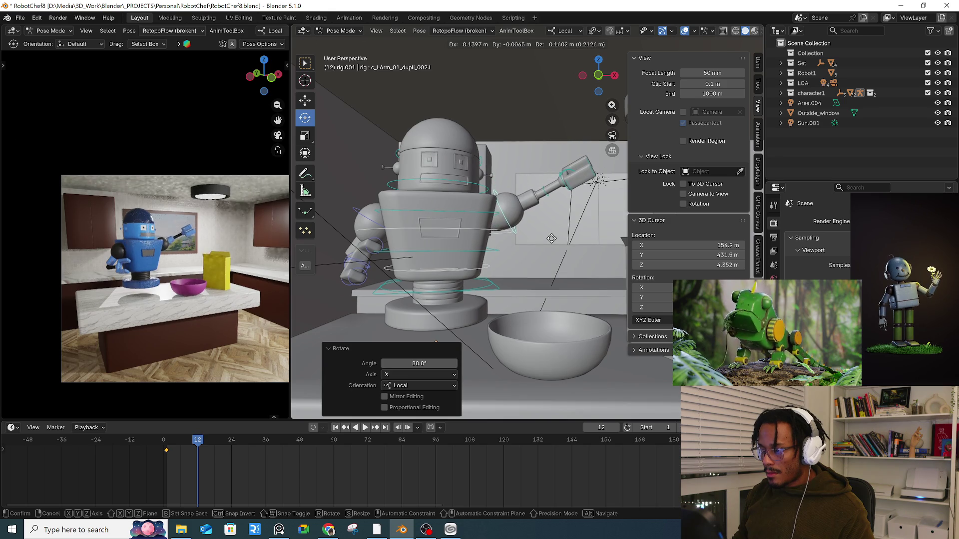
right_click(656, 263)
mouse_move(565, 259)
middle_down()
mouse_move(463, 248)
mouse_move(479, 269)
mouse_move(520, 278)
middle_up()
drag(521, 277, 539, 272)
middle_drag(539, 271, 556, 241)
click(535, 212)
scroll(556, 216, up, 5)
scroll(568, 234, down, 5)
mouse_move(548, 225)
middle_down()
mouse_move(537, 218)
mouse_move(562, 224)
mouse_move(513, 257)
mouse_move(463, 268)
middle_up()
key(g)
click(559, 227)
- Rotate the right forearm, lift the left upper arm to horizontal, and nudge the body control
click(463, 268)
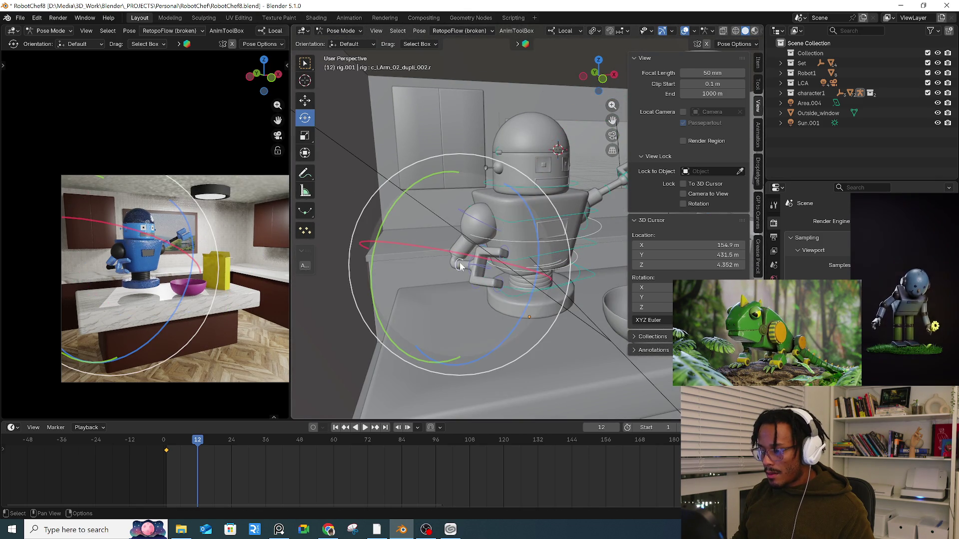
key(r)
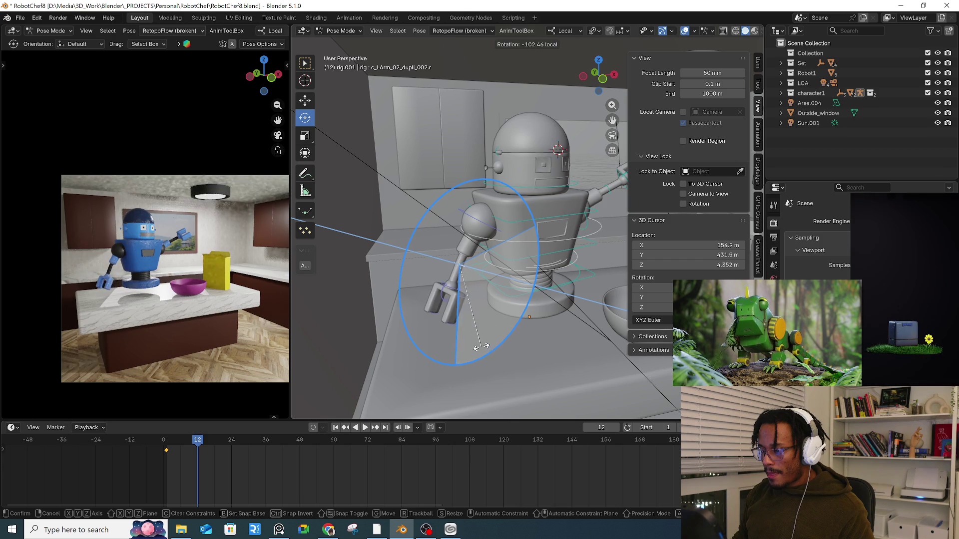
click(468, 345)
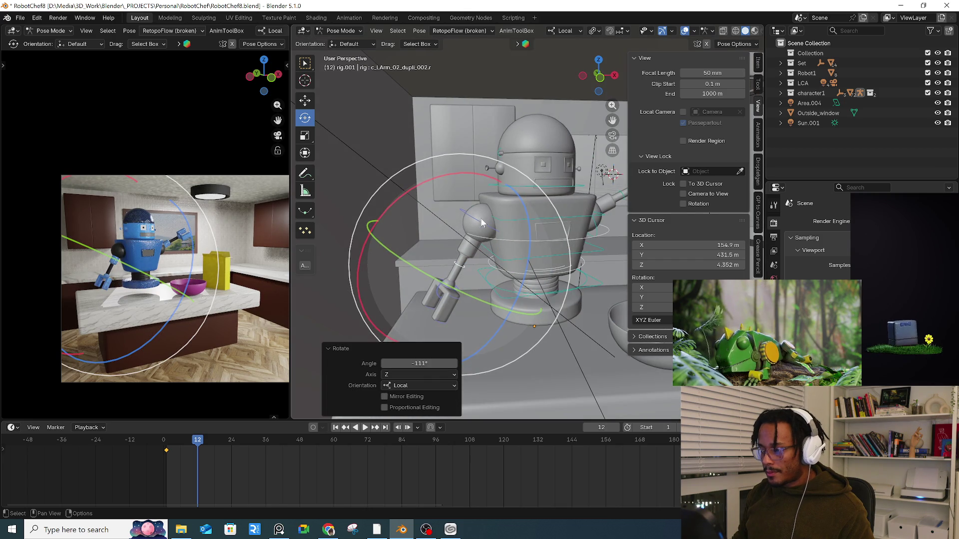
click(465, 280)
mouse_move(446, 141)
mouse_down()
mouse_move(480, 131)
mouse_move(515, 136)
mouse_move(542, 160)
mouse_move(559, 195)
mouse_move(537, 234)
mouse_move(546, 250)
mouse_up()
mouse_move(546, 250)
middle_down()
mouse_move(540, 233)
mouse_move(550, 202)
mouse_move(579, 173)
mouse_move(547, 179)
mouse_move(450, 150)
middle_up()
click(551, 201)
key(g)
click(555, 202)
key(KP_Decimal)
- Tip the robot's head lid open by rotating c_head_lid on its local X axis
key(r)
right_click(438, 149)
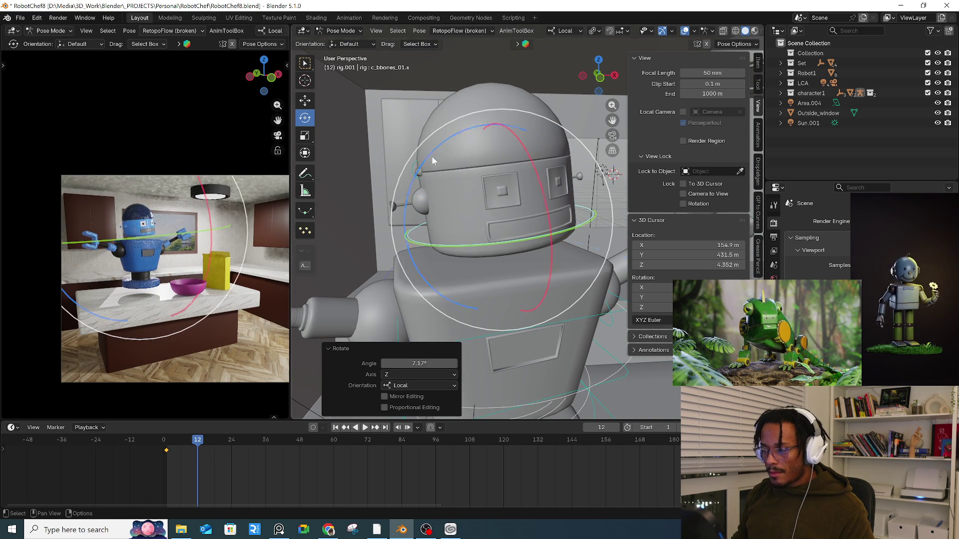
click(407, 133)
key(r)
key(x)
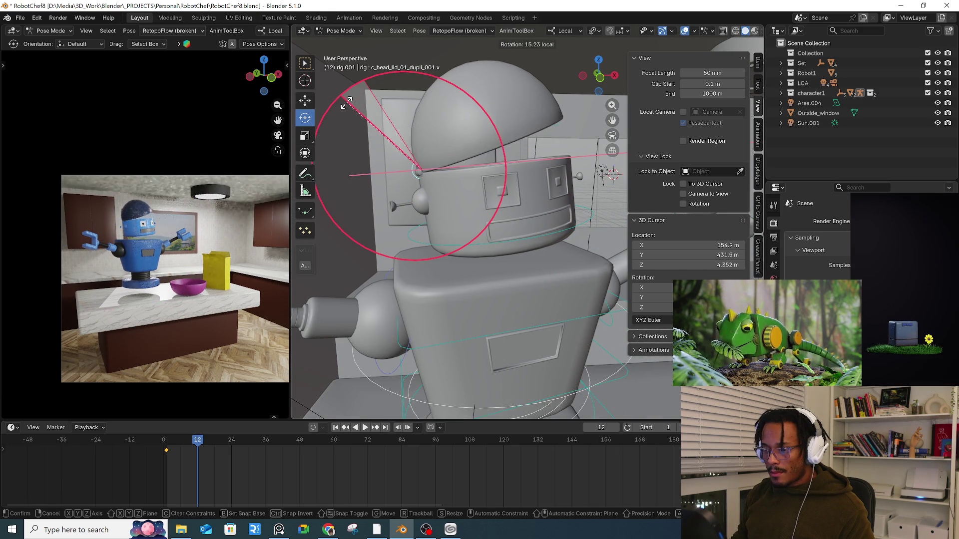
click(345, 109)
- Tilt the body with c_root, rotate c_spine_02, and turn the whole robot on local Y with c_root_master
mouse_move(499, 256)
middle_down()
mouse_move(505, 191)
mouse_move(521, 268)
mouse_move(544, 301)
middle_up()
click(560, 282)
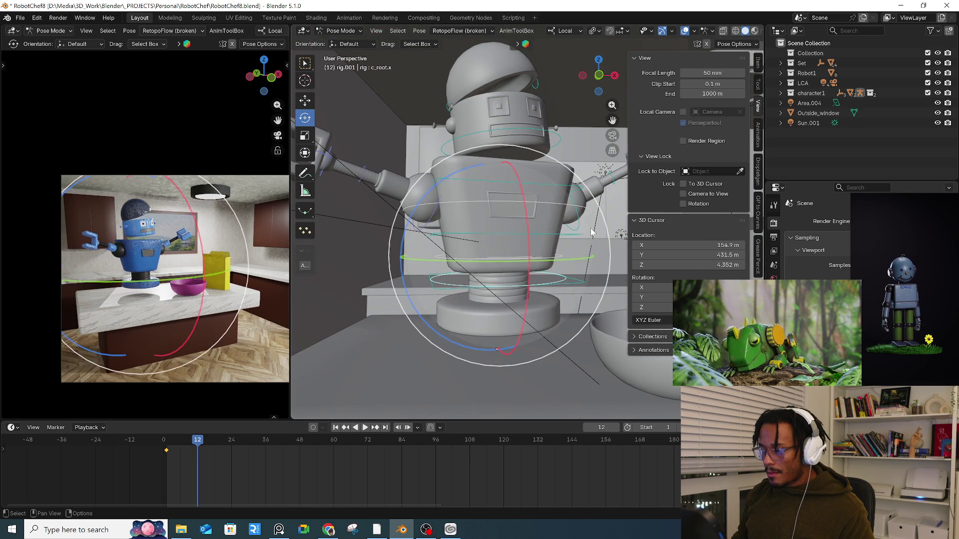
key(r)
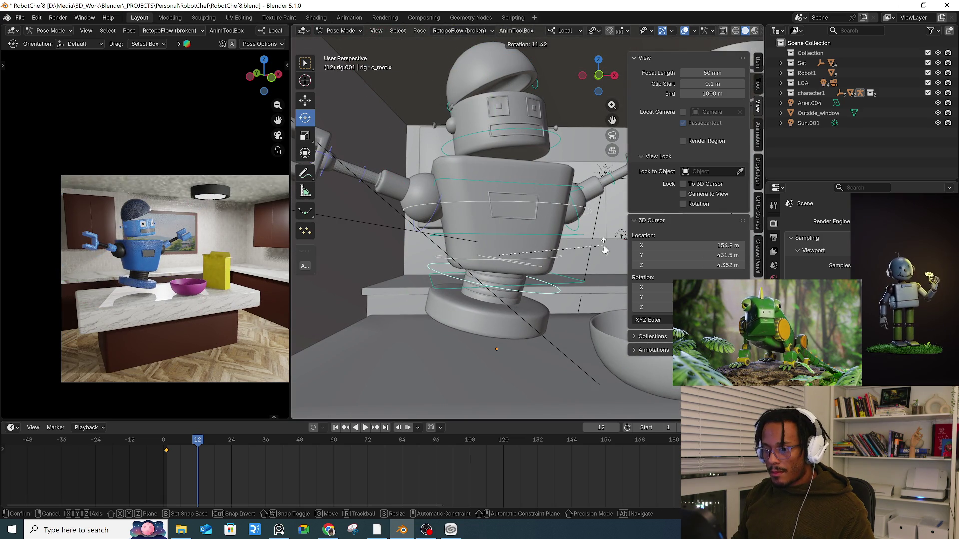
click(579, 246)
click(549, 197)
key(r)
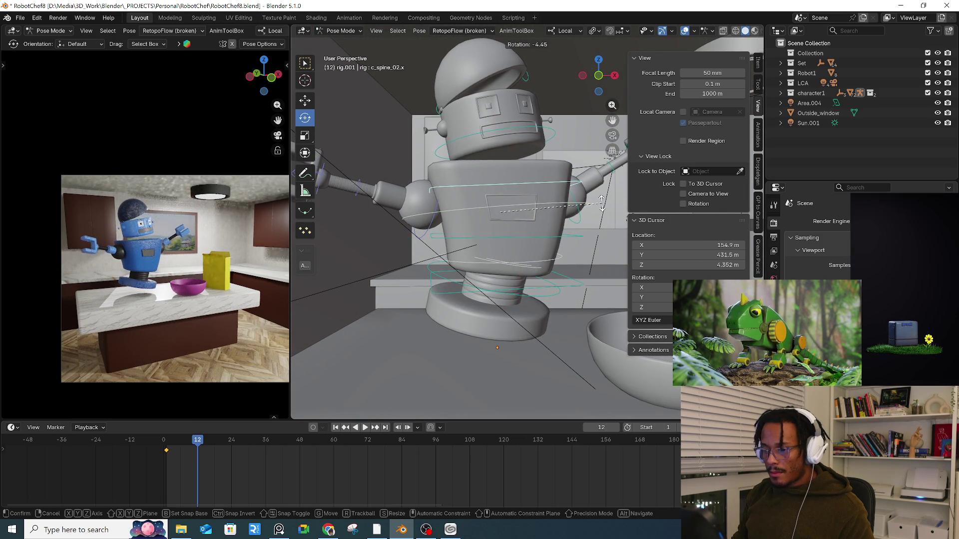
click(602, 203)
click(570, 300)
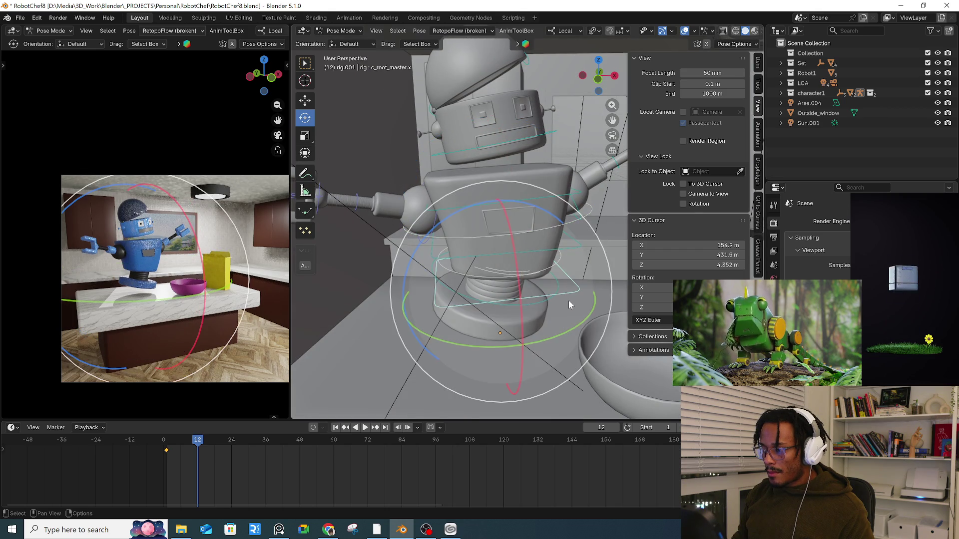
key(r)
key(y)
key(y)
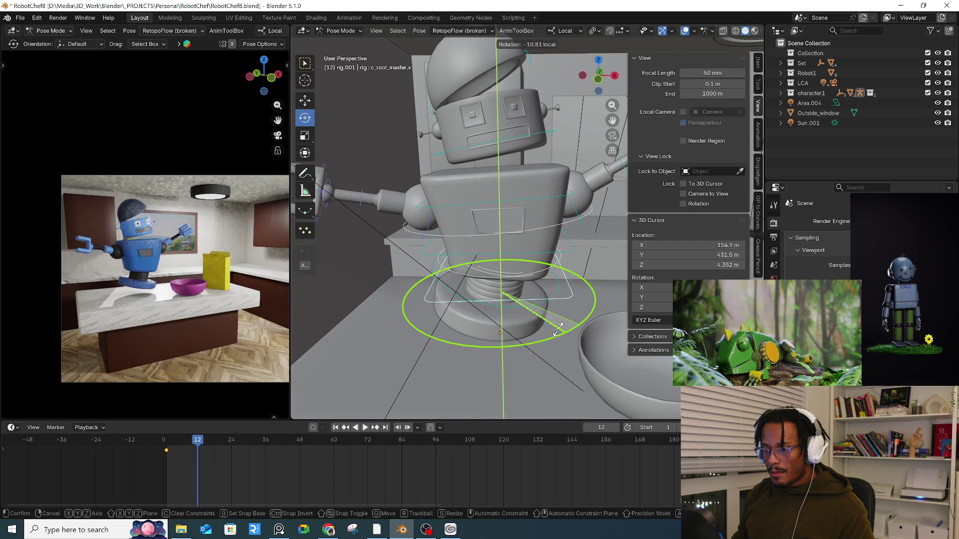
click(559, 330)
- Swing and turn the left upper arm toward the box
mouse_move(560, 329)
middle_down()
mouse_move(576, 233)
mouse_move(503, 254)
mouse_move(479, 235)
mouse_move(405, 272)
middle_up()
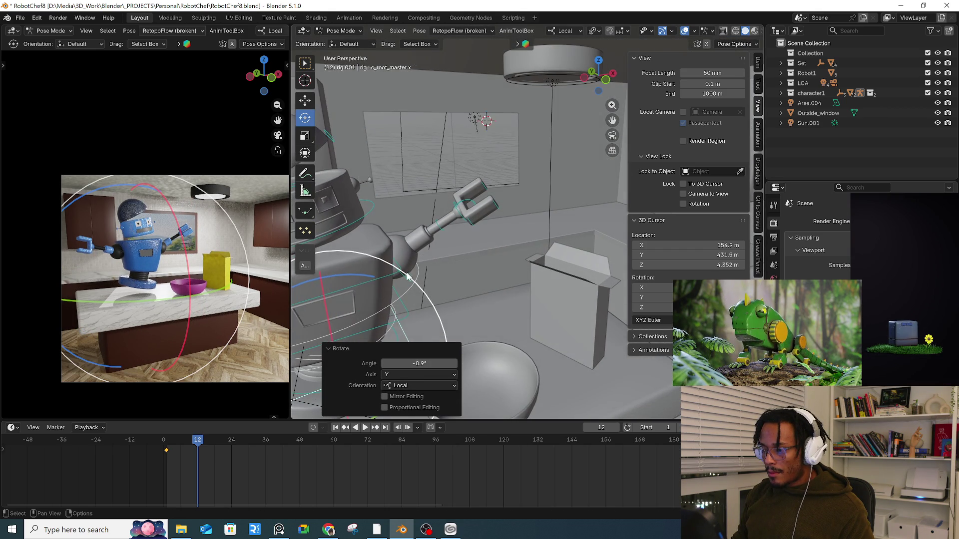
click(406, 272)
drag(400, 292, 443, 320)
drag(485, 258, 469, 214)
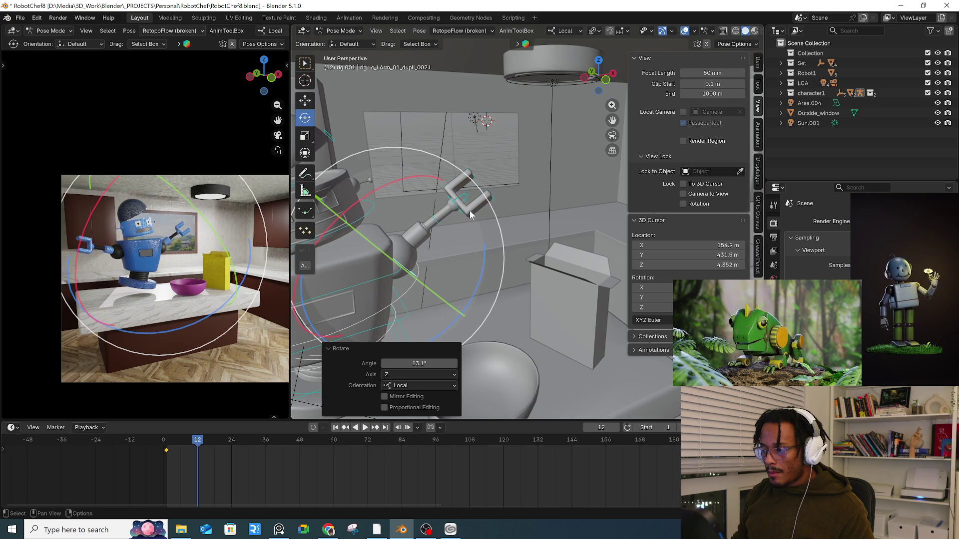
- Bend the first and second claw fingers and their tips to spread the grip
click(470, 214)
drag(544, 234, 514, 270)
click(447, 199)
click(463, 202)
middle_drag(437, 261, 392, 210)
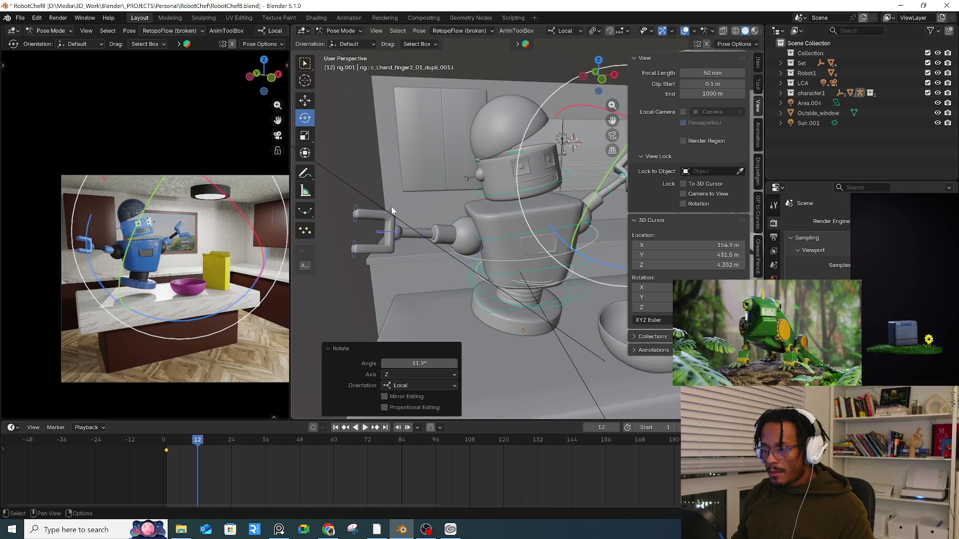
click(387, 213)
drag(380, 212, 398, 247)
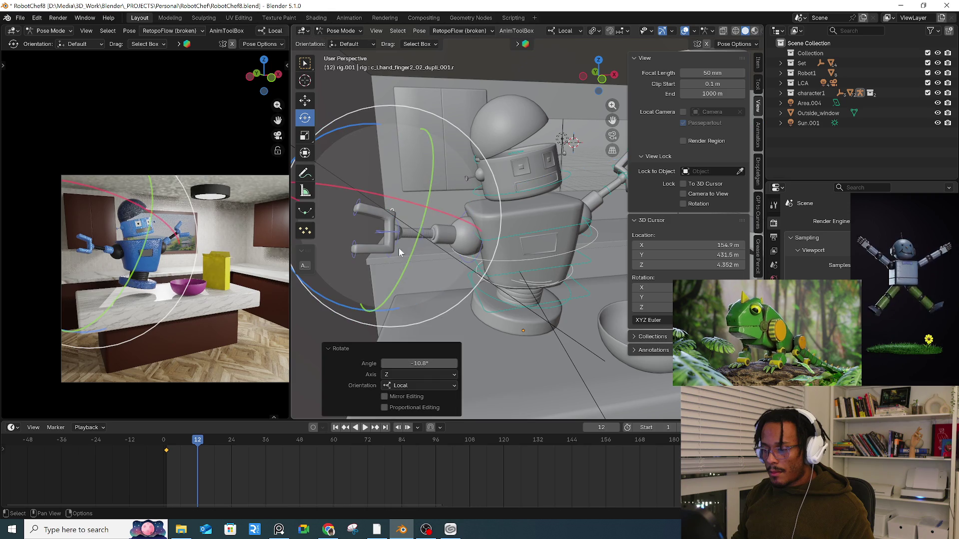
click(372, 246)
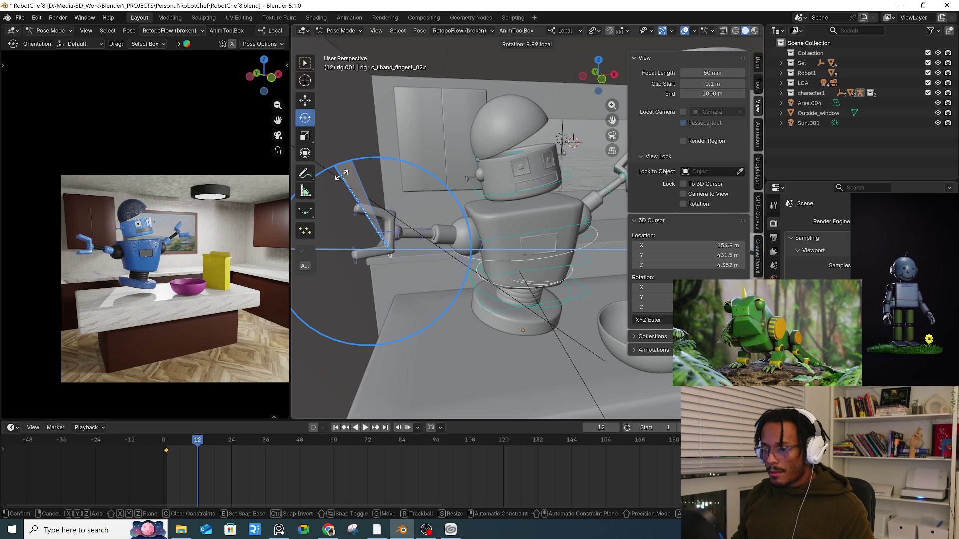
drag(430, 200, 409, 193)
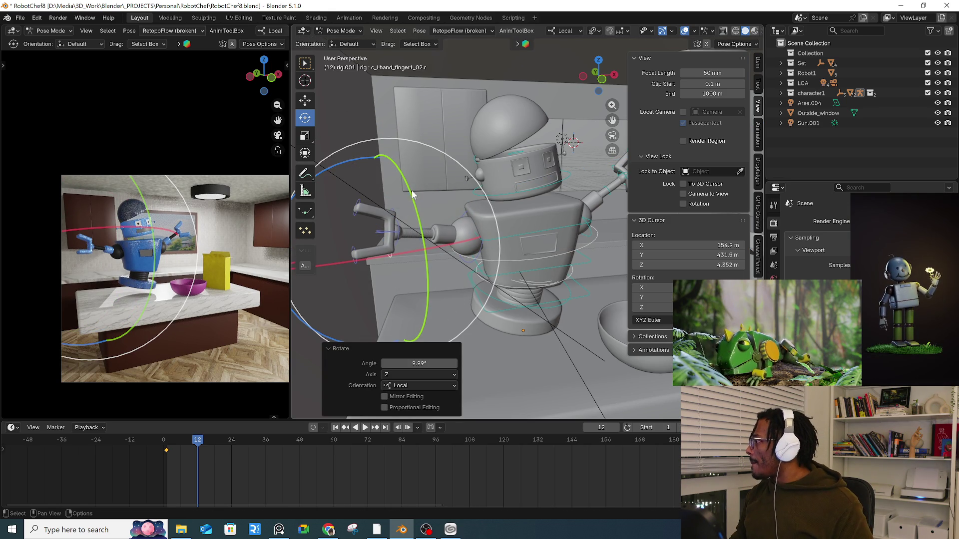
click(427, 191)
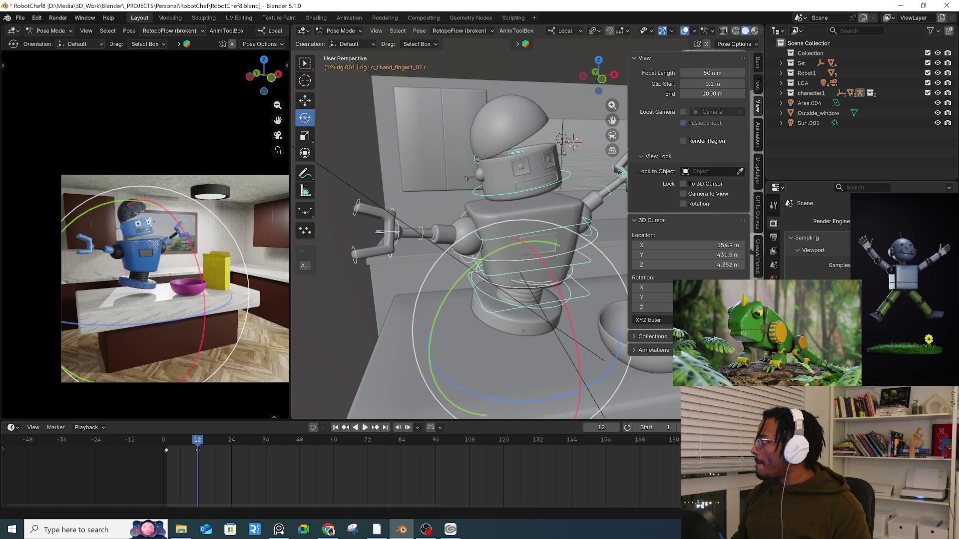
key(alt+Tab)
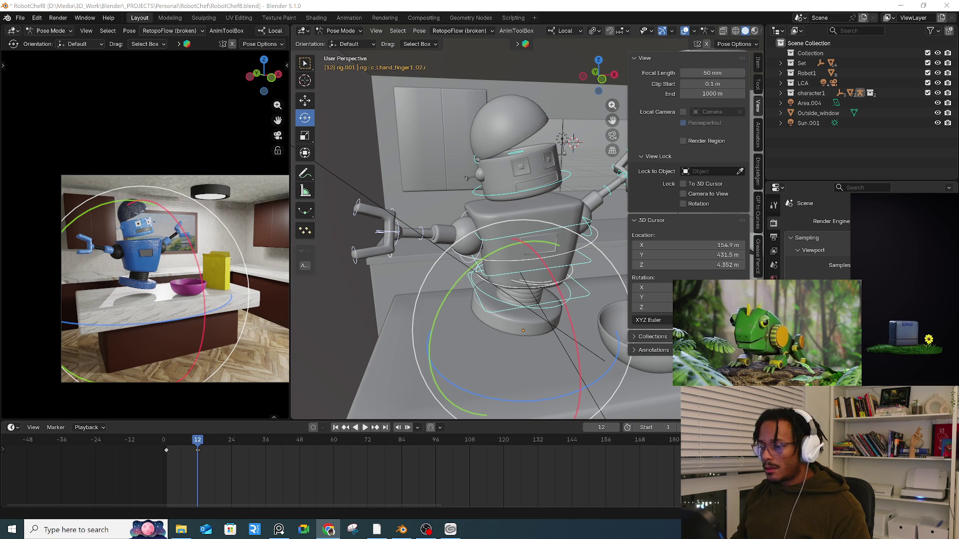
- Slide the frame-12 keyframe earlier to about frame 5
key(space)
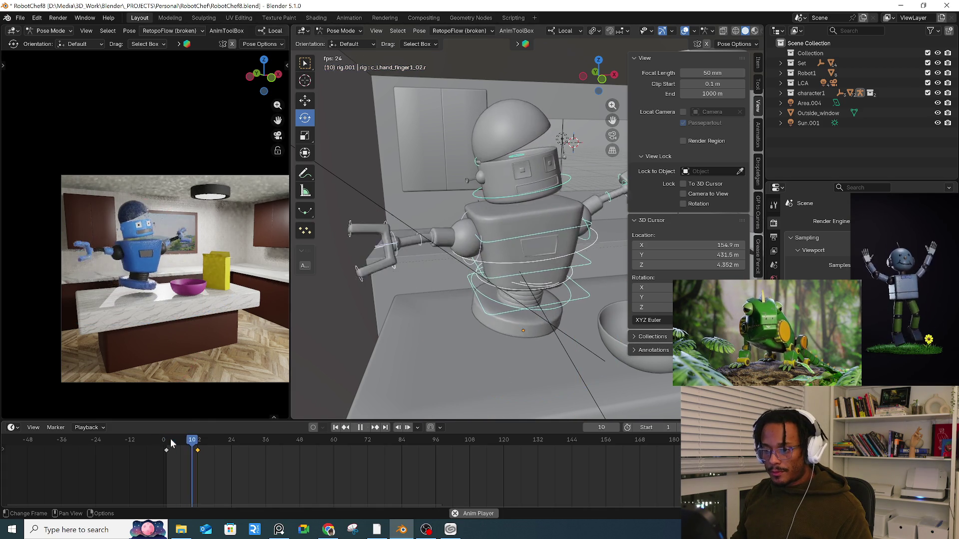
drag(178, 440, 173, 449)
key(Right)
key(Right)
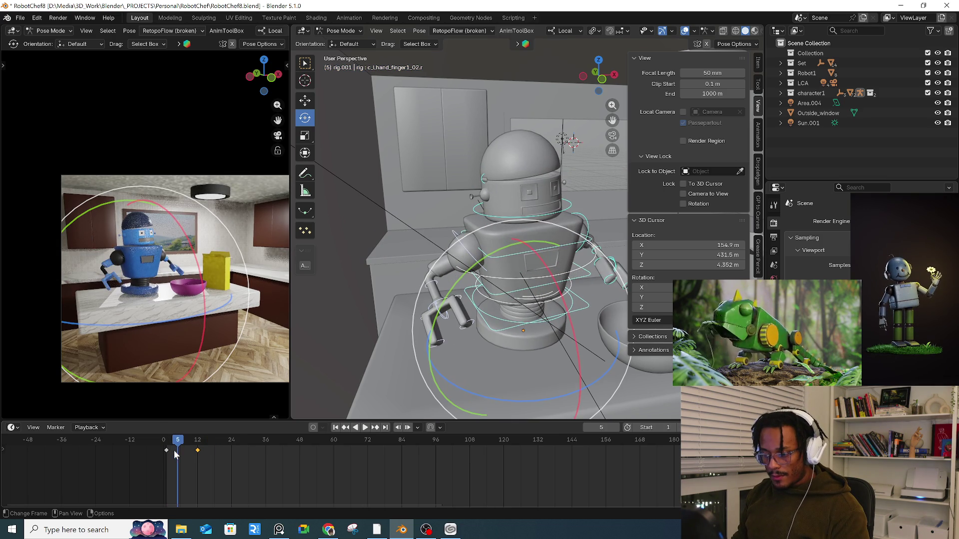
drag(198, 451, 179, 451)
click(178, 451)
- Paste the copied pose as a new key at frame 3
key(space)
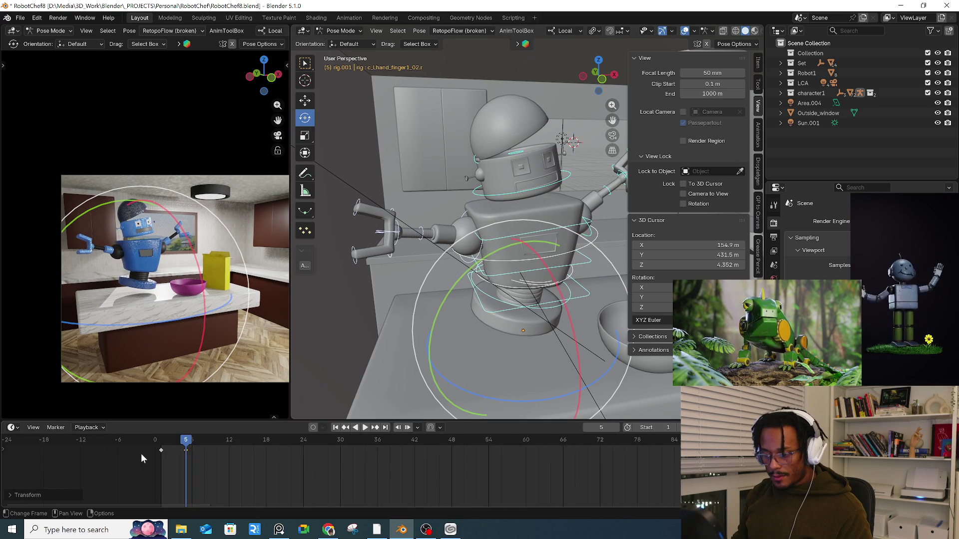
scroll(167, 450, up, 6)
key(space)
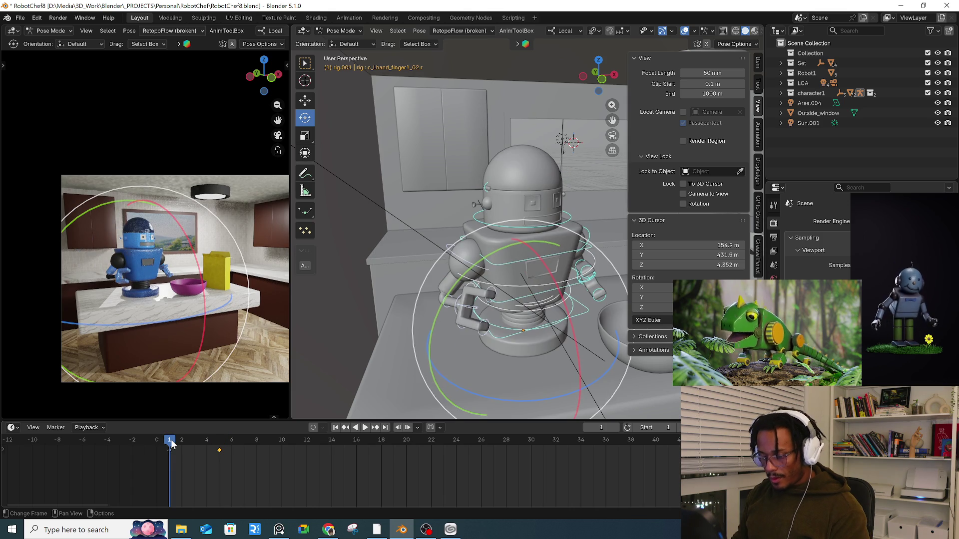
key(Right)
key(Right)
key(Right)
click(171, 446)
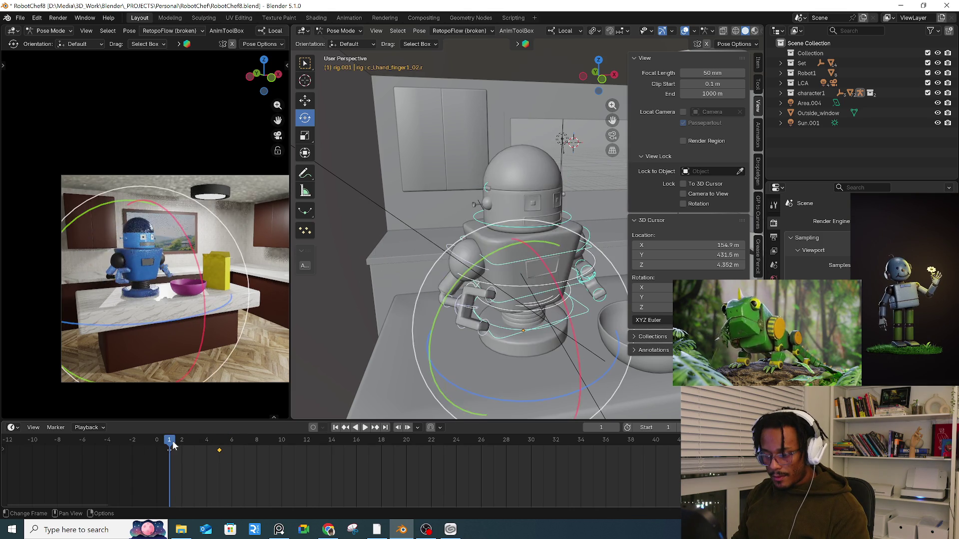
key(space)
drag(175, 443, 186, 448)
key(space)
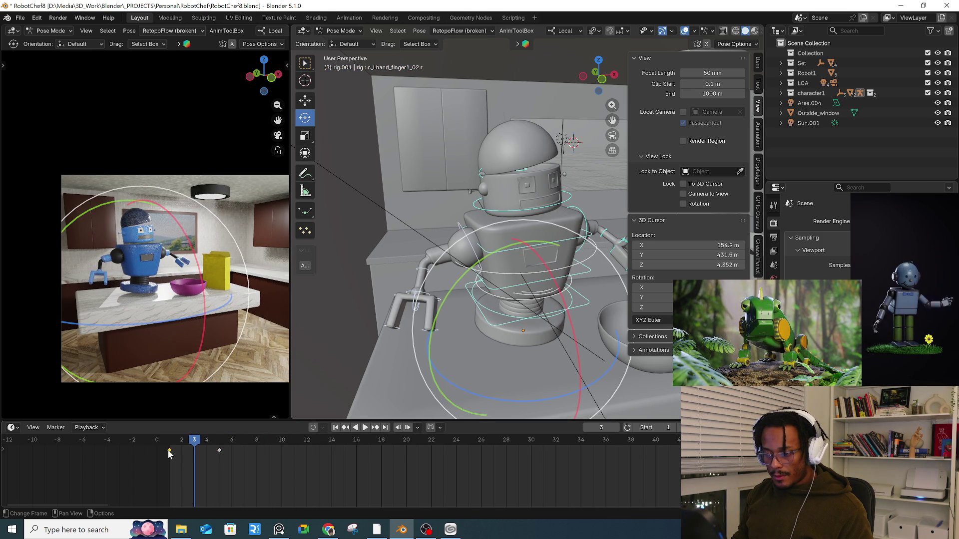
key(ctrl+v)
- Move the lower spine control down at frame 3
mouse_move(505, 300)
middle_down()
mouse_move(547, 298)
mouse_move(565, 282)
middle_up()
click(559, 289)
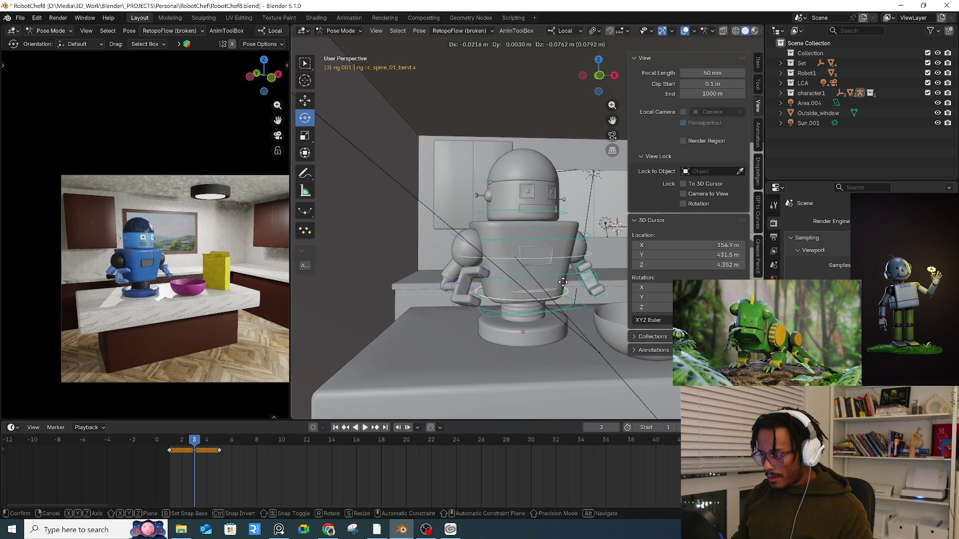
click(570, 273)
key(g)
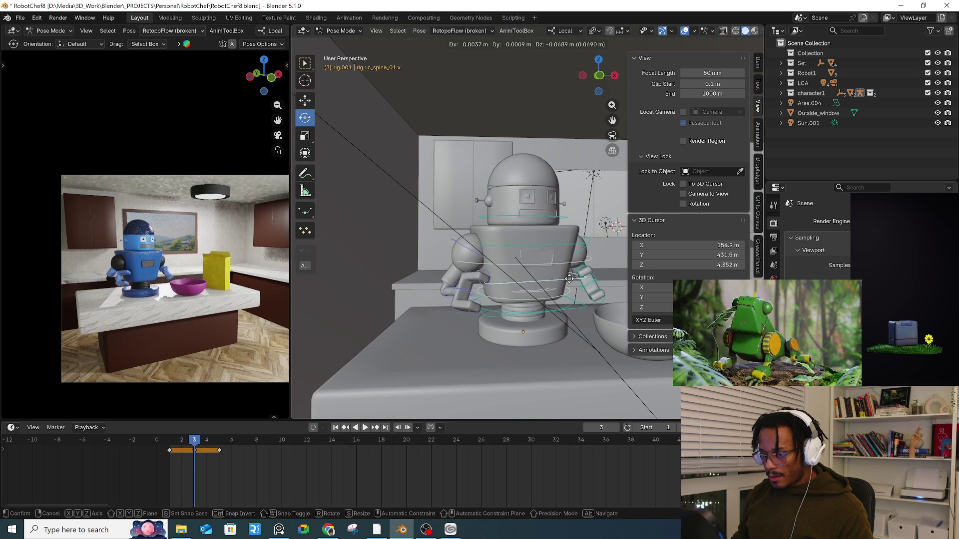
click(526, 284)
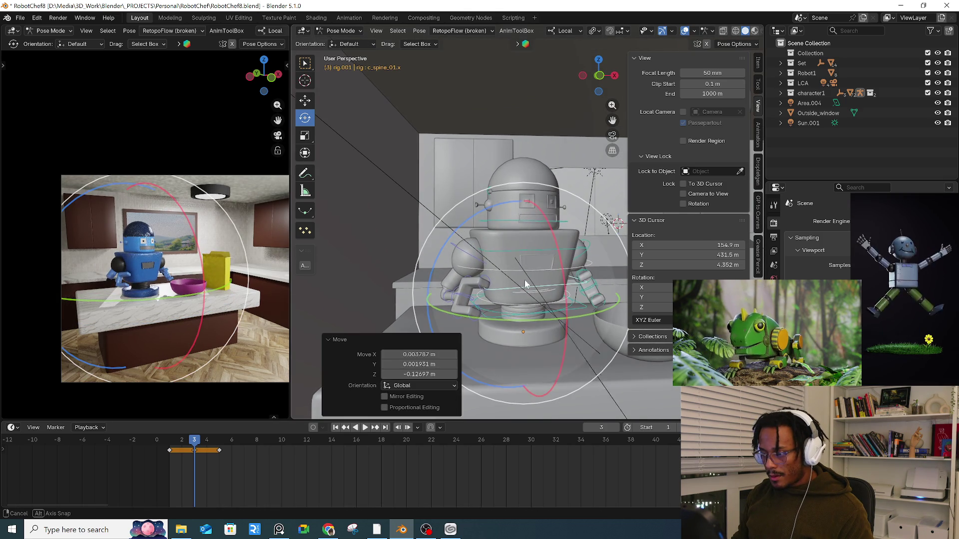
- Rotate the right arm about 28 degrees plus free trackball rotation, then replay from frame 3
click(451, 246)
drag(469, 164, 503, 224)
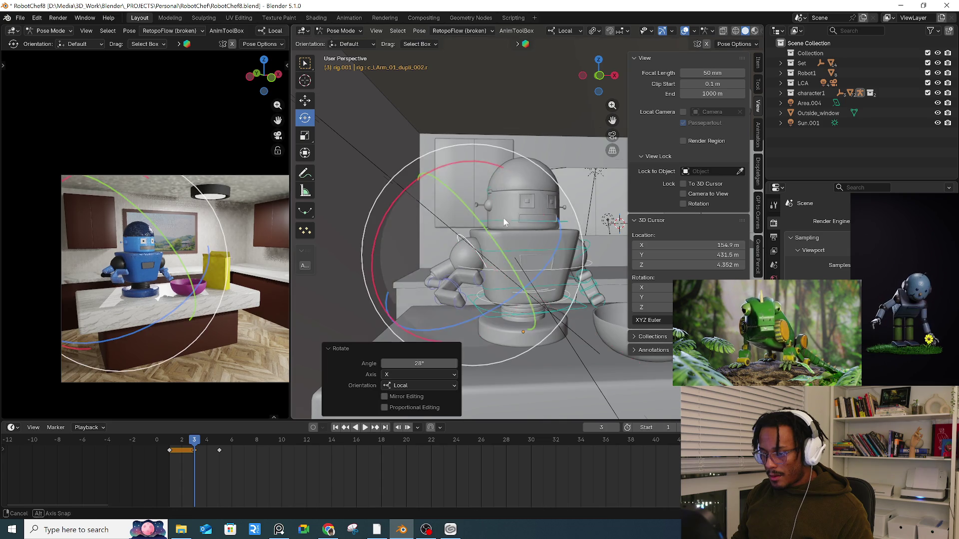
key(r)
key(r)
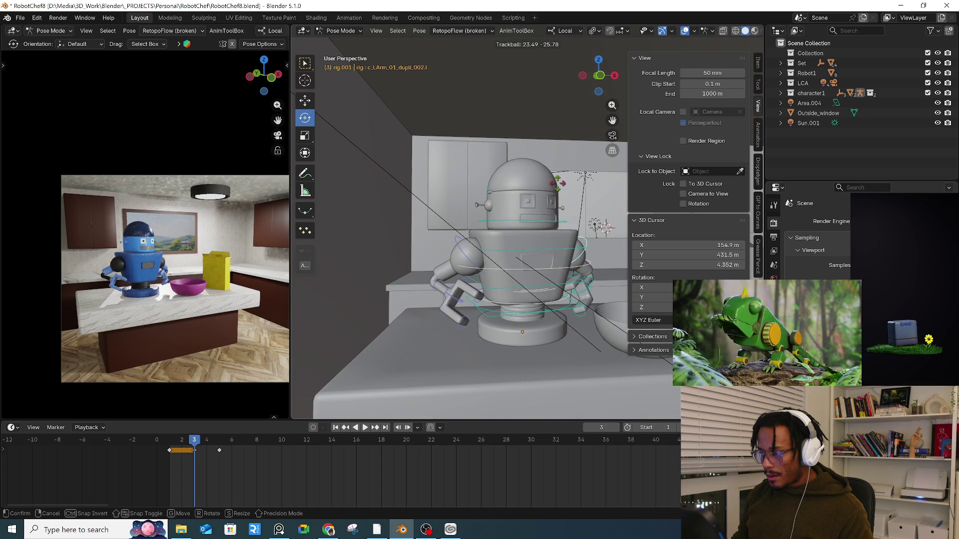
click(558, 185)
key(r)
key(r)
click(215, 448)
key(space)
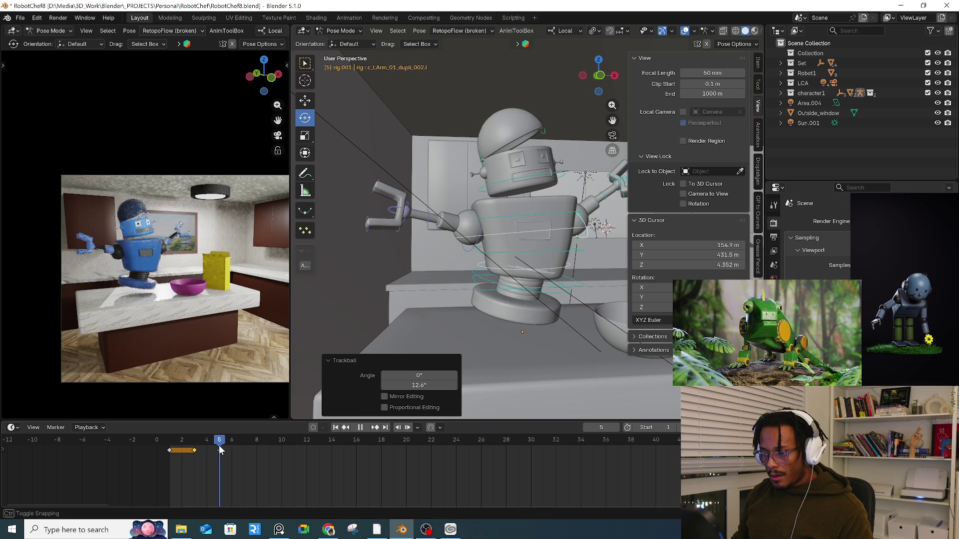
drag(172, 449, 198, 449)
key(space)
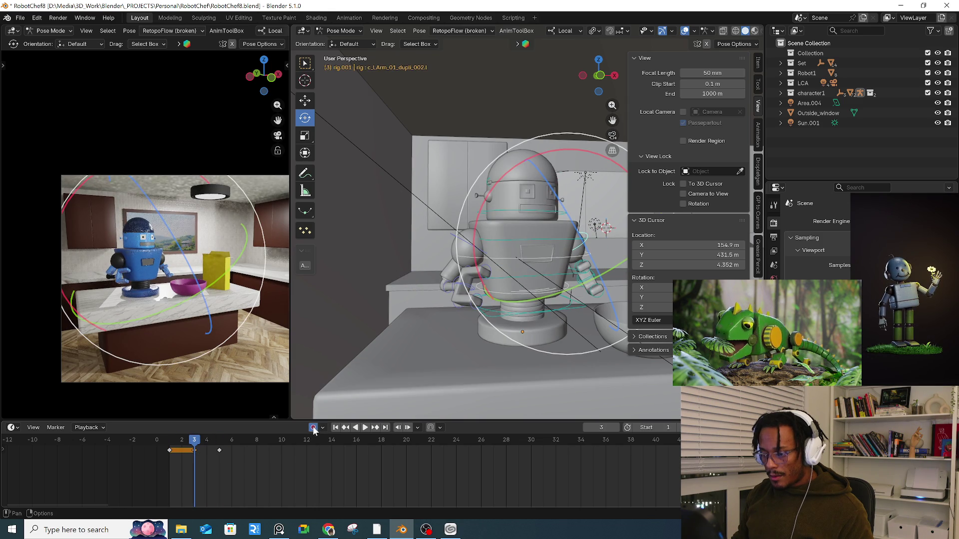
- Reposition the spine control and compare against the frame 2 pose
click(575, 275)
click(574, 277)
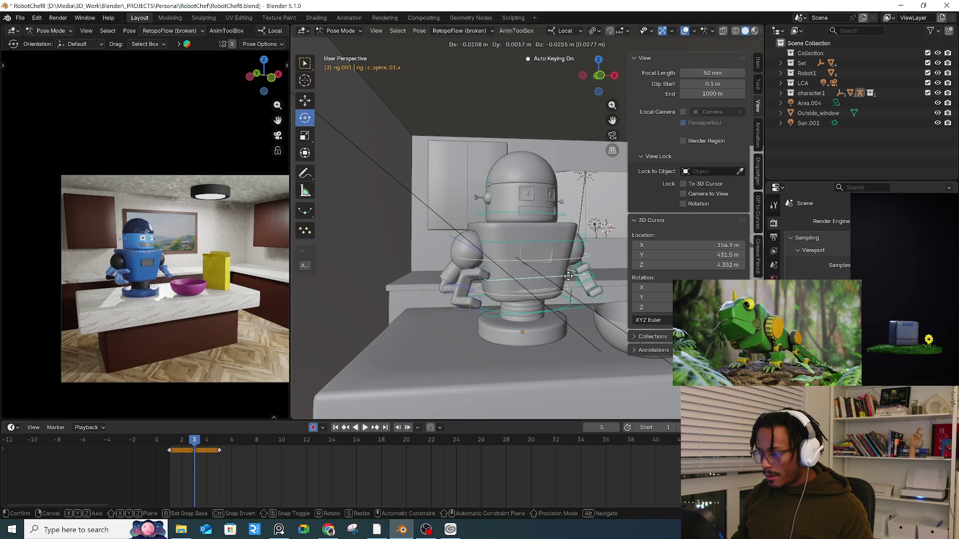
click(572, 280)
key(g)
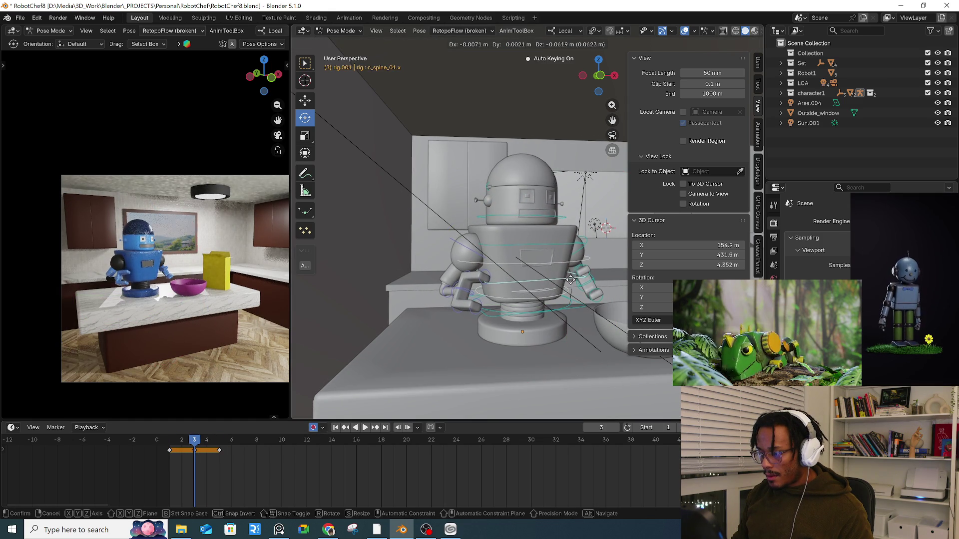
click(560, 300)
mouse_move(186, 443)
mouse_down()
mouse_move(205, 446)
mouse_move(183, 446)
mouse_move(198, 448)
mouse_up()
- Rotate and swing the right arm, then select the left arm control
click(467, 272)
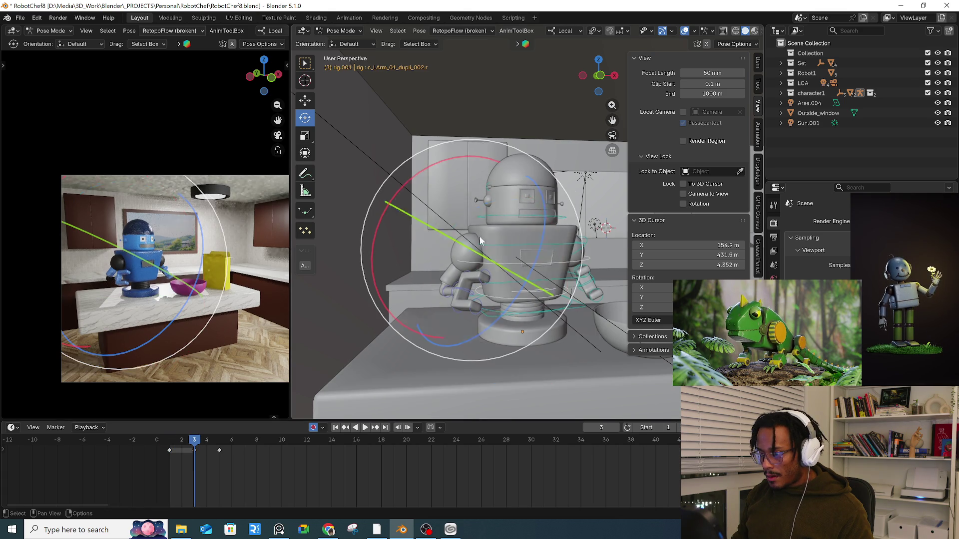
key(r)
click(466, 156)
mouse_move(500, 240)
mouse_down()
mouse_move(607, 253)
mouse_move(554, 272)
mouse_up()
click(589, 243)
mouse_move(178, 441)
mouse_down()
mouse_move(218, 445)
mouse_move(171, 446)
mouse_move(195, 447)
mouse_up()
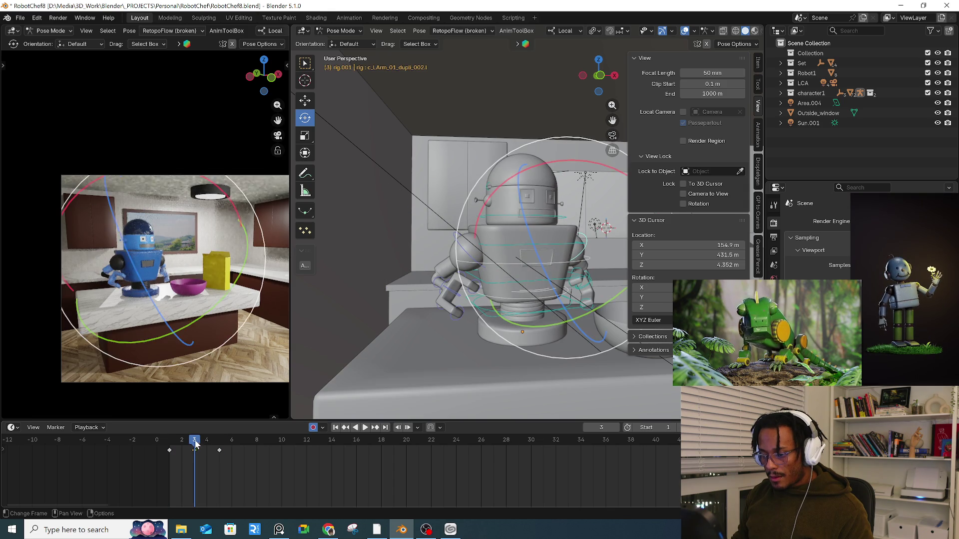
- Rotate the left arm, turning it 11 degrees around Y, and review frames 3–7
drag(213, 328, 231, 337)
key(r)
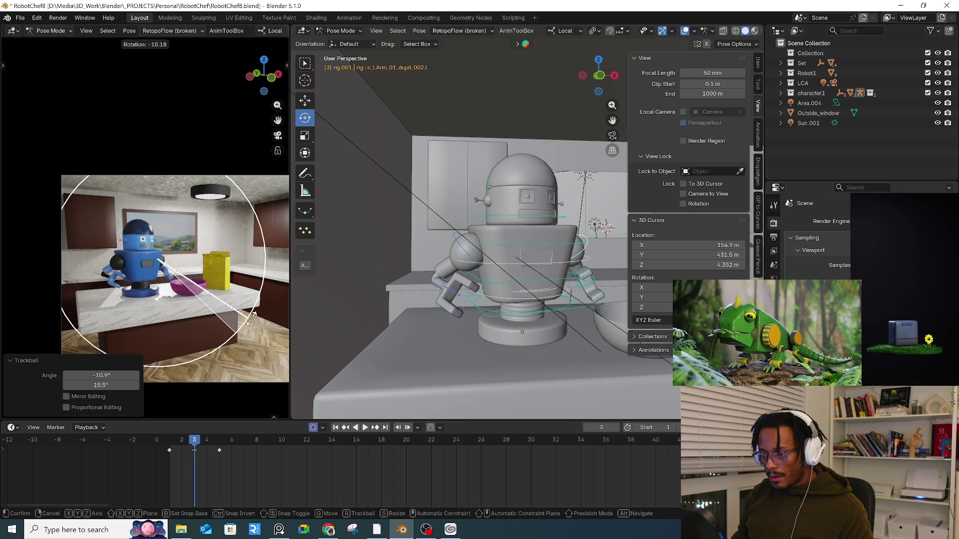
click(269, 290)
drag(235, 257, 213, 389)
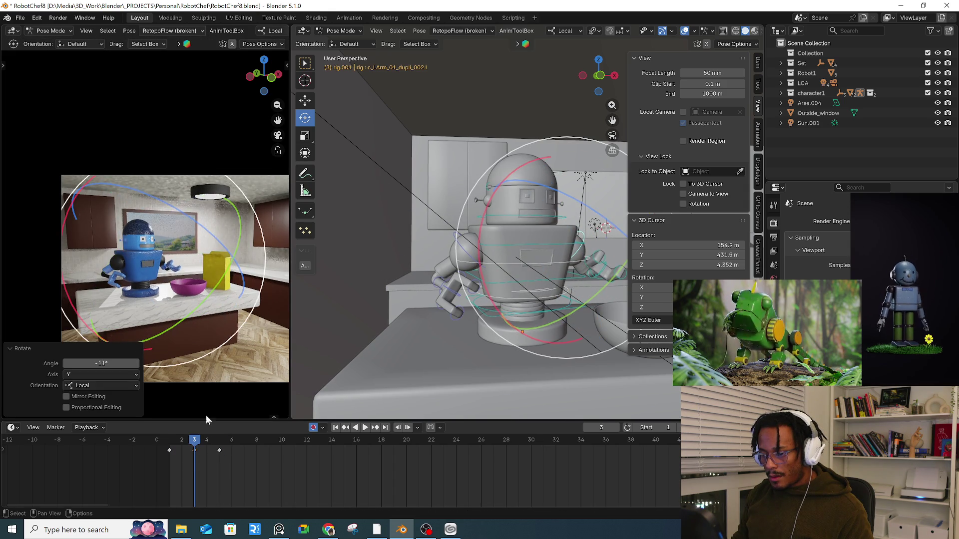
drag(174, 439, 244, 439)
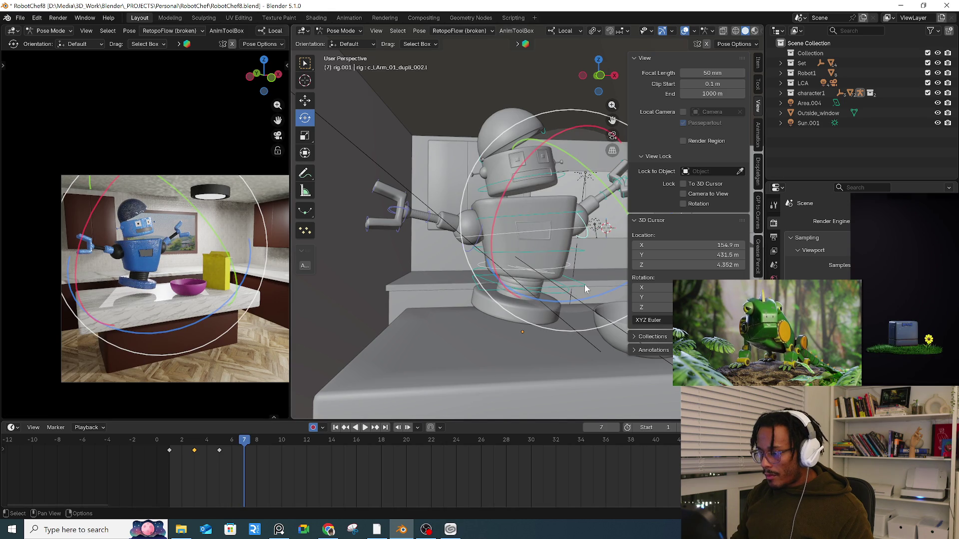
- Select the root control and raise the whole robot at frame 9
click(558, 305)
mouse_move(559, 305)
middle_down()
mouse_move(560, 294)
mouse_move(560, 310)
middle_up()
drag(560, 309, 559, 307)
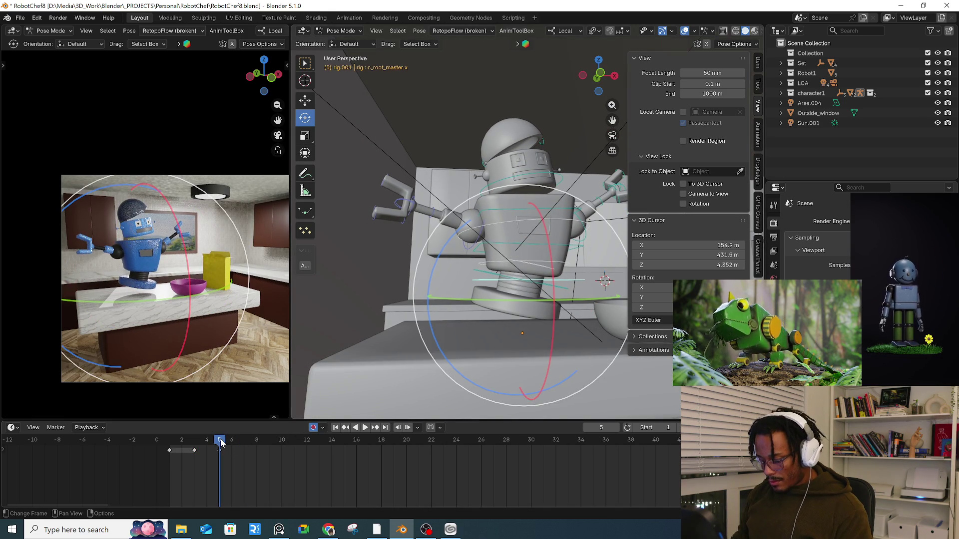
drag(223, 443, 269, 443)
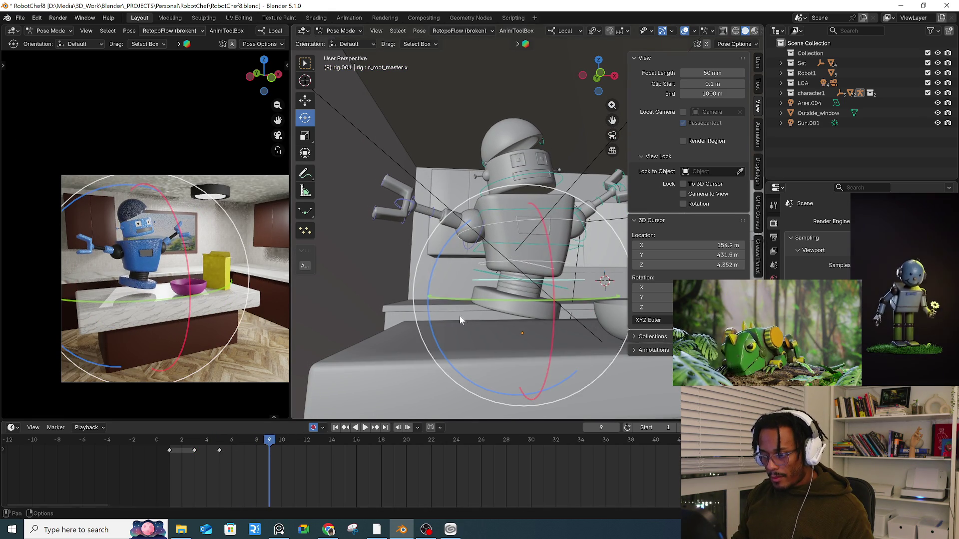
key(g)
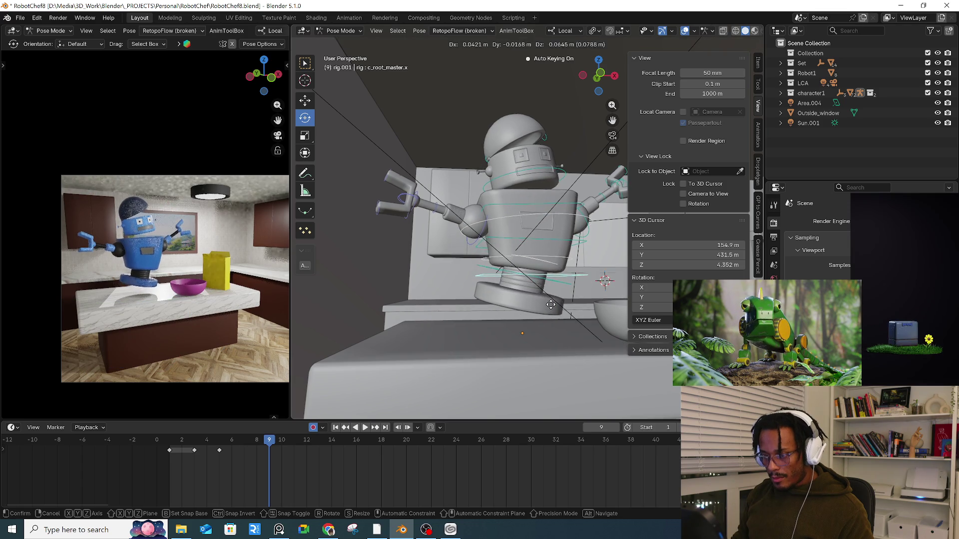
click(555, 295)
- Lower the whole robot slightly with a key at frame 6
click(219, 440)
key(space)
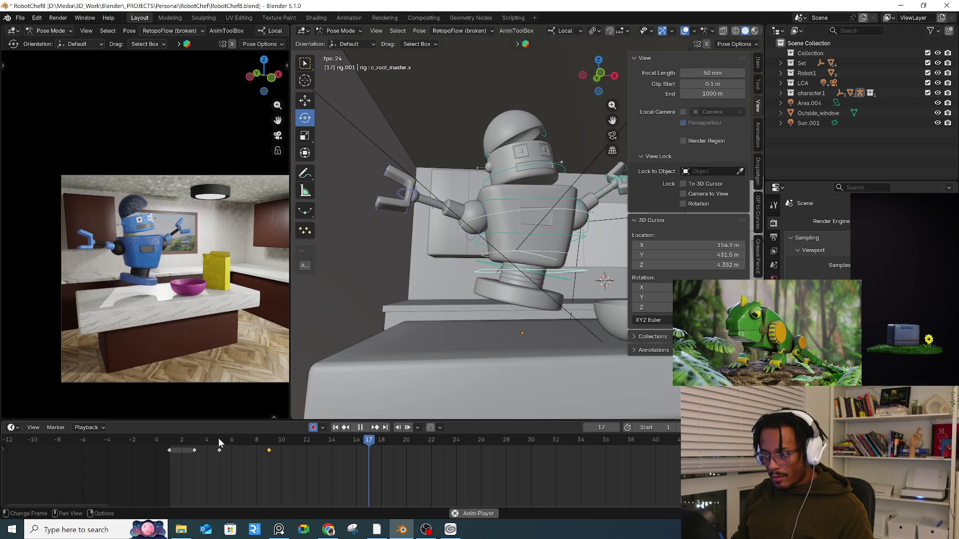
key(Escape)
key(Right)
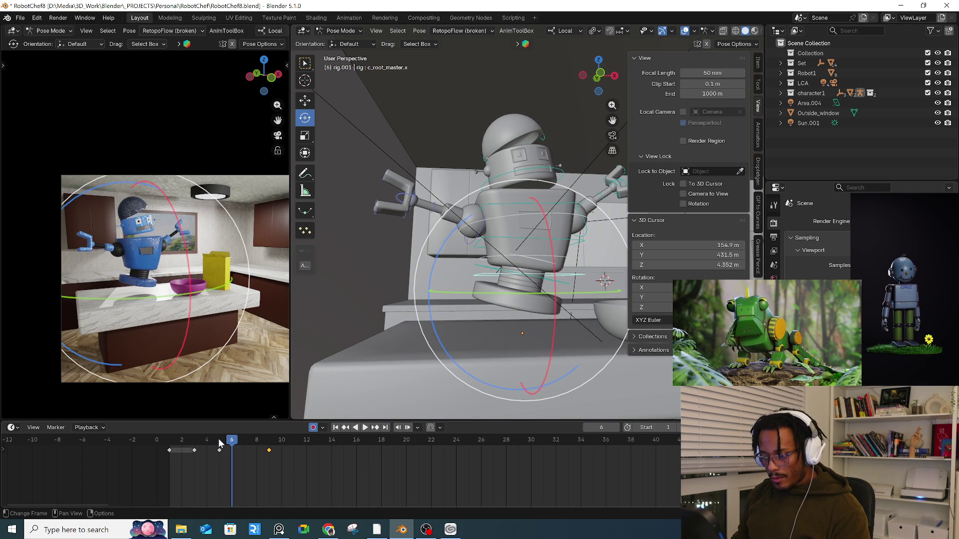
key(g)
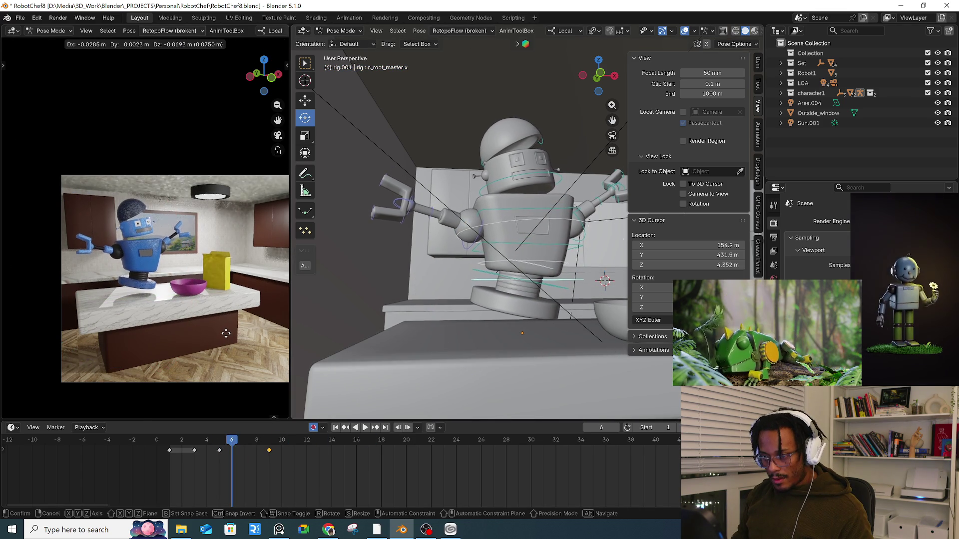
click(226, 333)
- Key the robot's height at frames 7 and 8, then preview the bounce
key(Right)
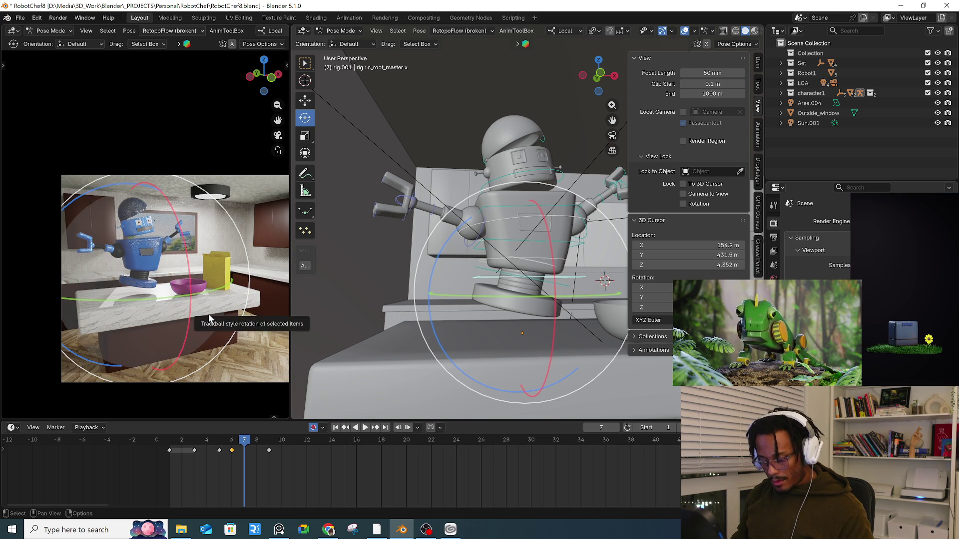
key(g)
click(215, 323)
key(Right)
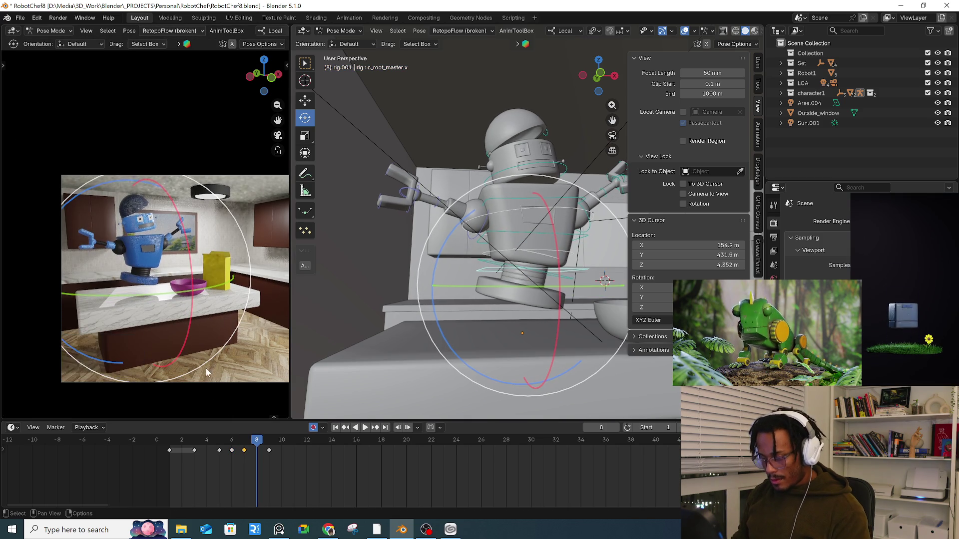
key(g)
click(212, 330)
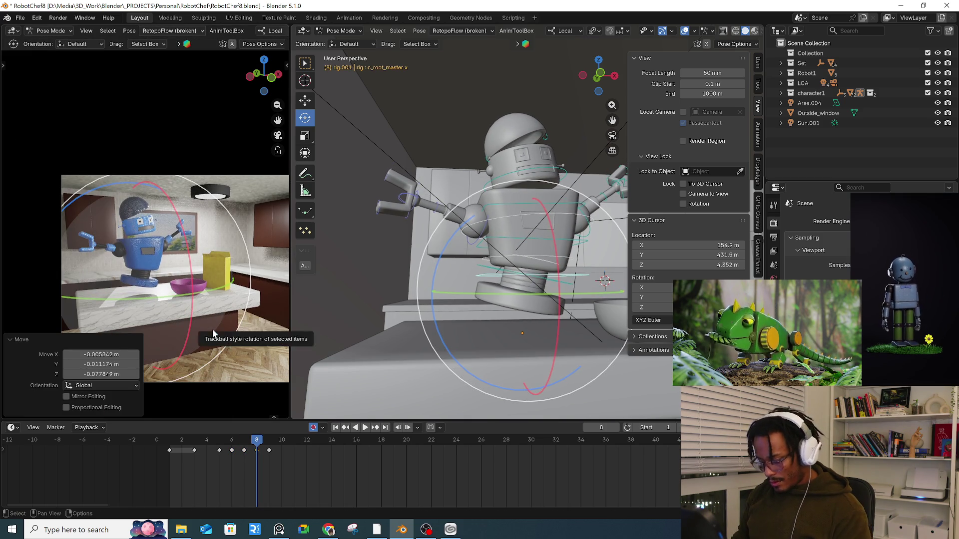
key(Right)
key(space)
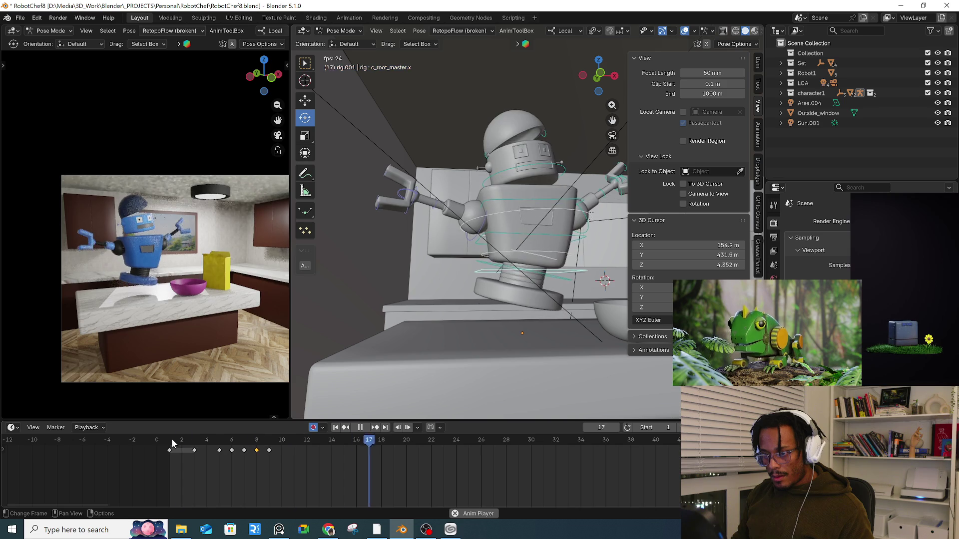
key(space)
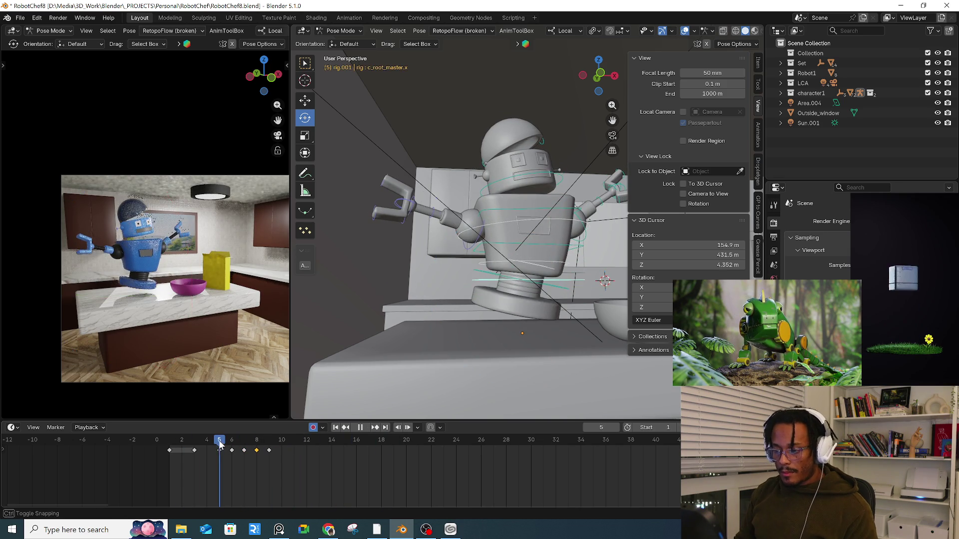
- Tilt the head lid about 4 degrees on X and play the wobble
click(485, 170)
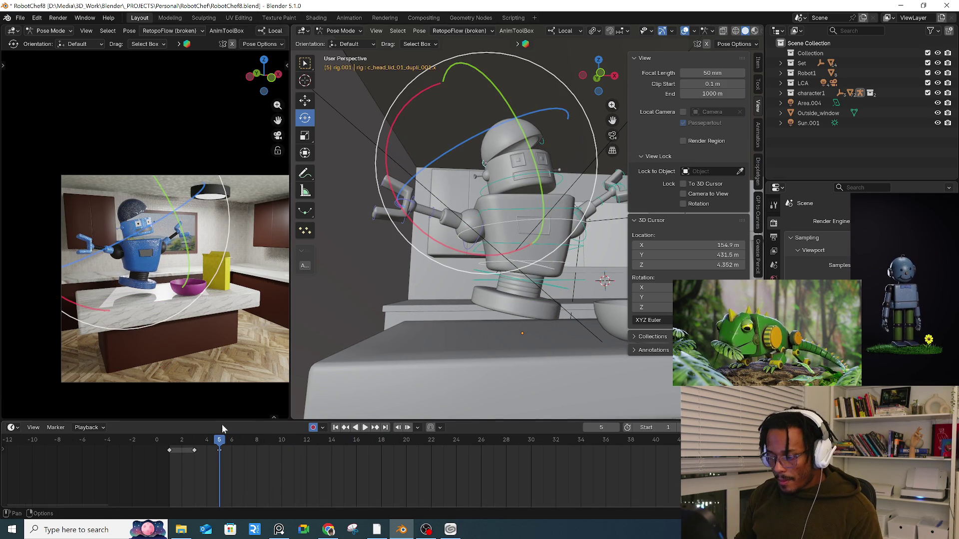
key(Right)
key(Right)
key(Right)
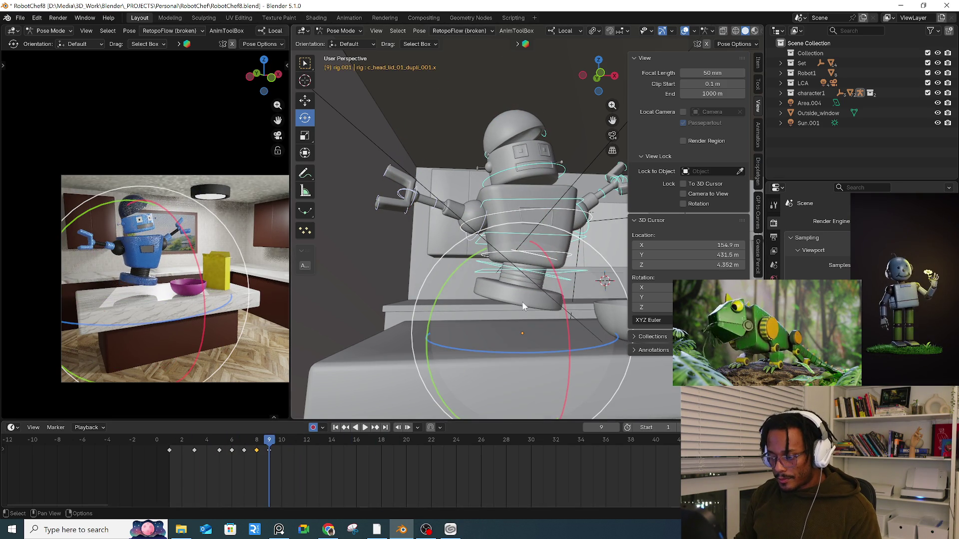
mouse_move(225, 446)
mouse_down()
mouse_move(194, 446)
mouse_move(238, 445)
mouse_up()
key(Right)
click(485, 172)
mouse_move(468, 254)
mouse_down()
mouse_move(475, 259)
mouse_move(465, 241)
mouse_move(474, 256)
mouse_up()
key(Right)
key(Right)
key(space)
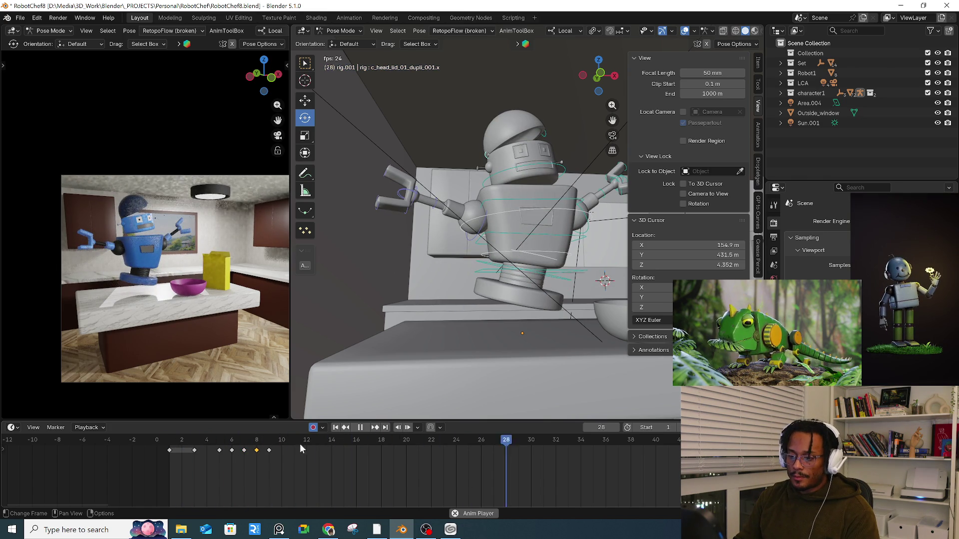
drag(274, 442, 282, 446)
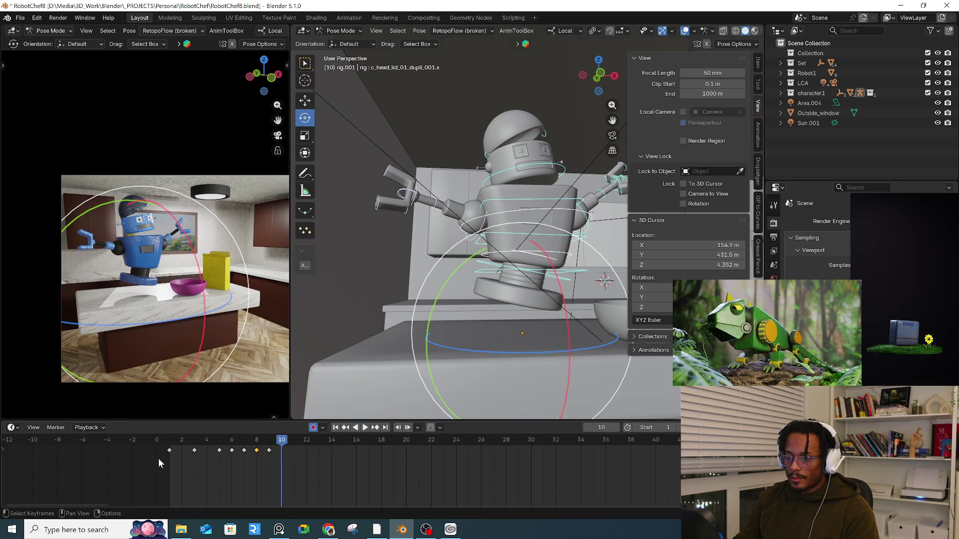
- Paste the starting pose as a key and shift it to frame 12
key(ctrl+v)
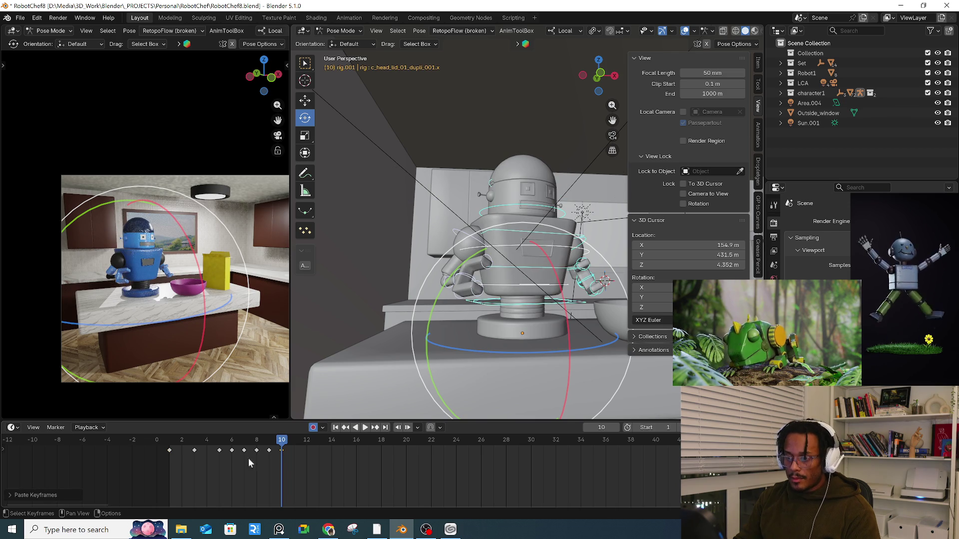
drag(282, 451, 310, 449)
key(space)
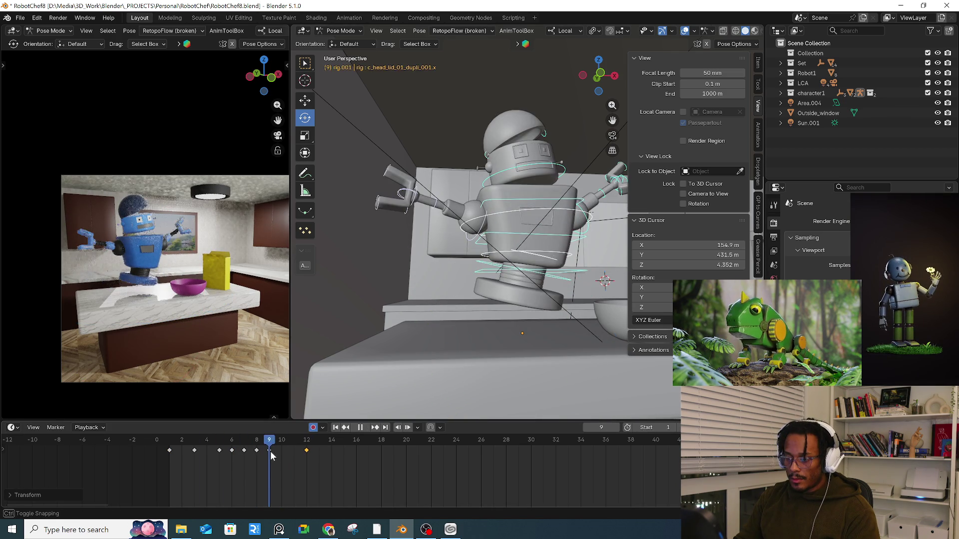
key(space)
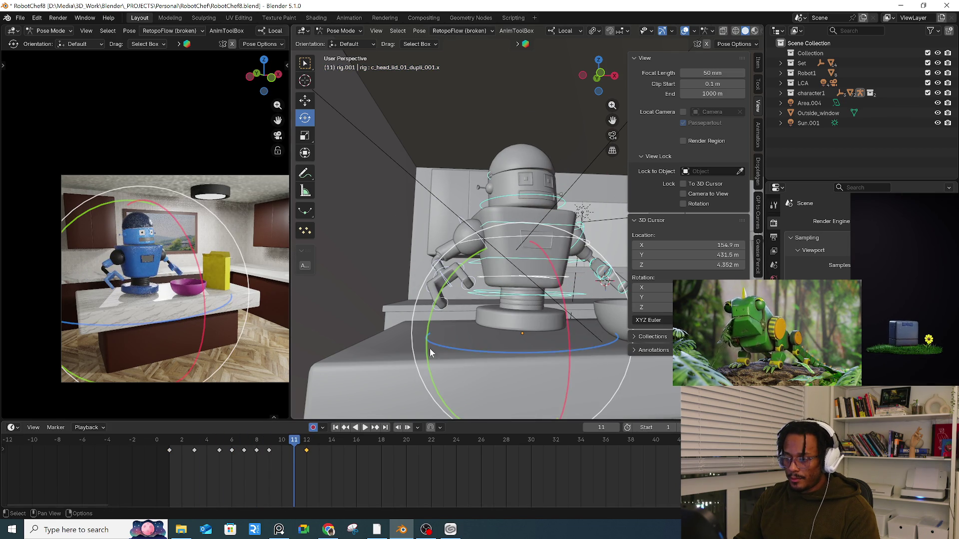
- Lower the root master control slightly at frame 11
click(570, 287)
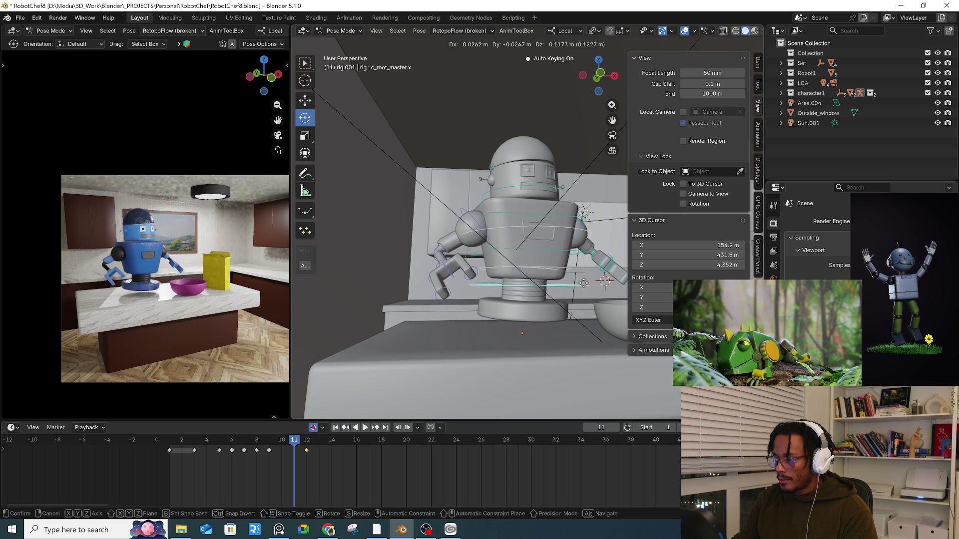
click(557, 278)
click(560, 299)
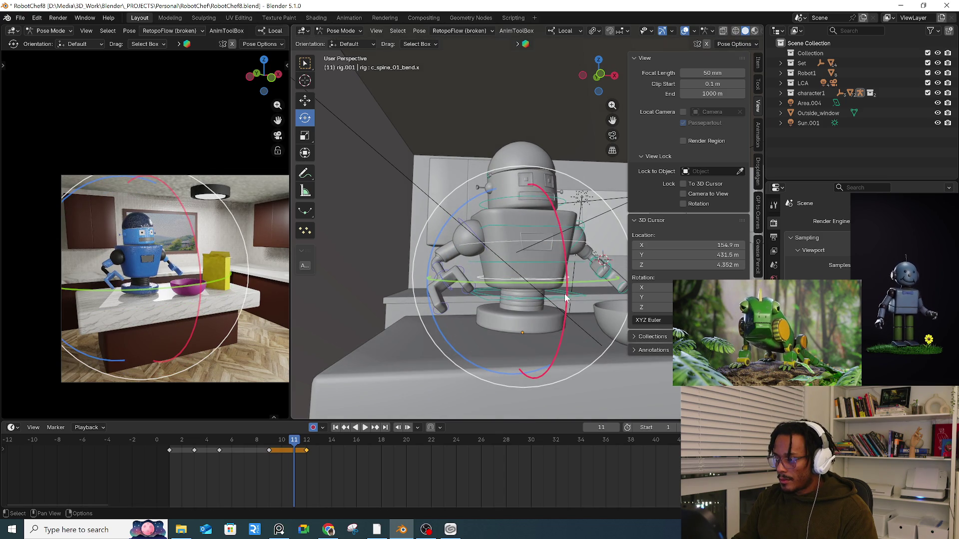
key(g)
click(571, 290)
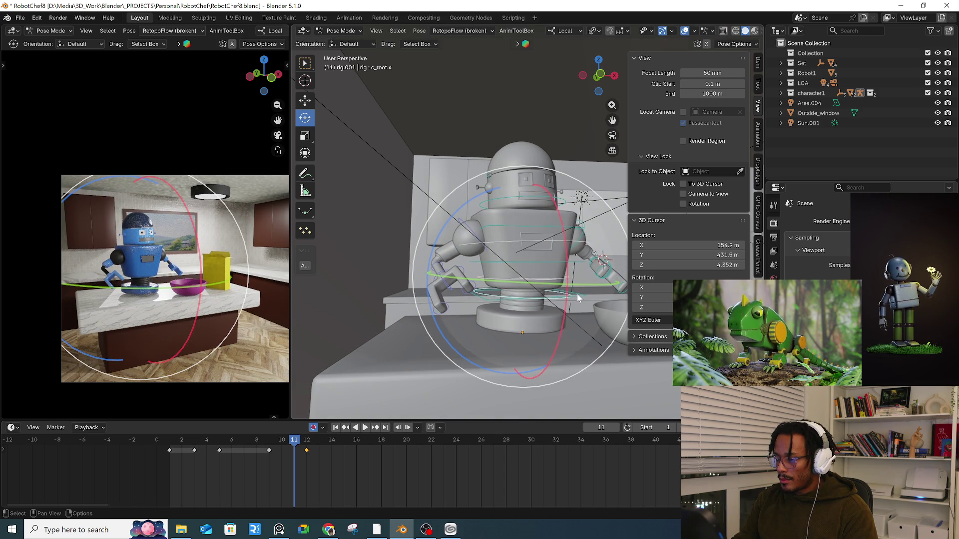
- Raise the spine bend and main spine controls about 0.21 m, then deselect all
click(564, 282)
key(g)
click(580, 272)
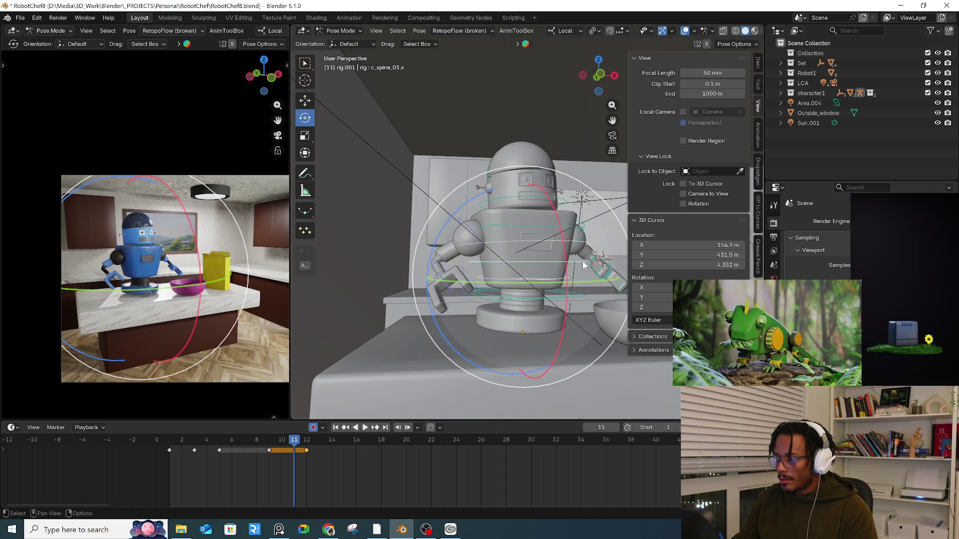
click(583, 257)
key(g)
click(584, 248)
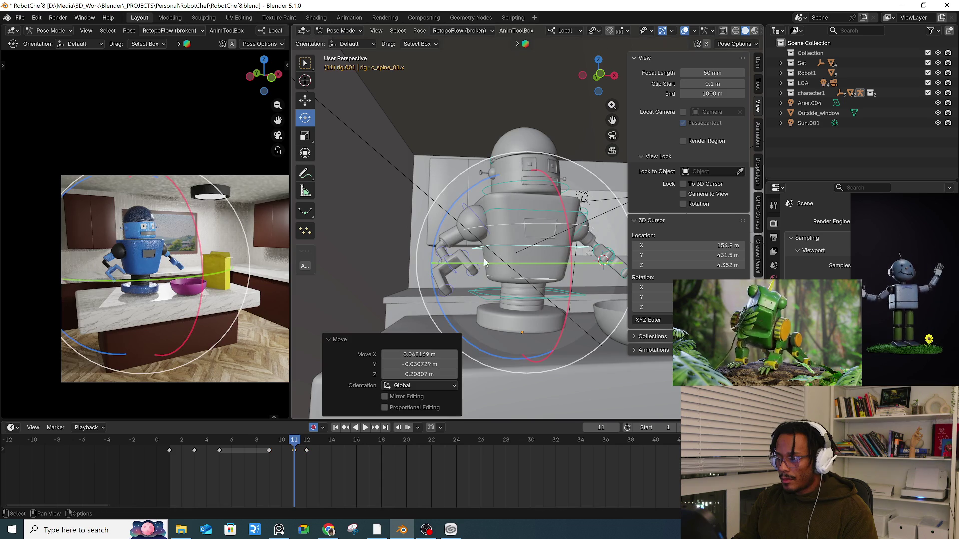
click(475, 215)
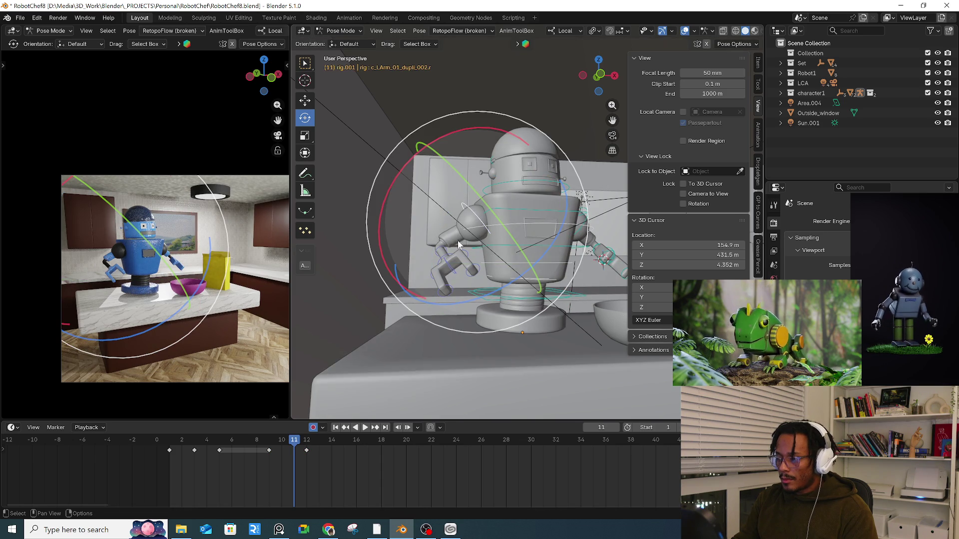
middle_drag(458, 243, 443, 246)
click(424, 167)
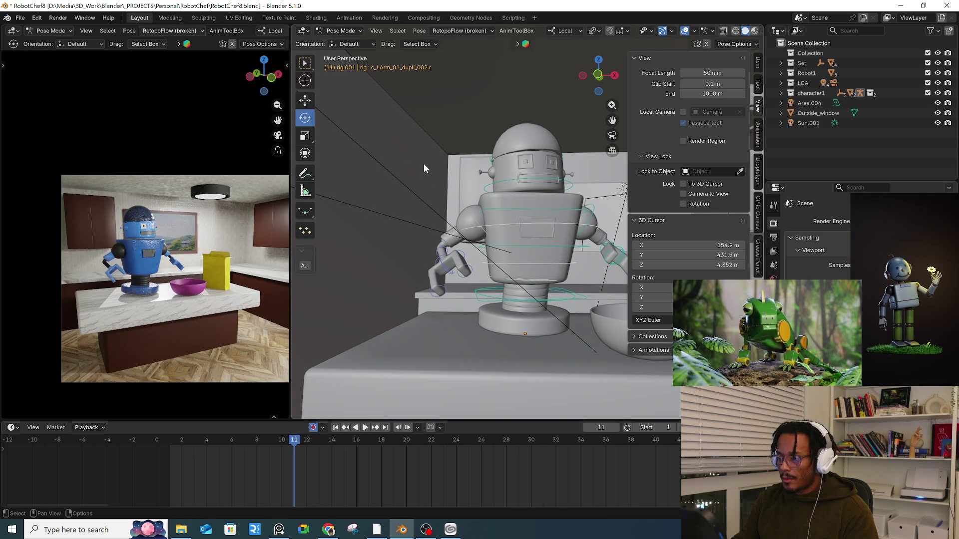
- Select the left and right arm controls
drag(462, 309, 463, 309)
middle_drag(469, 295, 520, 199)
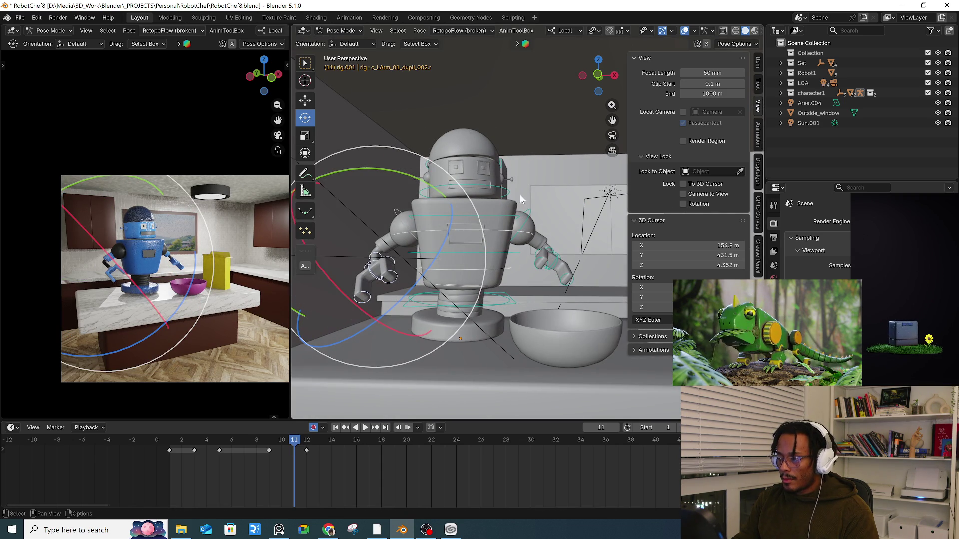
drag(577, 286, 574, 287)
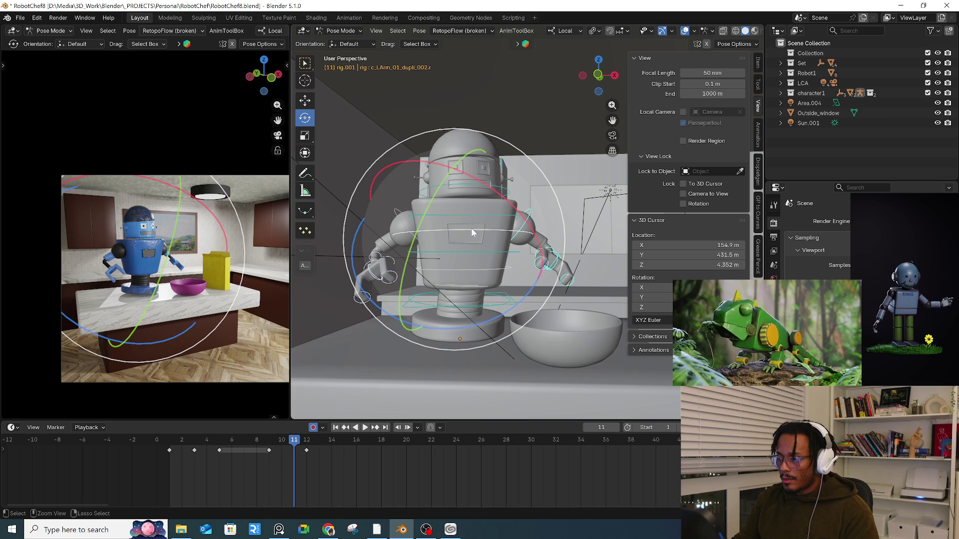
click(304, 64)
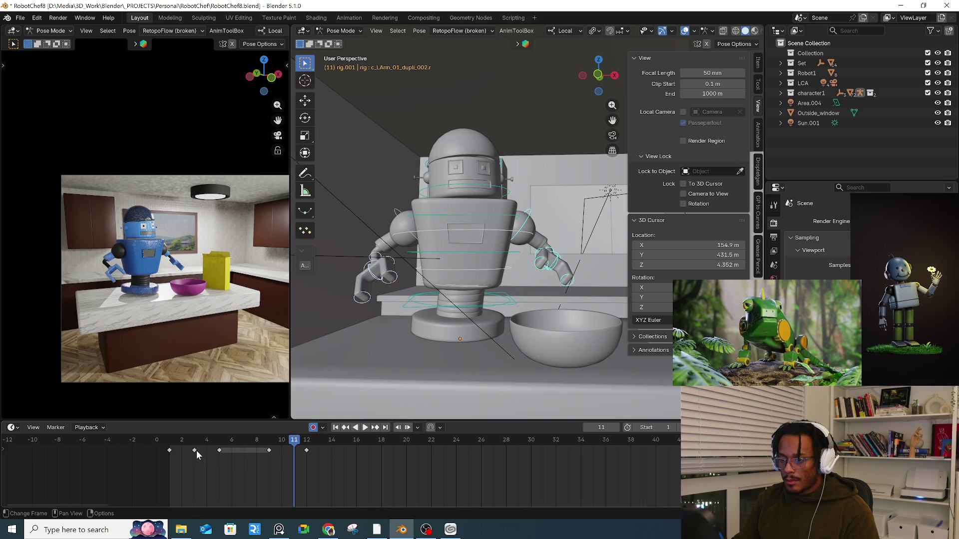
- Copy the earlier arm keyframes and paste them at frame 11, then play back
click(226, 453)
key(ctrl+c)
key(ctrl+v)
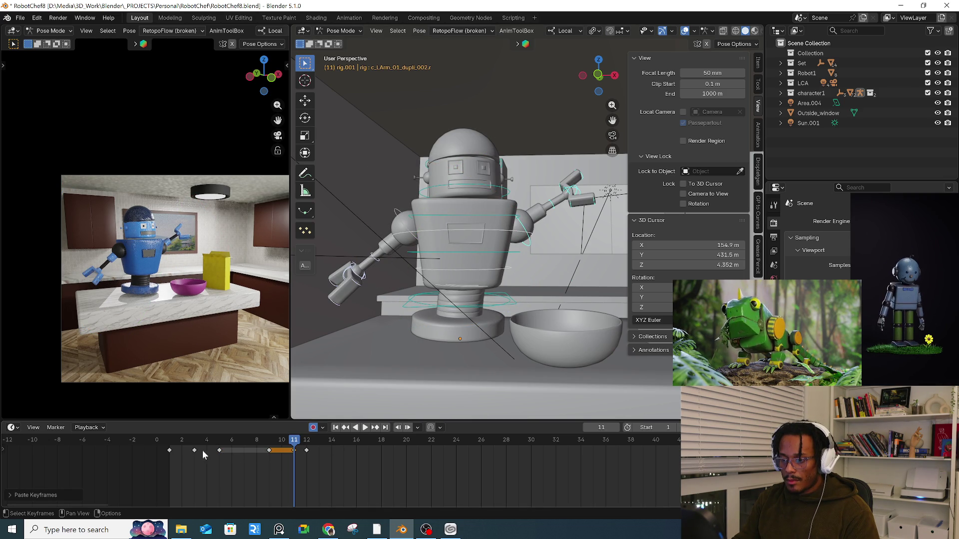
drag(356, 263, 401, 300)
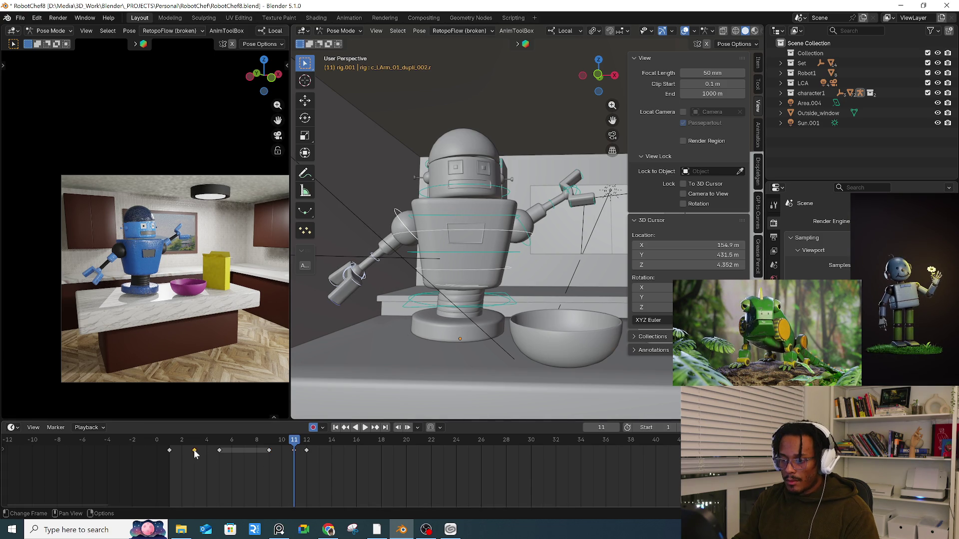
key(ctrl+c)
key(ctrl+v)
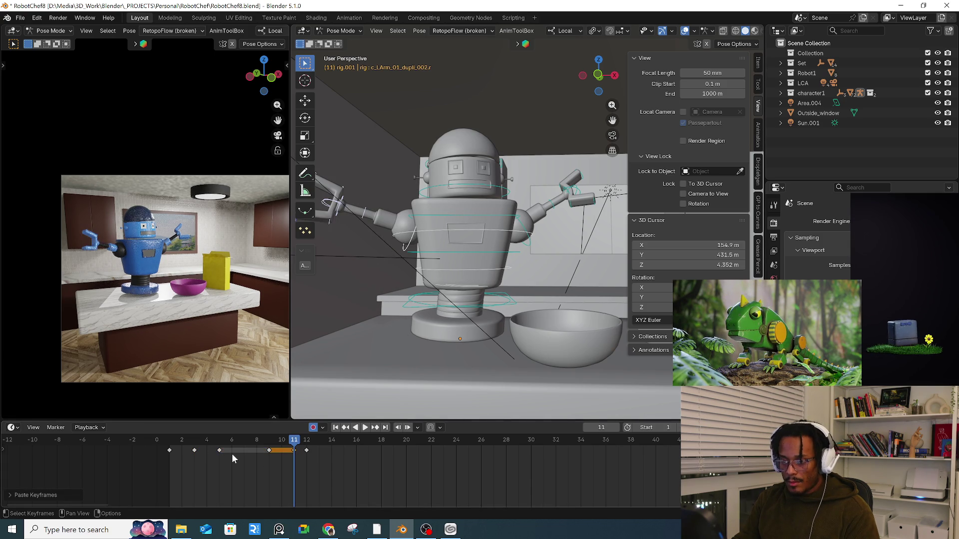
key(space)
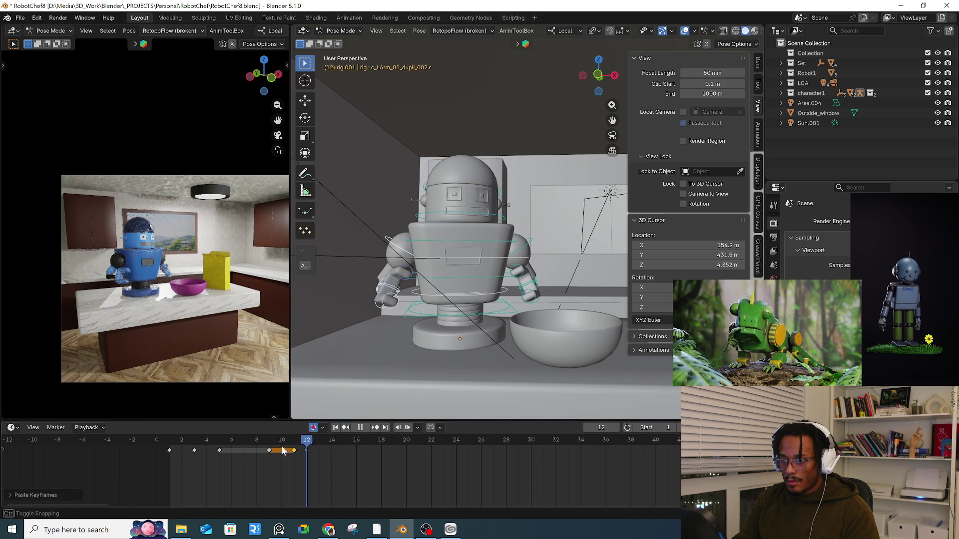
key(space)
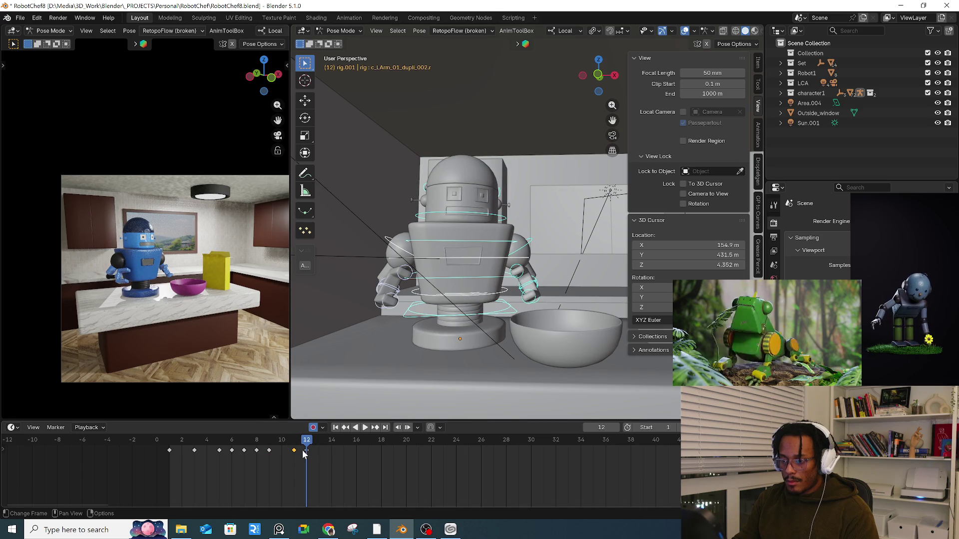
- Move the frame-12 arm key to frame 14 and swing the left arm forward
key(space)
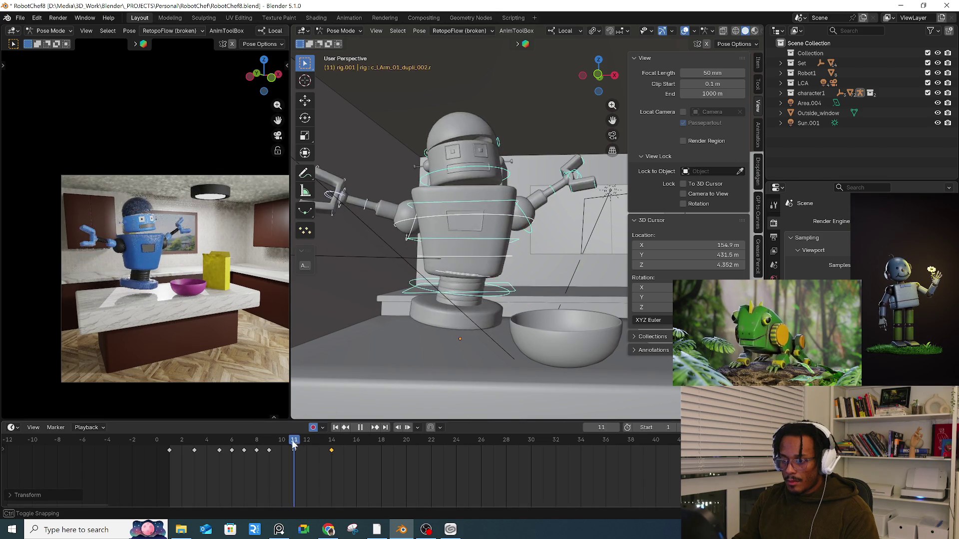
drag(308, 451, 329, 446)
key(space)
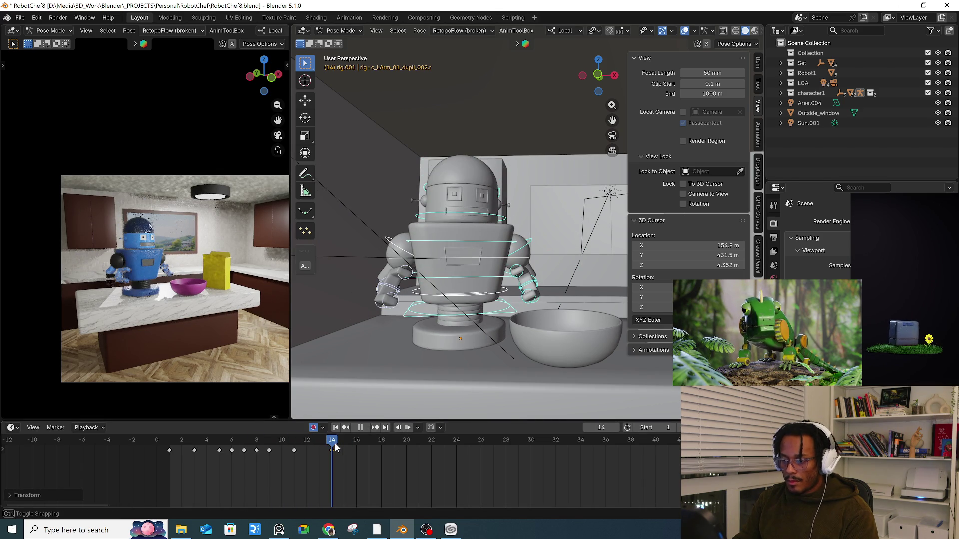
mouse_move(384, 308)
middle_down()
mouse_move(402, 293)
mouse_move(462, 320)
mouse_move(463, 311)
mouse_move(451, 323)
middle_up()
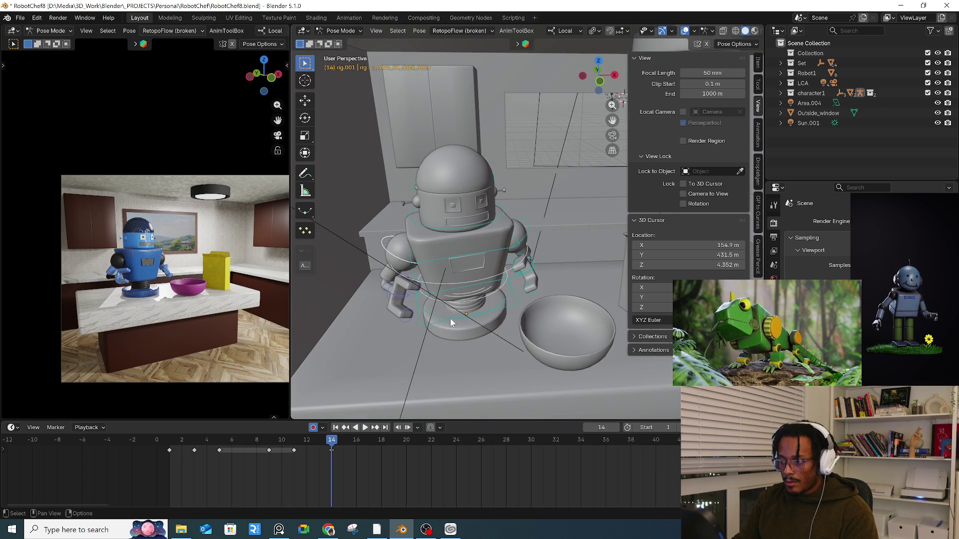
click(306, 118)
middle_drag(379, 259, 409, 270)
mouse_move(409, 269)
mouse_down()
mouse_move(419, 292)
mouse_move(380, 280)
mouse_up()
- Rotate the left arm at frame 14, twisting the upper arm around its own axis
key(r)
key(r)
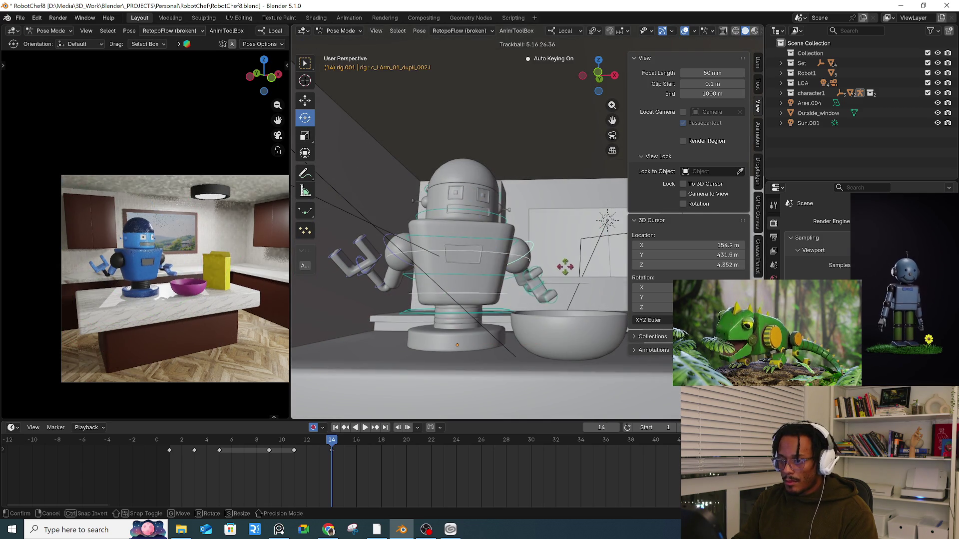
click(570, 267)
click(572, 294)
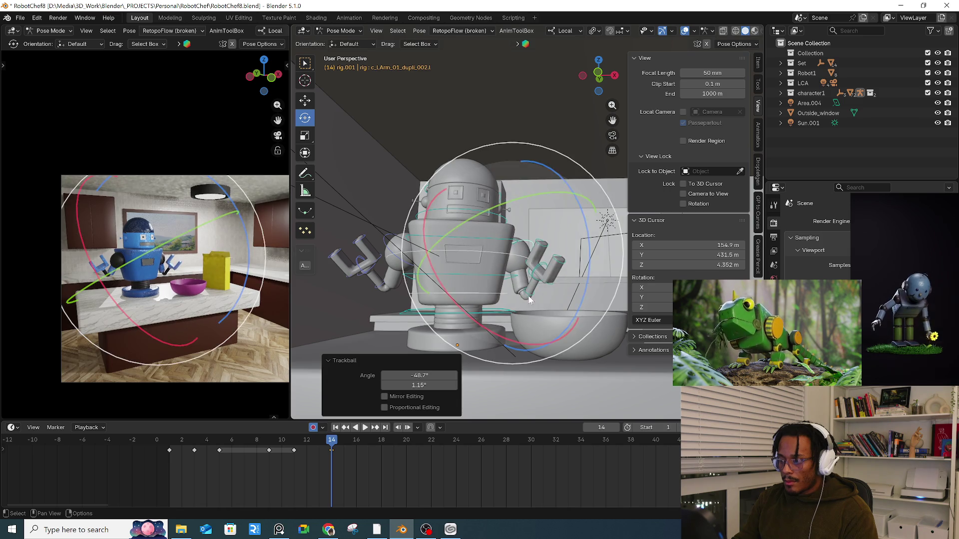
middle_drag(572, 295, 571, 286)
drag(617, 265, 622, 285)
click(559, 277)
mouse_move(534, 252)
middle_down()
mouse_move(534, 344)
mouse_move(565, 327)
mouse_move(451, 297)
mouse_move(410, 335)
middle_up()
- Refine the left arm with three free trackball rotations into a forward reach
key(r)
key(r)
click(514, 322)
key(r)
key(r)
click(429, 315)
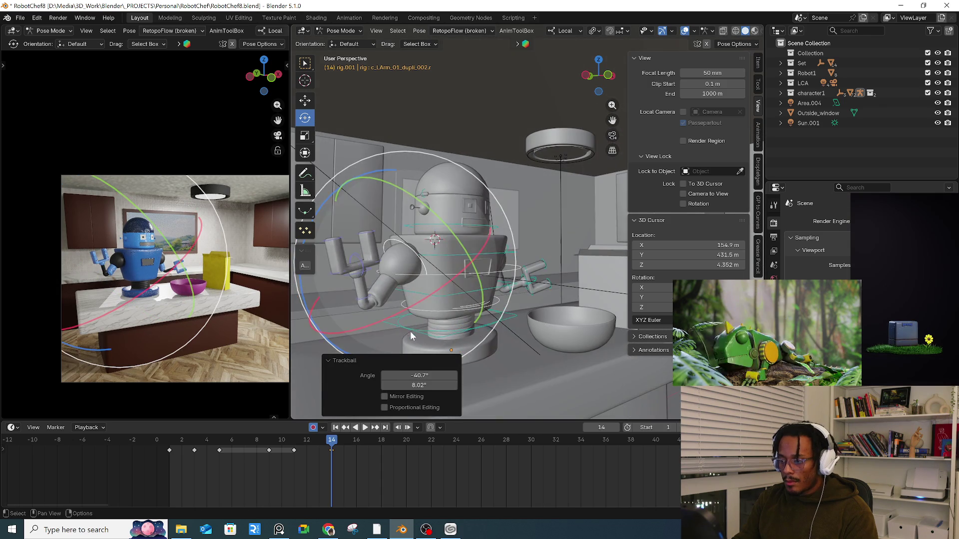
key(r)
key(r)
click(470, 316)
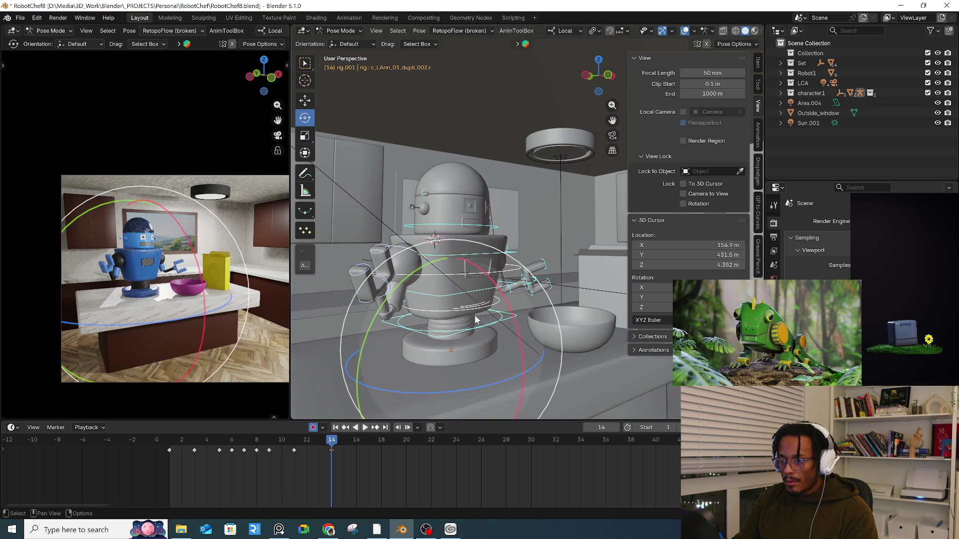
- Review the reach over frames 10–14 and move the arm keyframe to frame 16
key(space)
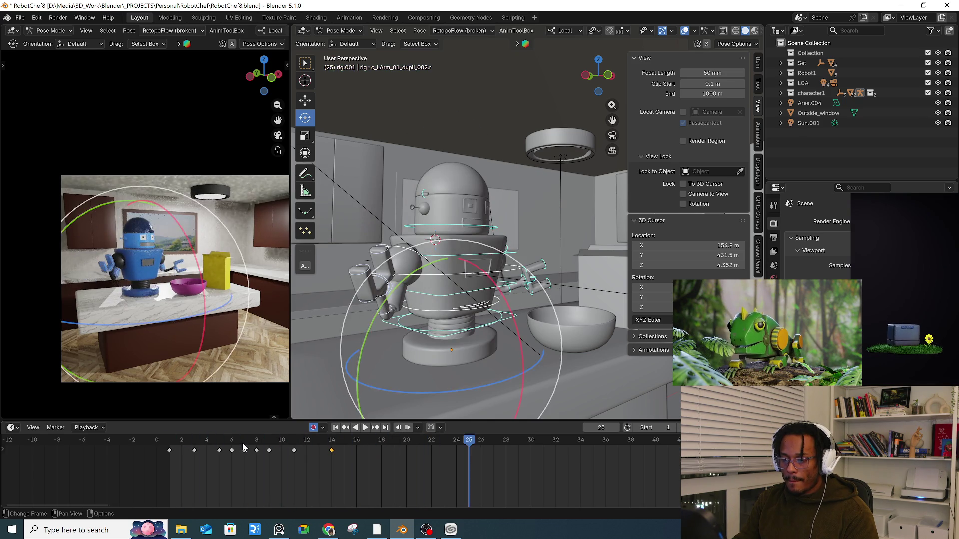
click(287, 446)
drag(287, 447, 357, 451)
key(space)
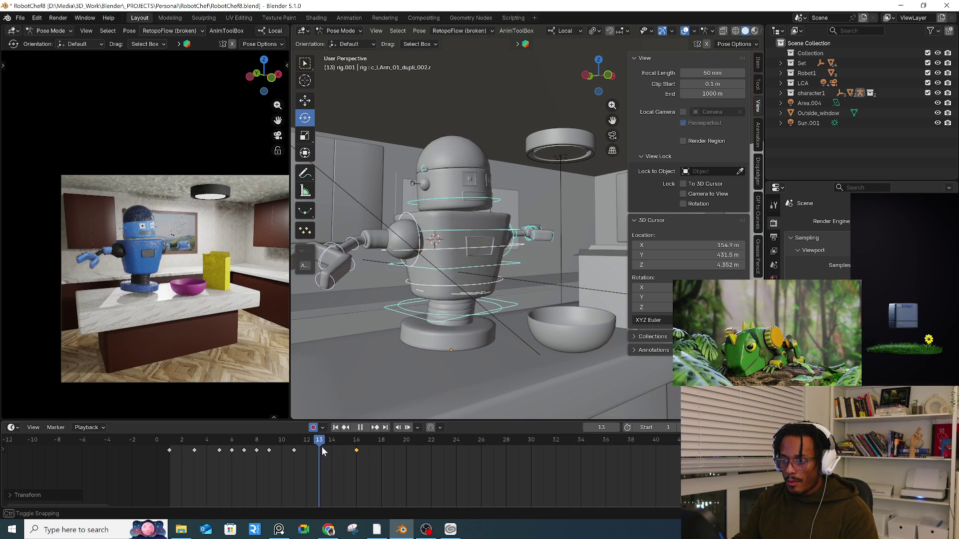
- Paste the root and main spine control keys onto frames 13–16
drag(296, 453, 316, 451)
click(495, 318)
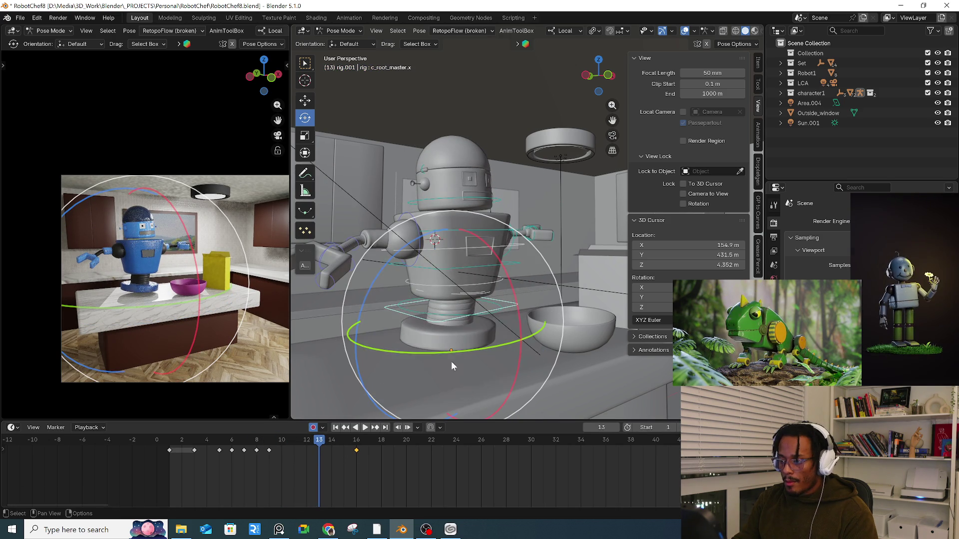
key(a)
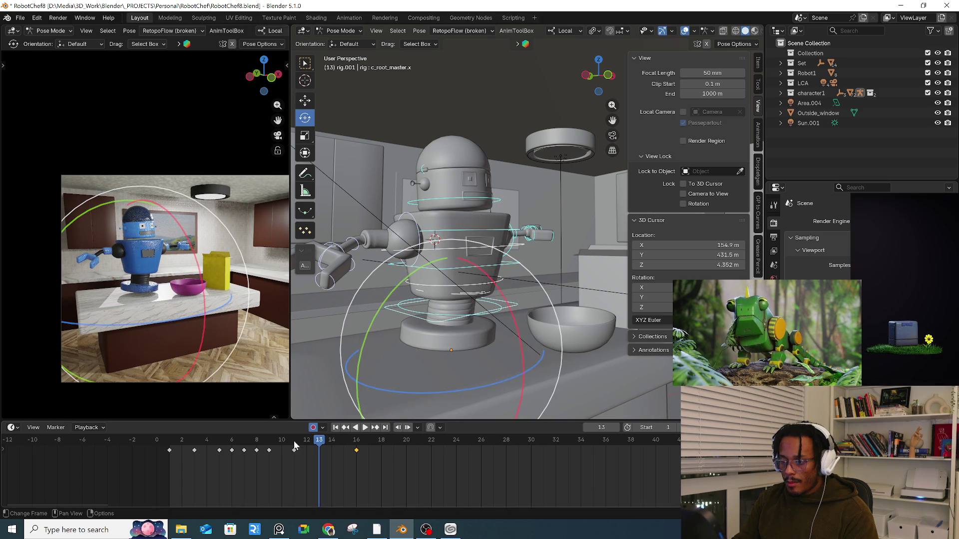
click(294, 447)
key(space)
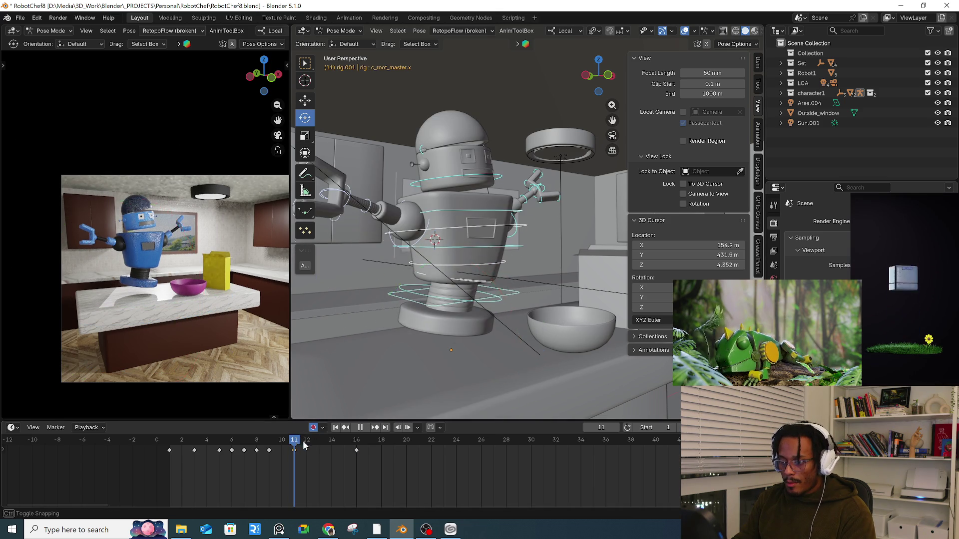
click(294, 450)
key(space)
click(446, 358)
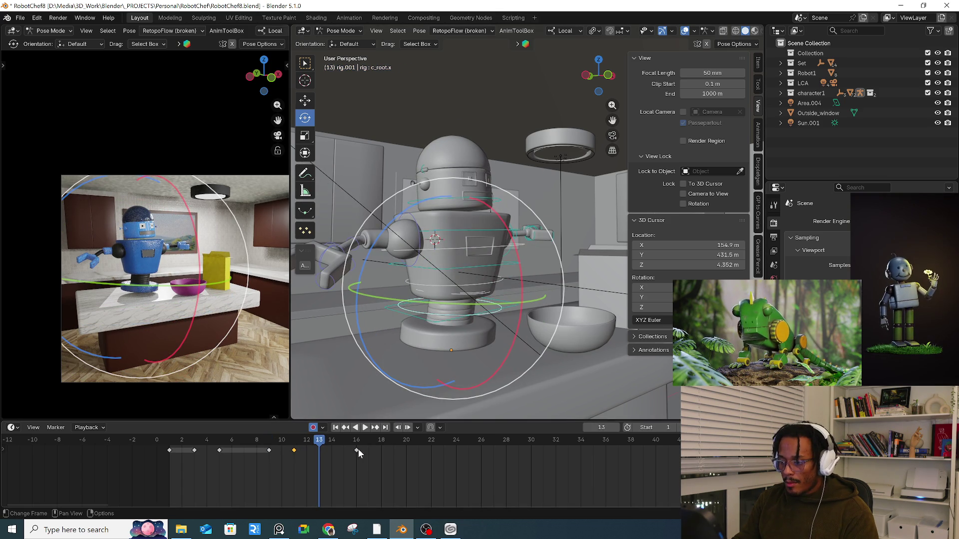
key(ctrl+v)
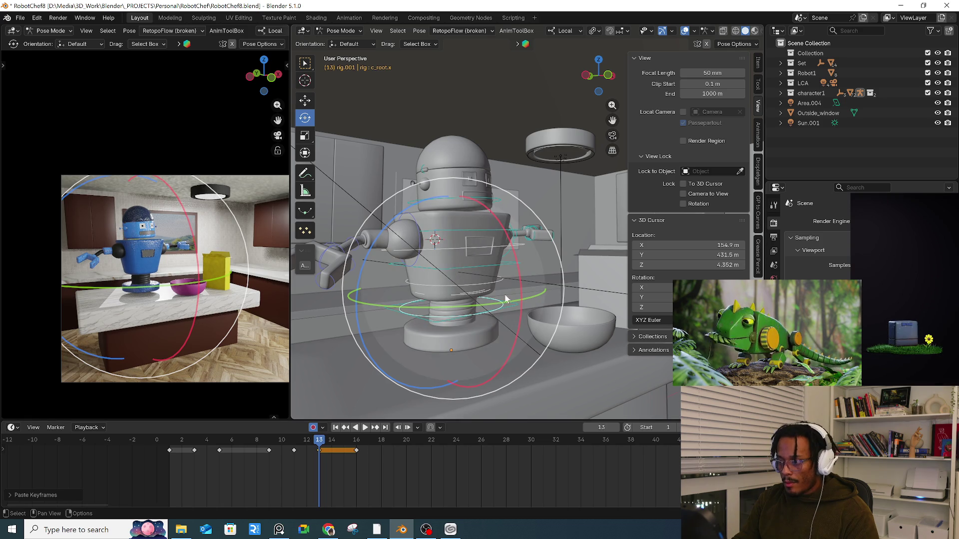
click(479, 304)
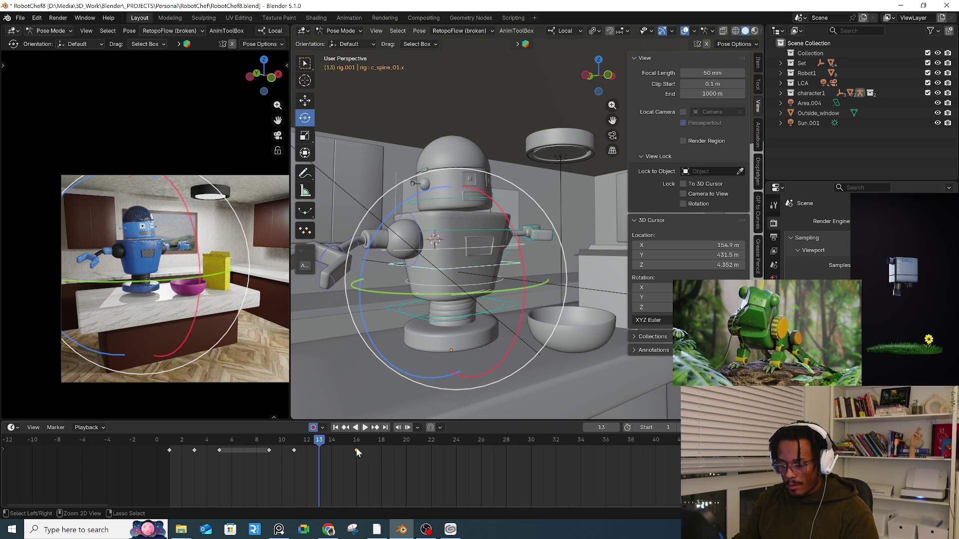
key(ctrl+v)
- Raise the spine control and tilt it at frame 13, comparing against frame 12
mouse_move(388, 410)
middle_down()
mouse_move(391, 358)
mouse_move(493, 317)
middle_up()
click(502, 314)
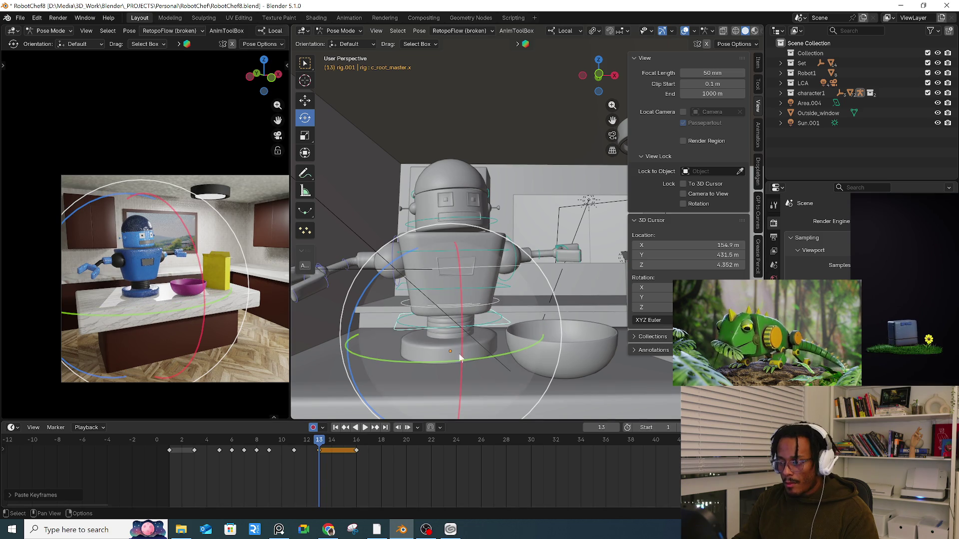
click(506, 283)
key(g)
key(Return)
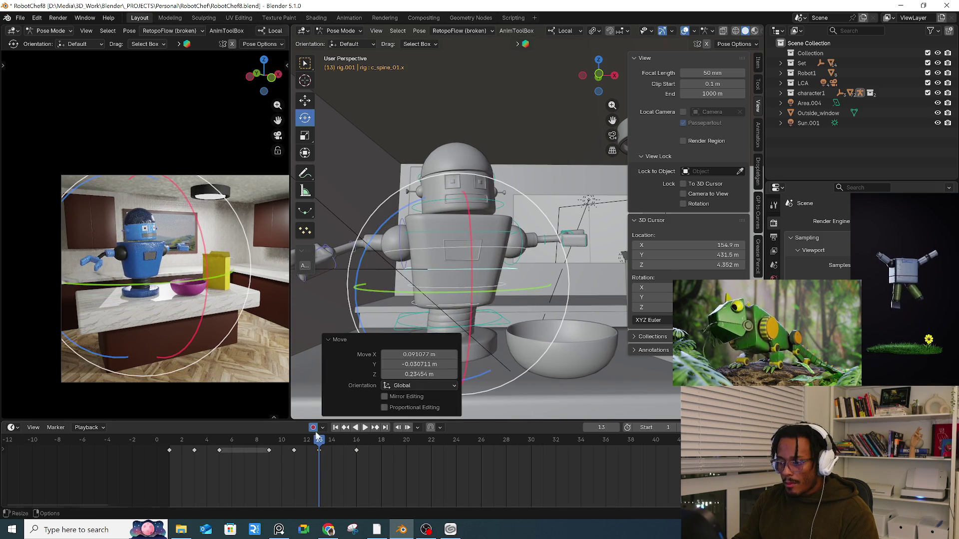
key(space)
click(320, 442)
key(space)
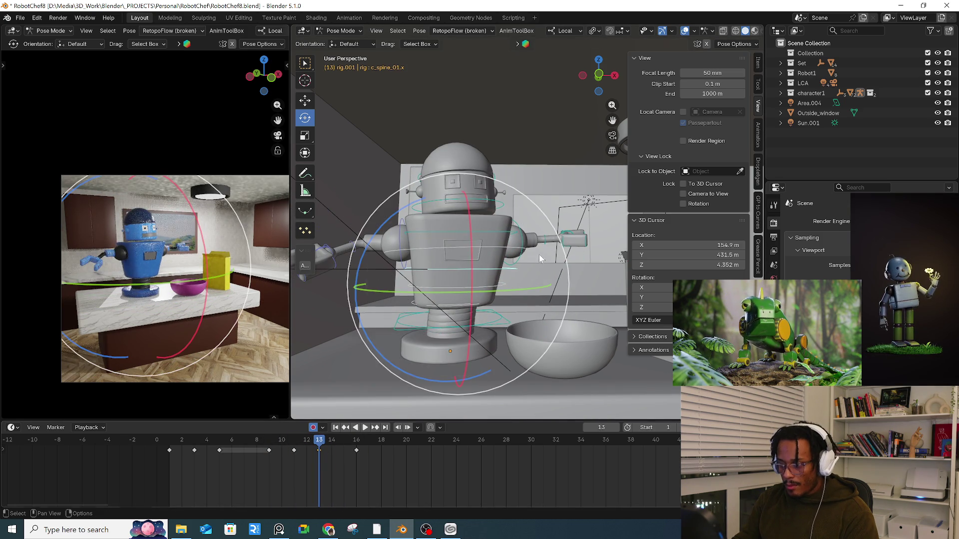
drag(571, 234, 575, 242)
drag(263, 439, 319, 439)
mouse_move(566, 201)
mouse_down()
mouse_move(579, 250)
mouse_move(570, 255)
mouse_up()
drag(265, 442, 316, 439)
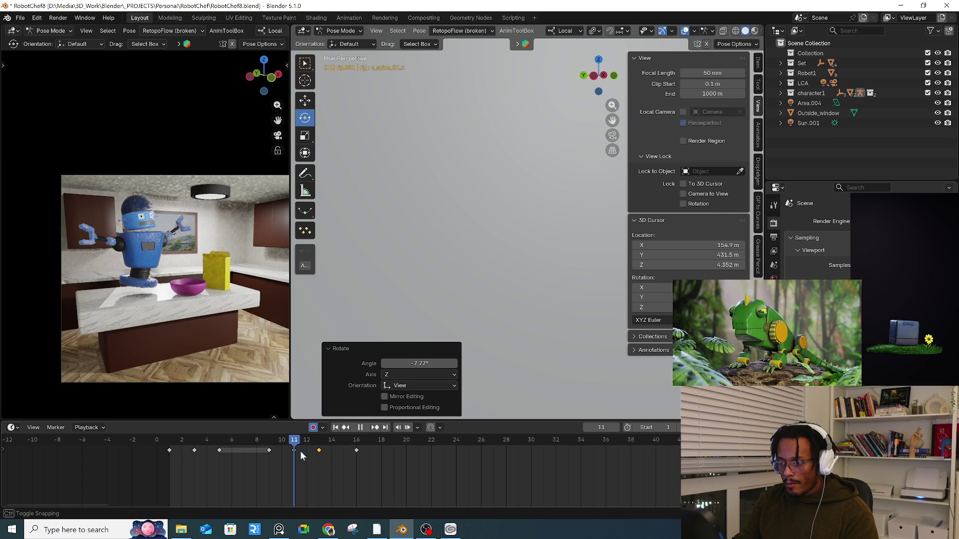
drag(317, 450, 317, 450)
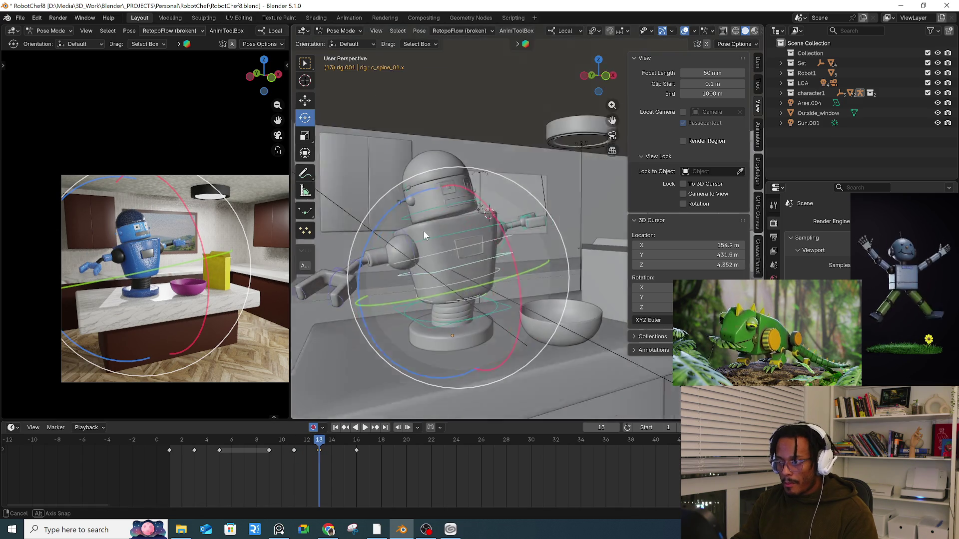
- Swing the left arm upward with trackball rotations (−48.1°, 7.45°) at frame 13
click(405, 249)
middle_drag(406, 248, 430, 252)
mouse_move(389, 235)
mouse_down()
mouse_move(412, 217)
mouse_move(439, 227)
mouse_up()
mouse_move(440, 227)
middle_down()
mouse_move(559, 257)
mouse_move(544, 295)
middle_up()
key(r)
key(r)
click(549, 250)
key(r)
key(r)
click(534, 281)
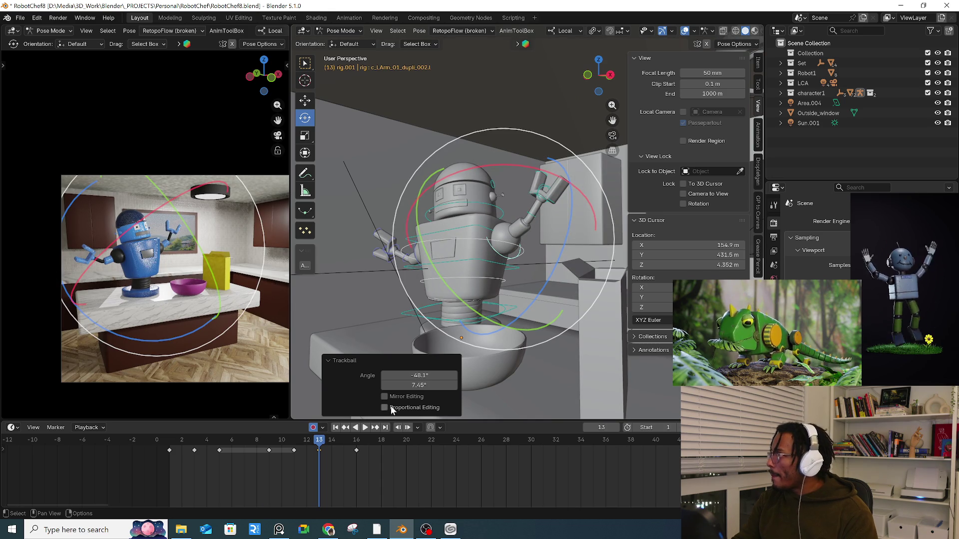
- Review the motion from frame 11 and box-select all keyframes in the timeline
click(352, 430)
mouse_move(294, 452)
mouse_down()
mouse_move(317, 452)
mouse_move(294, 454)
mouse_up()
key(space)
drag(161, 479, 432, 439)
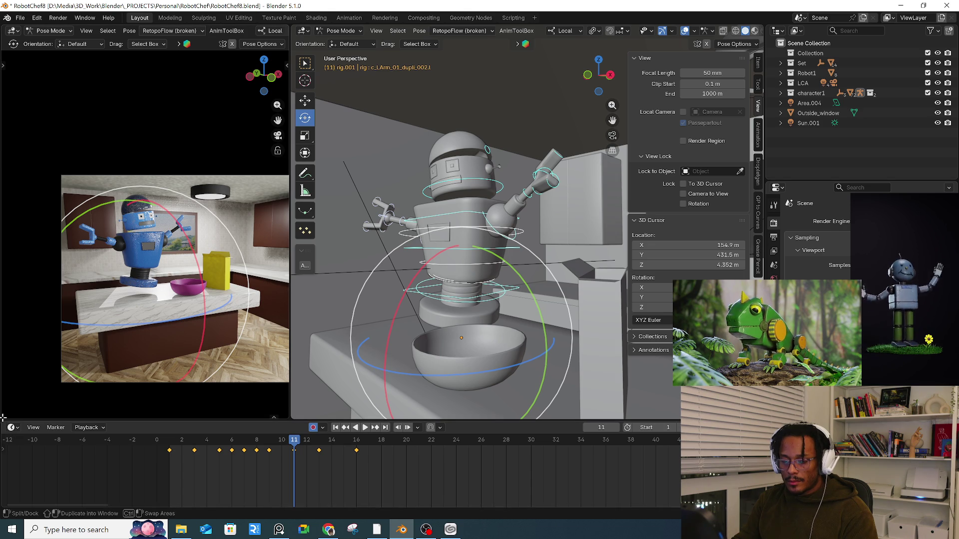
- Split a new full-width area above the timeline and browse its Select menu
drag(7, 405, 7, 384)
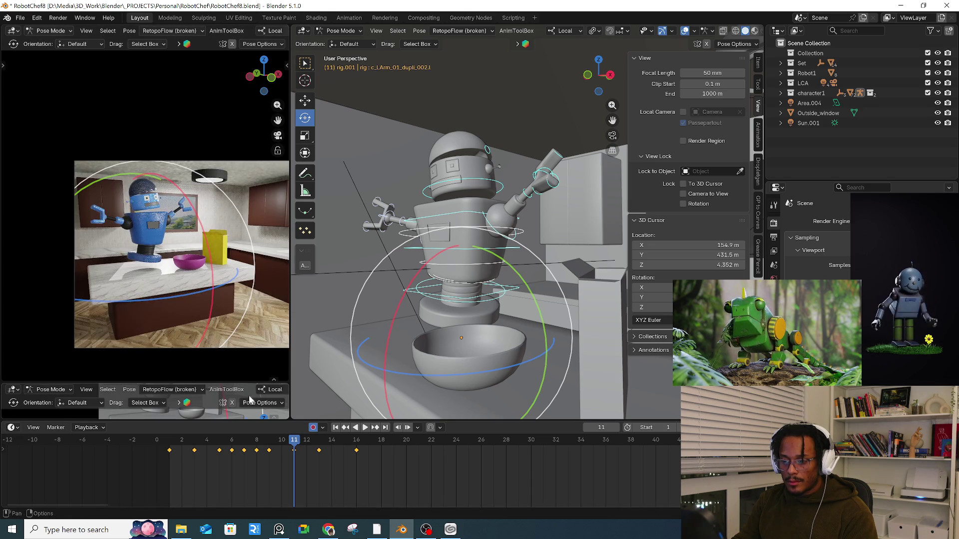
drag(286, 416, 449, 404)
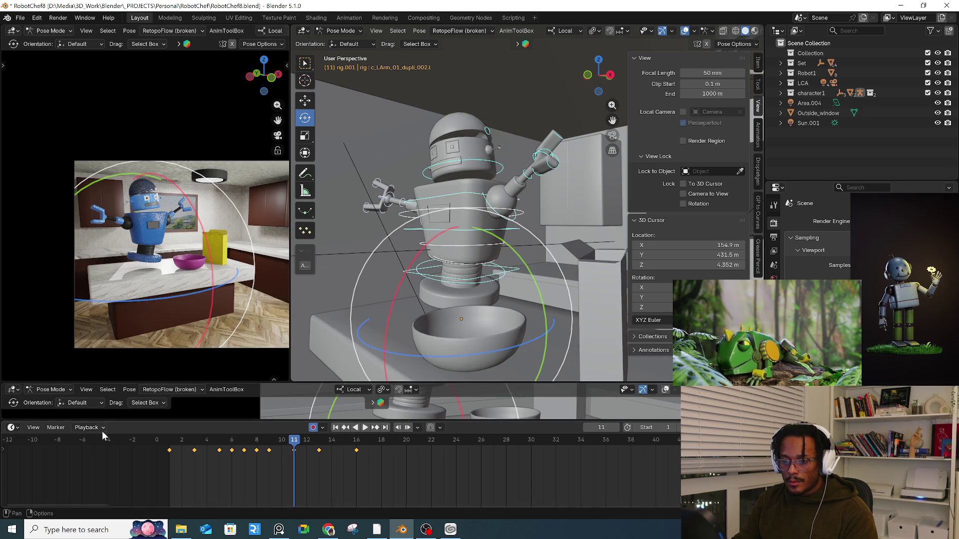
click(108, 390)
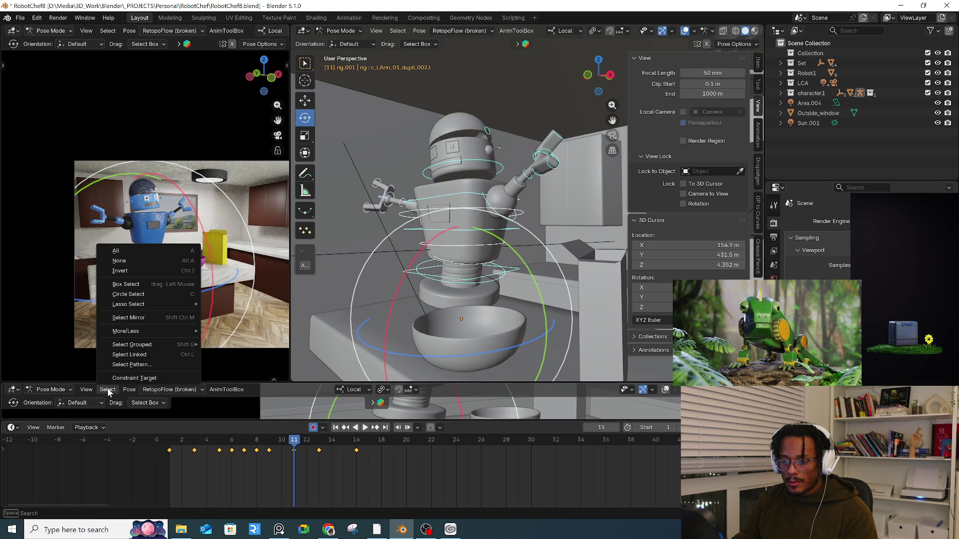
mouse_move(126, 393)
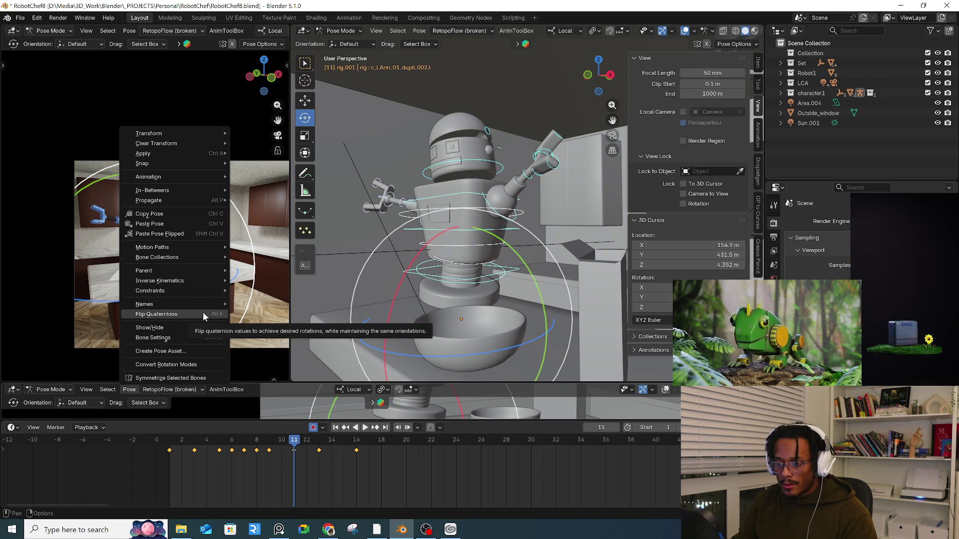
click(202, 313)
- Play and scrub the animation to review the pose around frame 10
key(space)
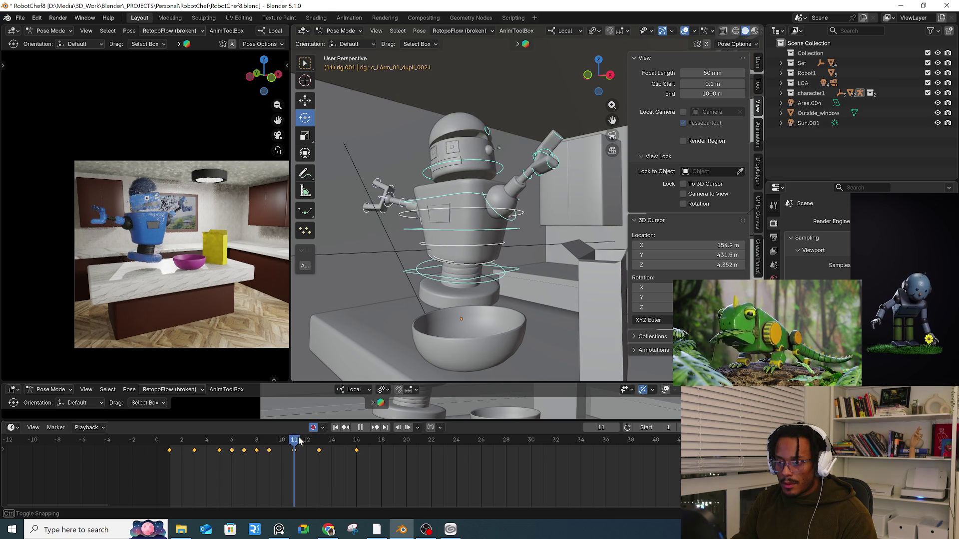
click(360, 427)
key(space)
drag(372, 452, 282, 446)
key(Escape)
- Browse the Select and Pose menus, then bring up the new area's editor type list
click(106, 391)
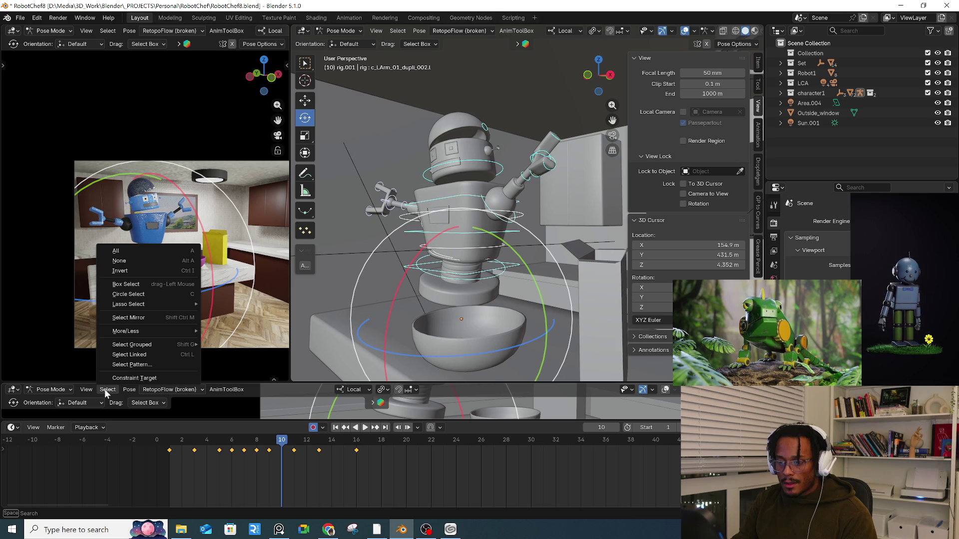
click(129, 390)
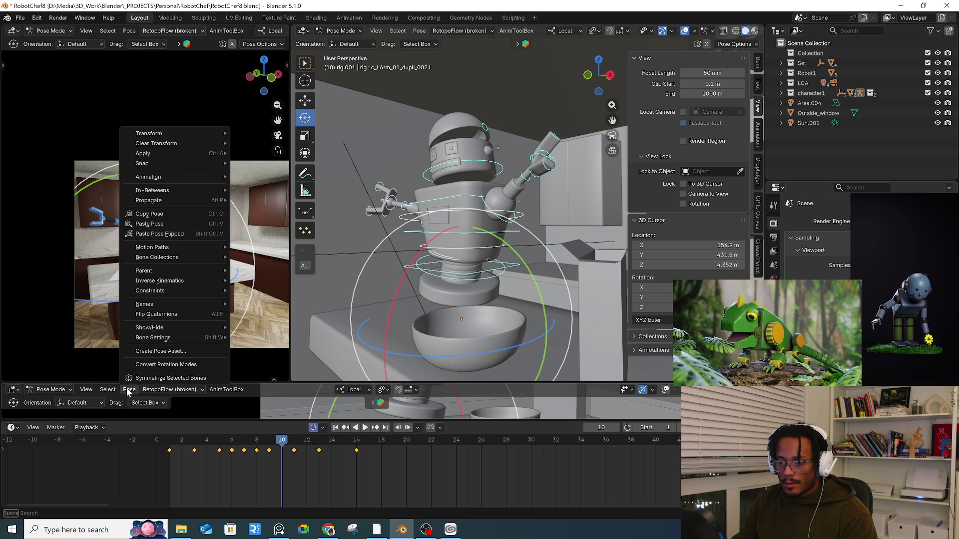
mouse_move(170, 390)
mouse_move(131, 390)
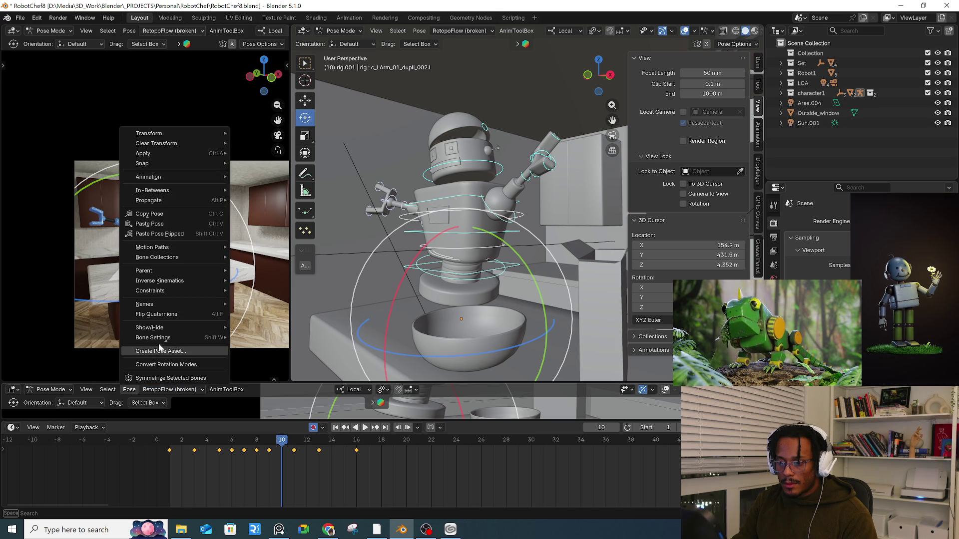
mouse_move(186, 306)
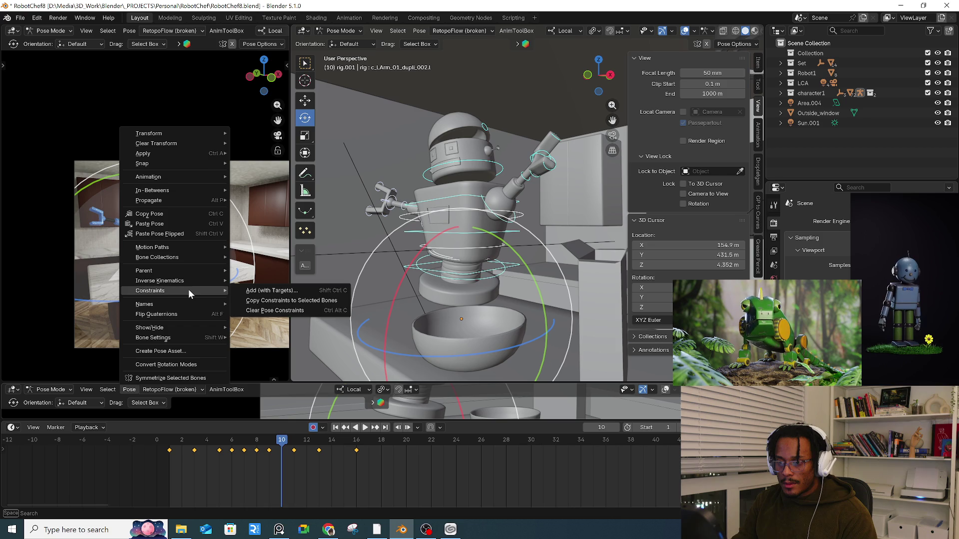
click(14, 390)
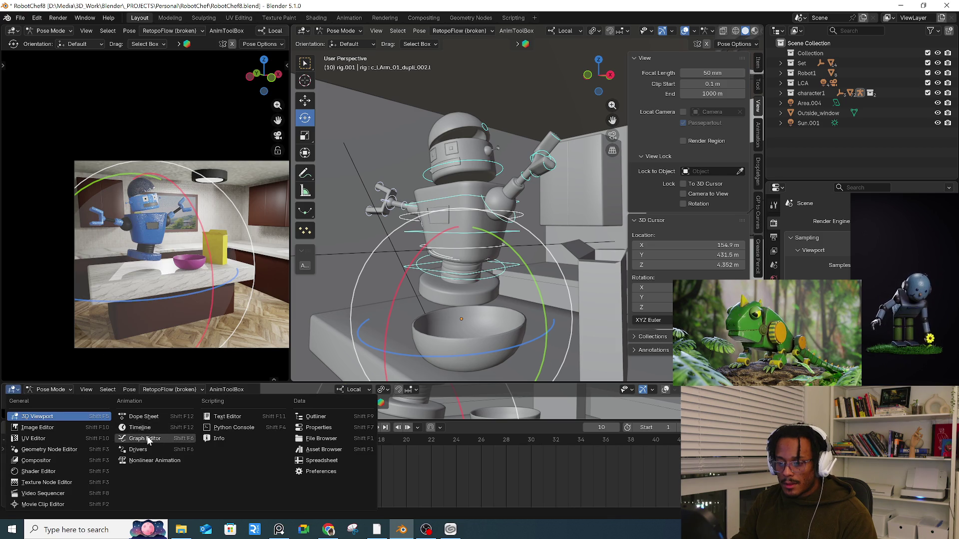
- Switch the new area to the Graph Editor and apply the Discontinuity (Euler) Filter
click(147, 439)
click(79, 391)
mouse_move(53, 392)
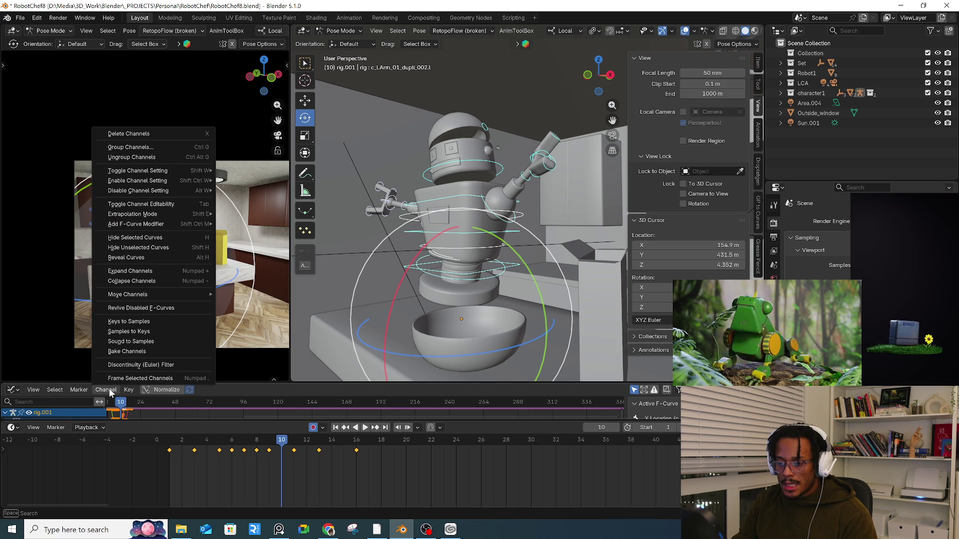
click(140, 364)
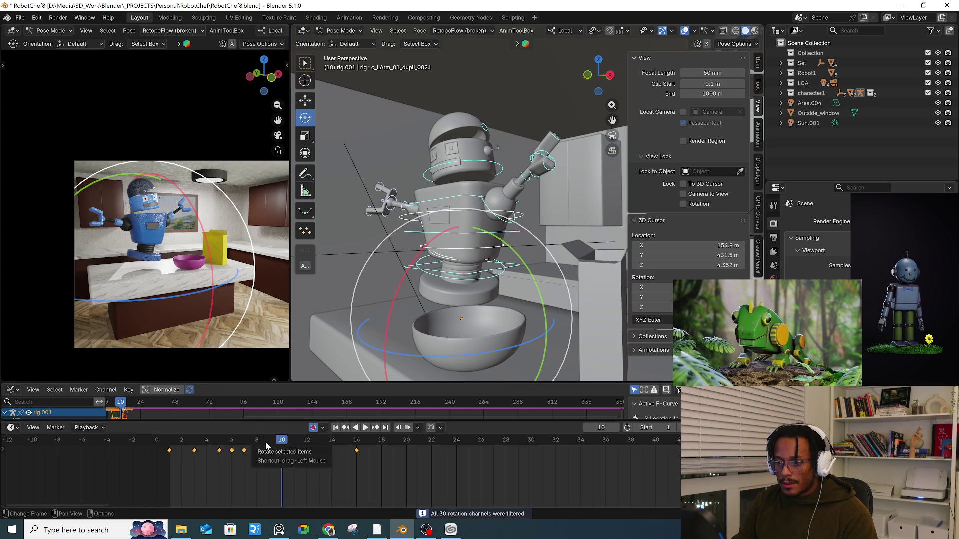
- Key the pose at frame 16 and paste a copy at frame 19 to hold it
key(space)
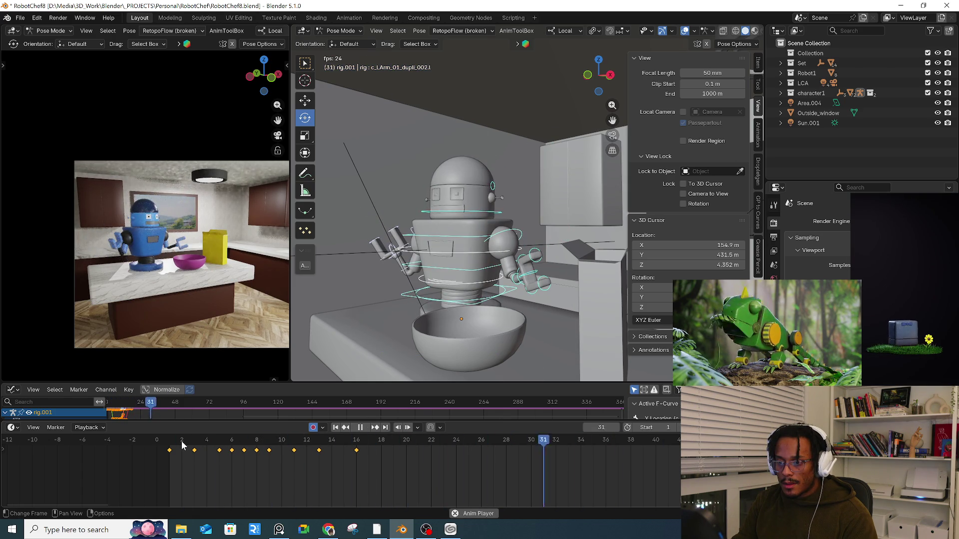
key(space)
mouse_move(279, 448)
mouse_down()
mouse_move(349, 440)
mouse_move(368, 443)
mouse_move(358, 452)
mouse_move(400, 444)
mouse_move(319, 444)
mouse_move(430, 450)
mouse_up()
key(i)
key(ctrl+c)
key(ctrl+v)
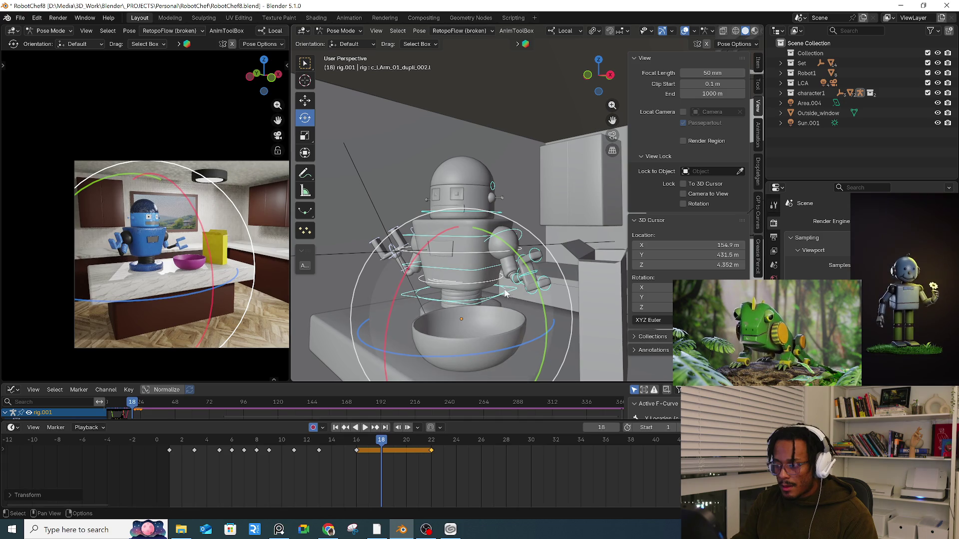
- Lower the spine control about 0.094 m at frame 18 and play back to check
mouse_move(497, 290)
middle_down()
mouse_move(513, 286)
mouse_move(503, 285)
middle_up()
click(503, 284)
click(503, 284)
key(g)
click(510, 291)
click(365, 428)
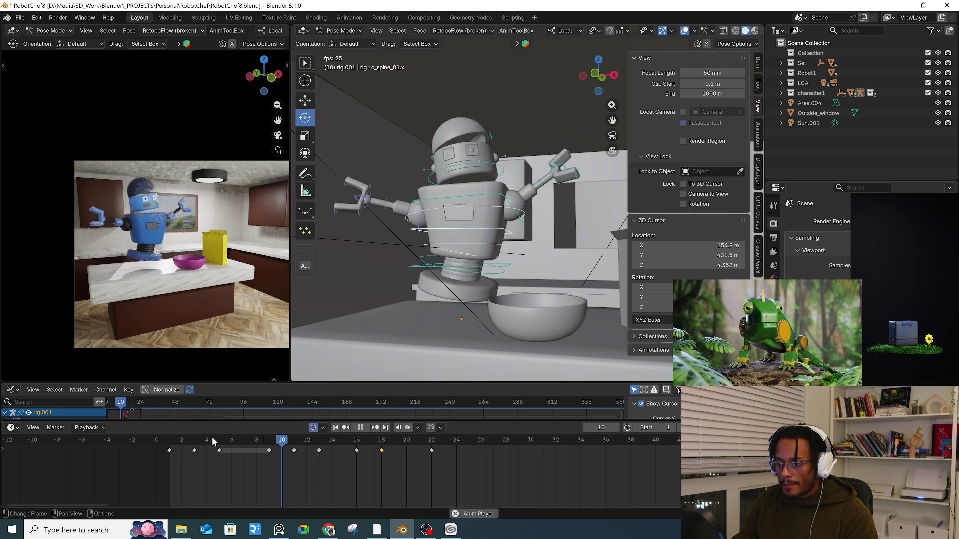
mouse_move(315, 439)
mouse_down()
mouse_move(394, 442)
mouse_move(382, 443)
mouse_up()
key(space)
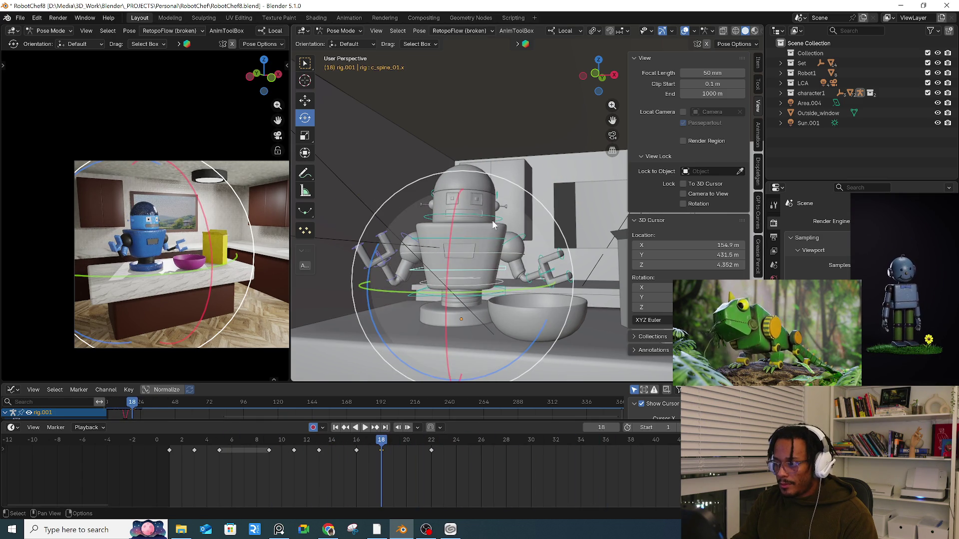
- Key the body bend bone at frame 18, then move and tilt it −12.9° at frame 14
click(509, 222)
key(r)
key(g)
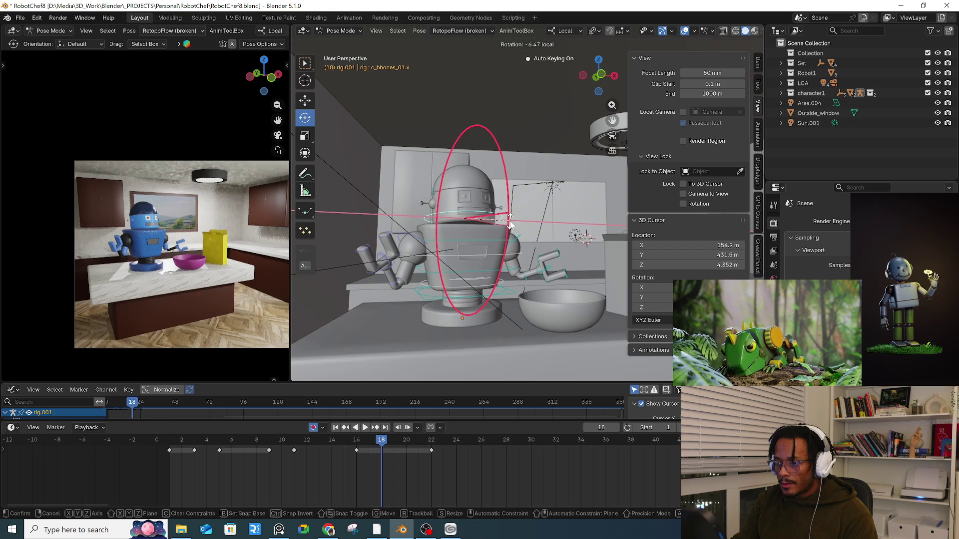
click(510, 225)
mouse_move(306, 453)
mouse_down()
mouse_move(270, 451)
mouse_move(331, 450)
mouse_up()
key(g)
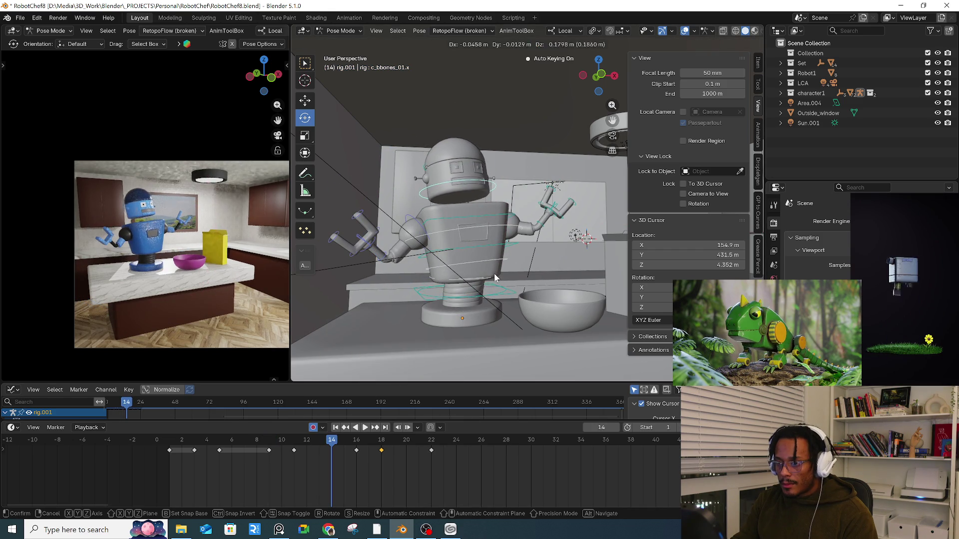
click(507, 273)
key(r)
click(513, 257)
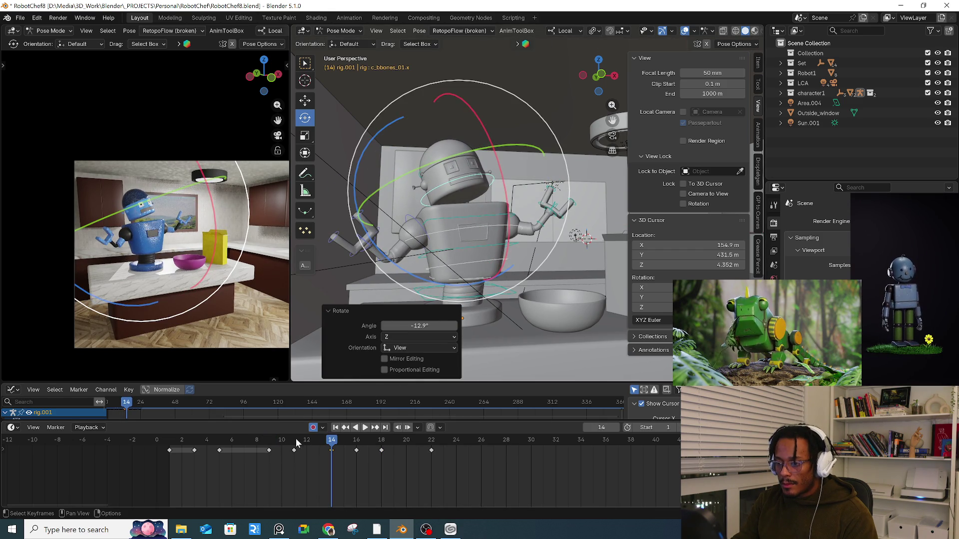
- Tip the head lid open (−36.3°, then 16.8°) and key it at frame 11
key(space)
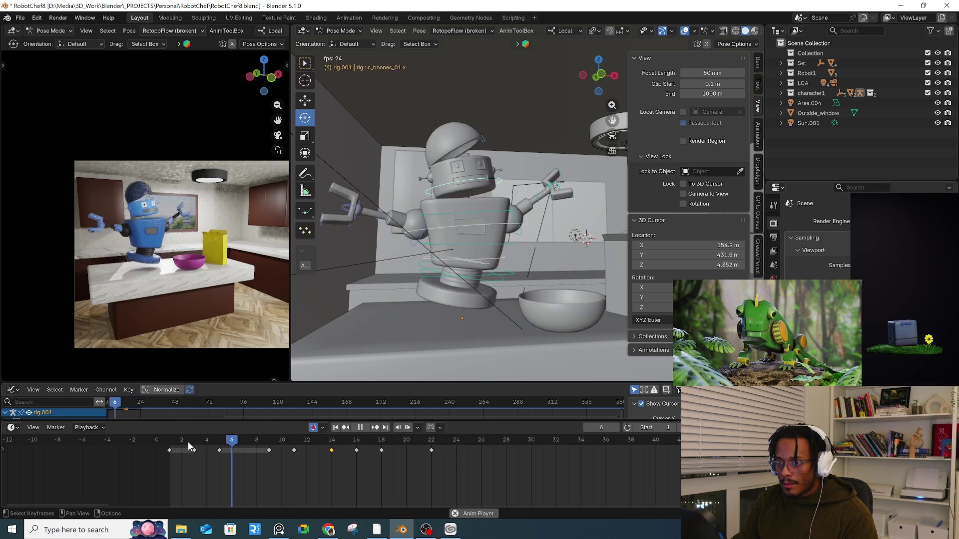
key(space)
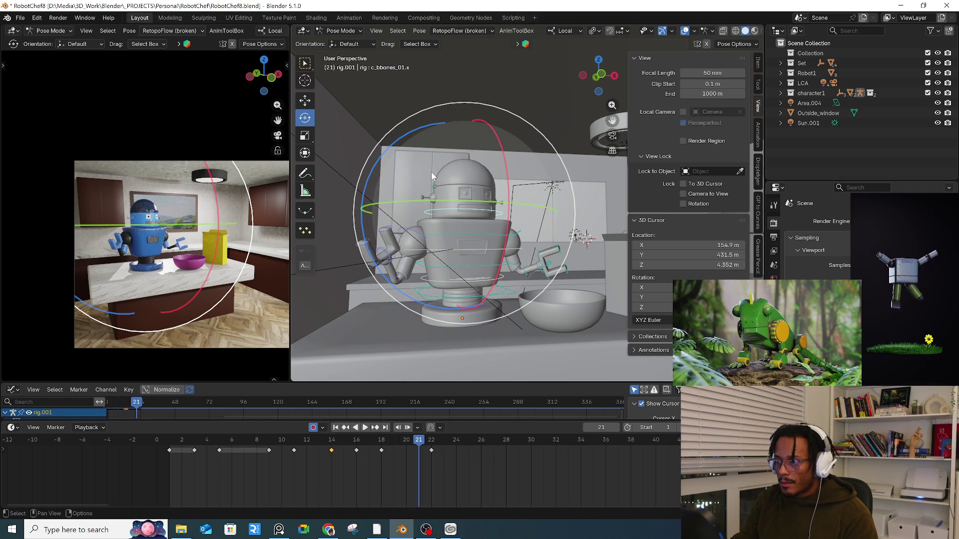
mouse_move(215, 461)
mouse_down()
mouse_move(231, 442)
mouse_move(306, 440)
mouse_move(282, 440)
mouse_move(295, 439)
mouse_up()
drag(505, 235, 444, 318)
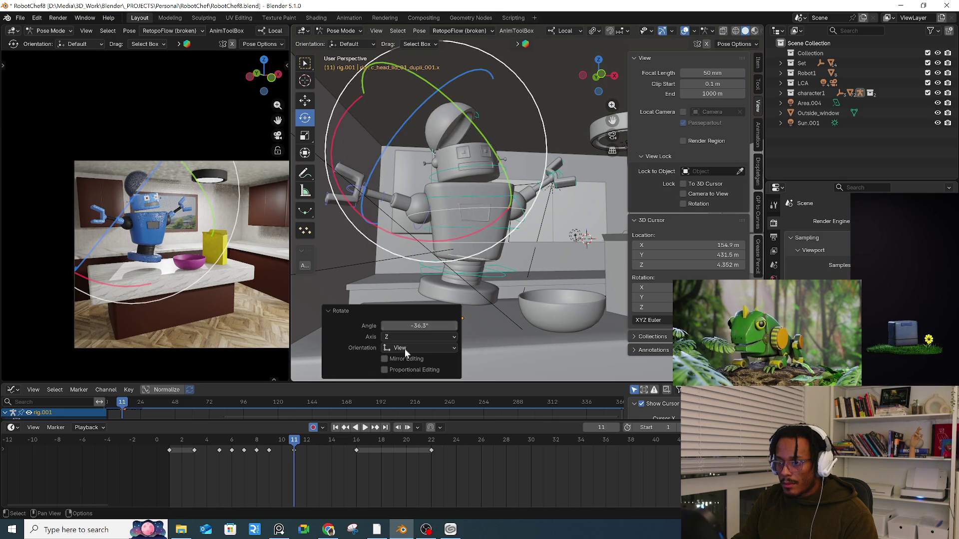
drag(258, 451, 406, 451)
key(r)
click(349, 300)
- Key further head lid rotations at frames 13 (−24.3°), 18 and 20, then play back
key(r)
click(500, 320)
key(r)
click(555, 310)
key(r)
click(558, 322)
key(space)
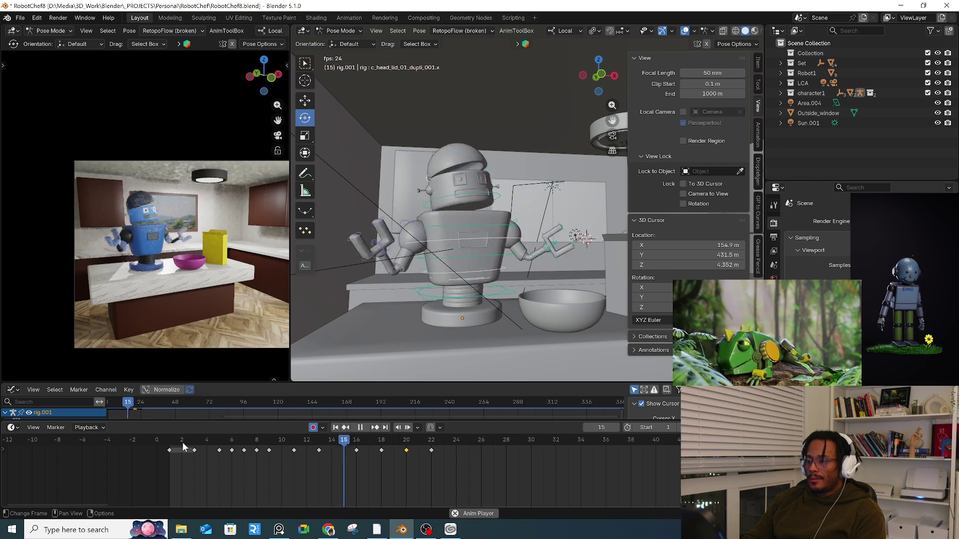
drag(254, 447, 514, 442)
mouse_move(540, 360)
middle_down()
mouse_move(549, 342)
mouse_move(463, 358)
mouse_move(452, 372)
middle_up()
- At frame 27, rotate the left forearm and the upper arm (−60.8°) toward the box
drag(432, 446, 494, 440)
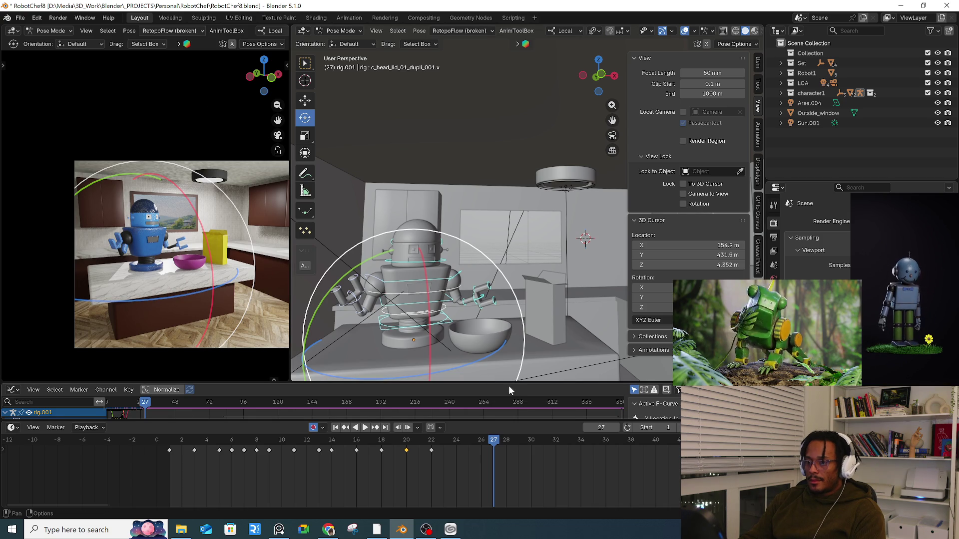
mouse_move(486, 360)
middle_down()
mouse_move(489, 322)
mouse_move(470, 323)
middle_up()
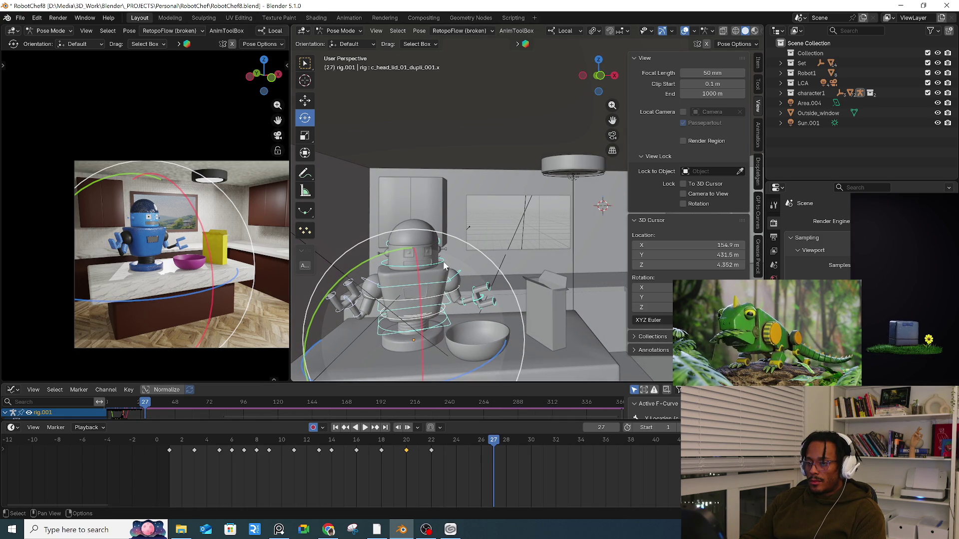
click(493, 303)
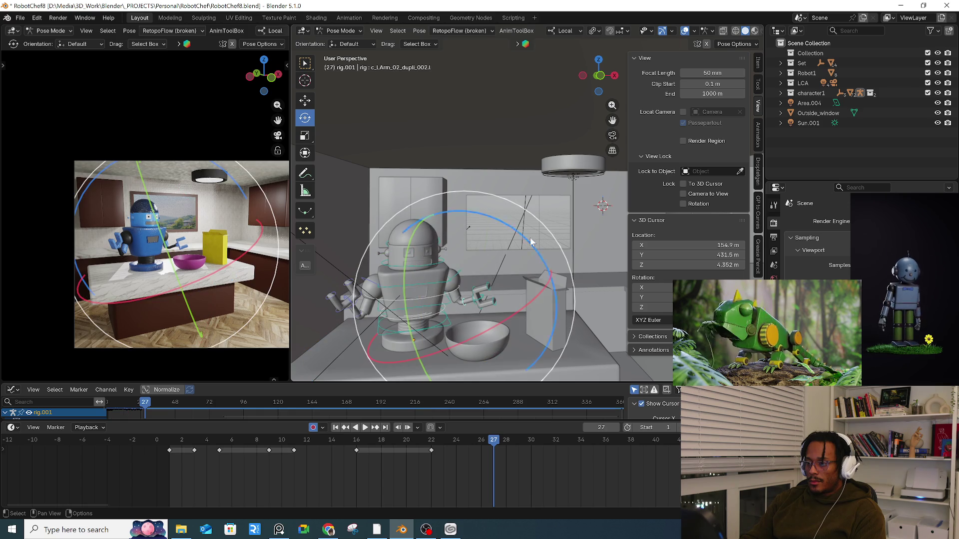
key(r)
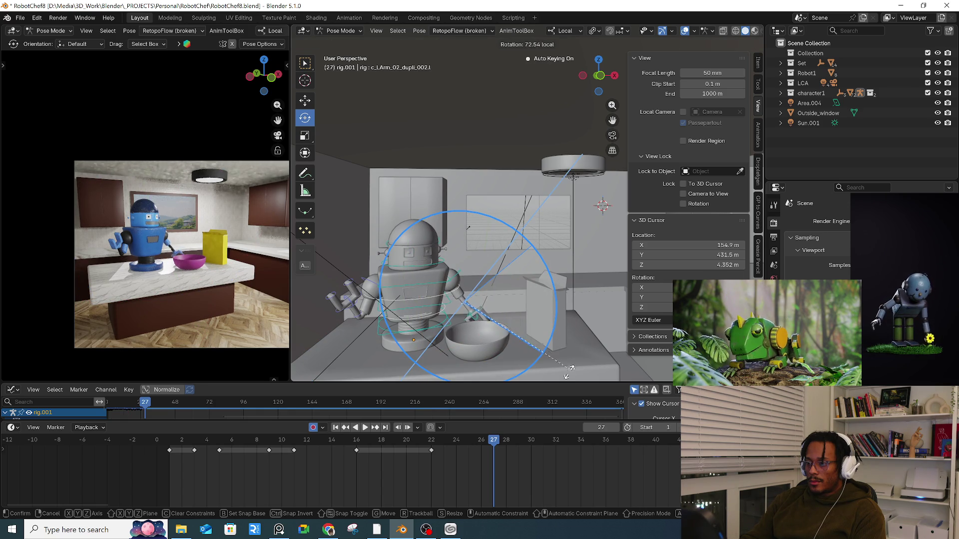
click(572, 369)
click(456, 274)
key(r)
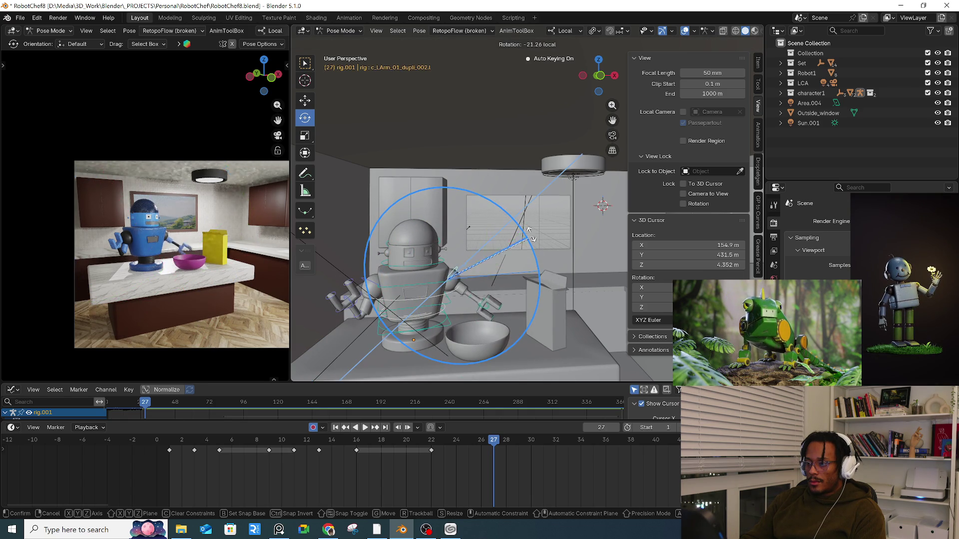
click(494, 174)
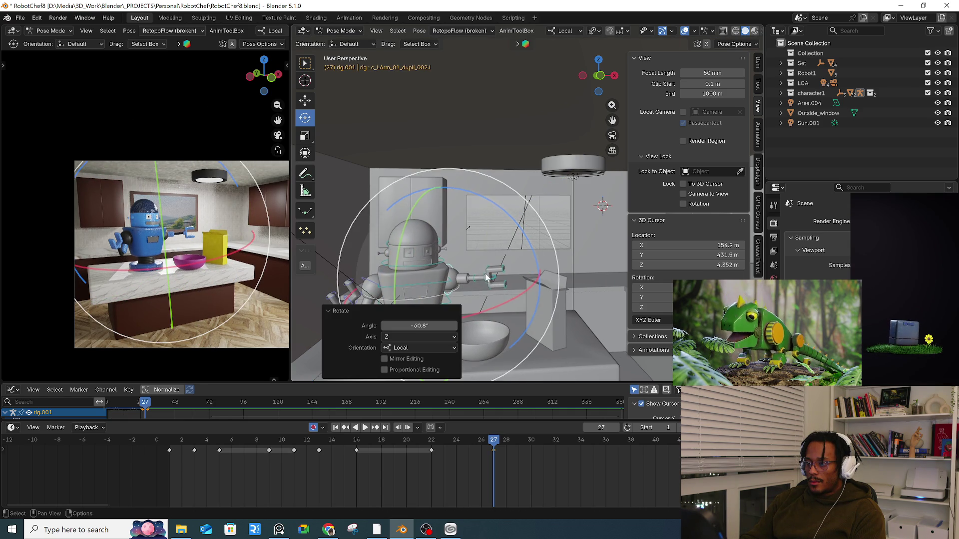
- Try bending the left hand's first finger inward, then undo the bend
scroll(483, 274, up, 5)
click(510, 287)
drag(530, 280, 517, 325)
key(ctrl+z)
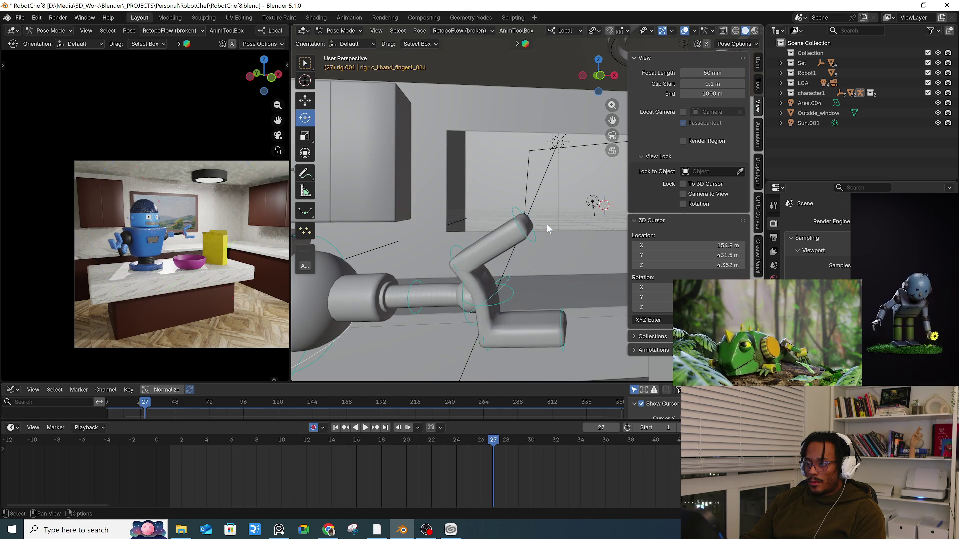
key(ctrl+shift+z)
key(ctrl+z)
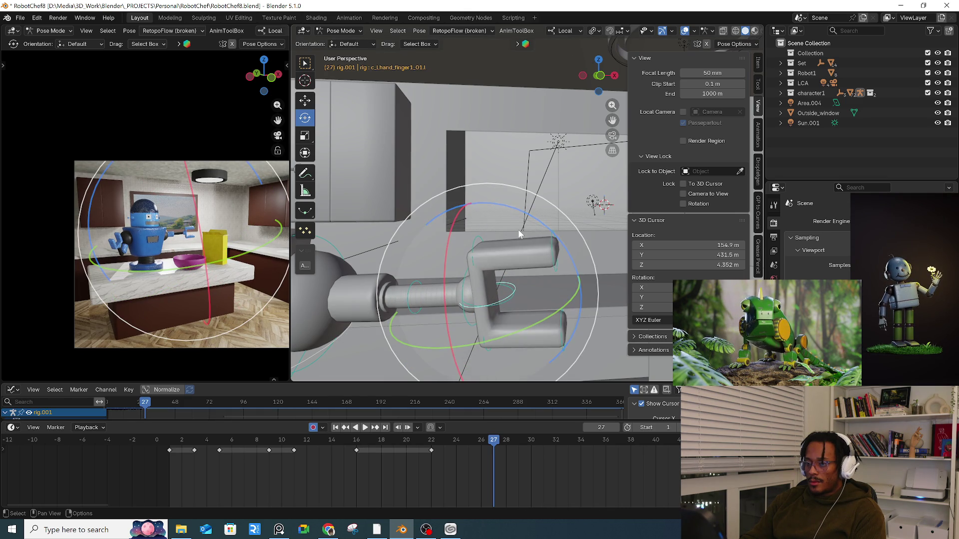
- Select the hand bones and move the left hand control outward toward the box
key(a)
scroll(519, 234, down, 8)
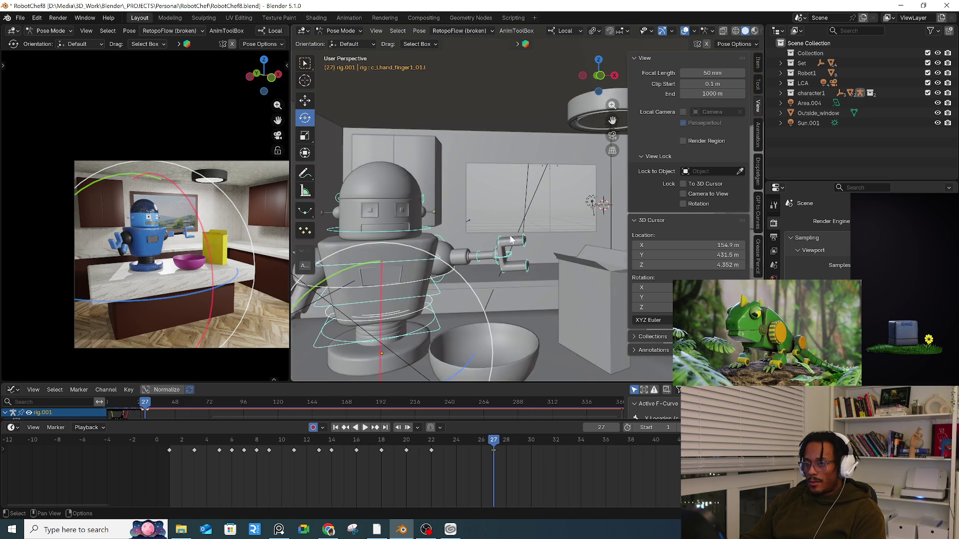
scroll(501, 252, up, 6)
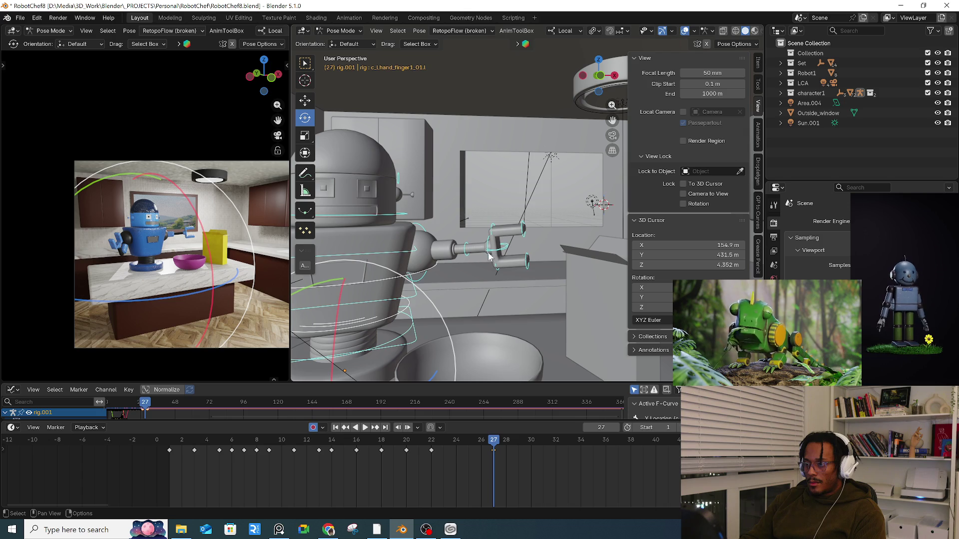
click(490, 257)
middle_drag(490, 256, 505, 253)
key(g)
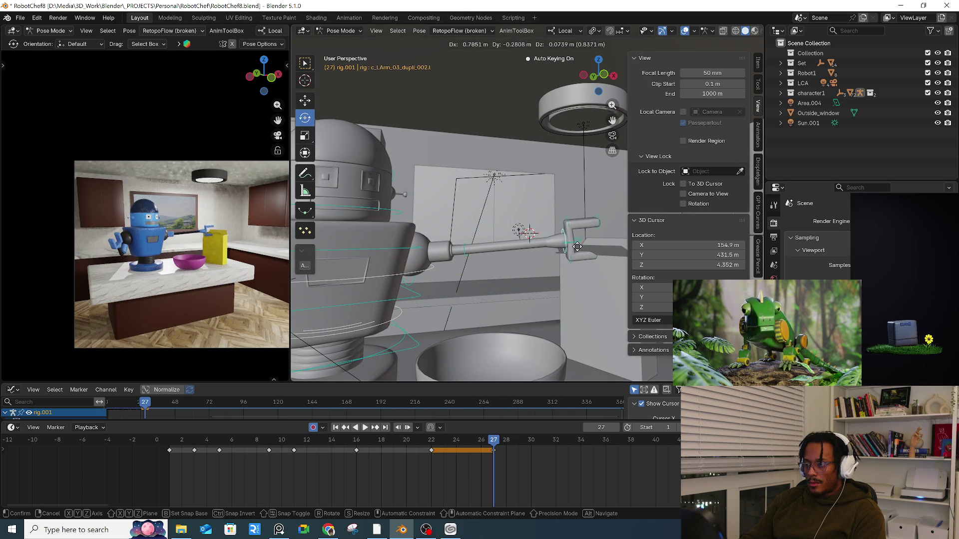
- Push the left hand further toward the box and trackball-rotate the left upper arm
click(578, 251)
middle_drag(428, 263, 416, 270)
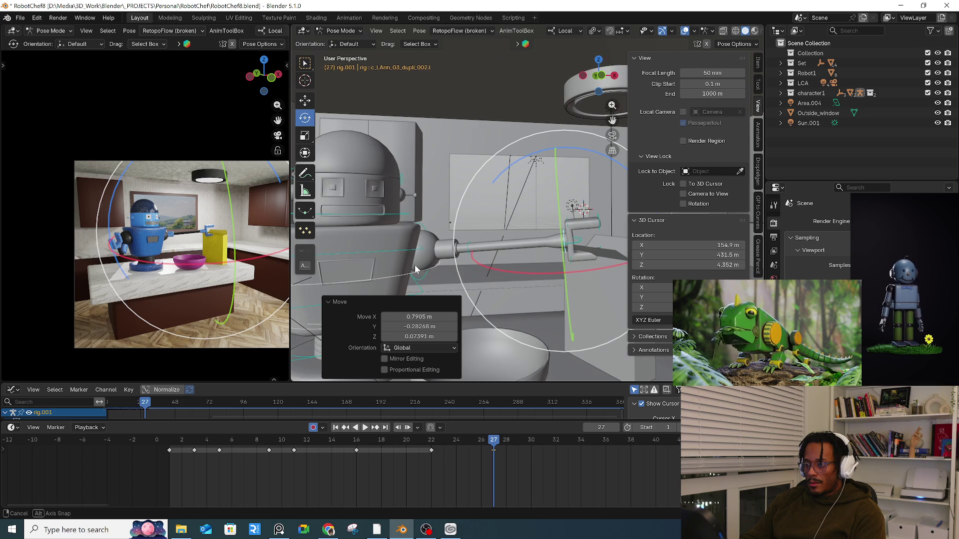
click(453, 270)
scroll(454, 265, down, 4)
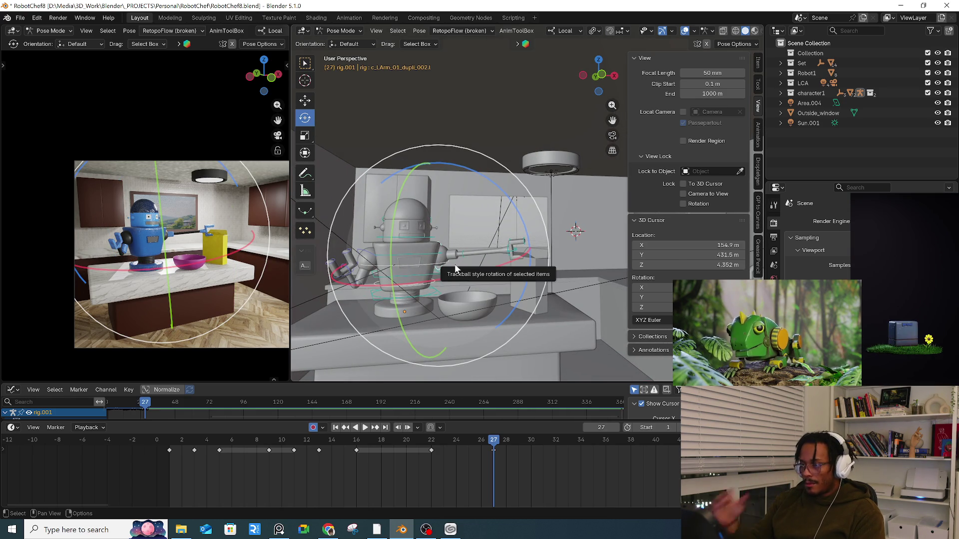
key(g)
key(r)
key(r)
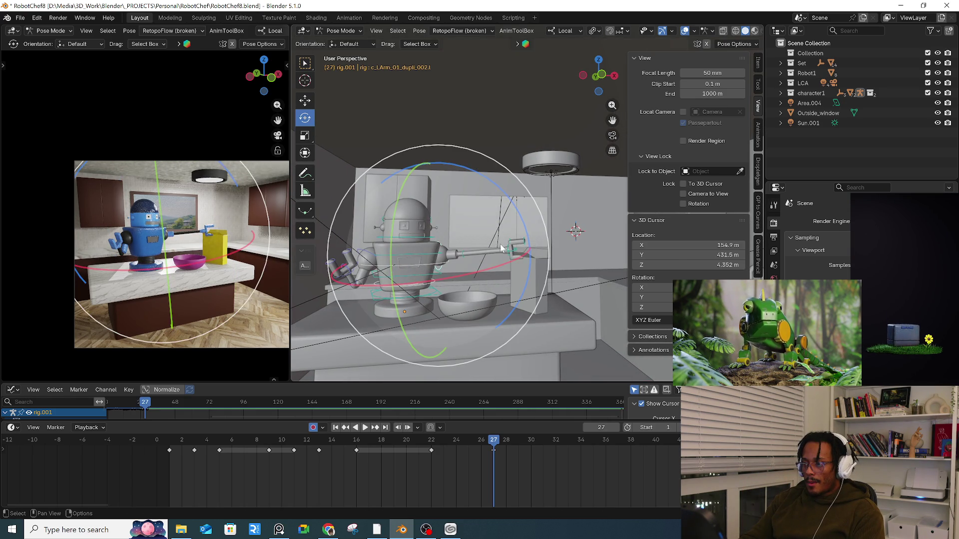
click(427, 257)
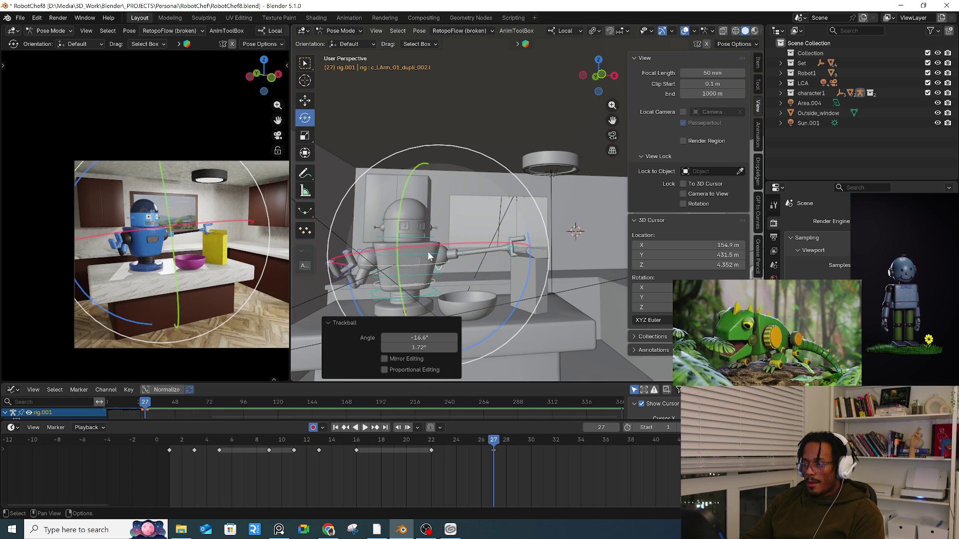
- Rotate the upper spine -6.2° and turn the whole robot 11.6° at its root
click(427, 255)
key(r)
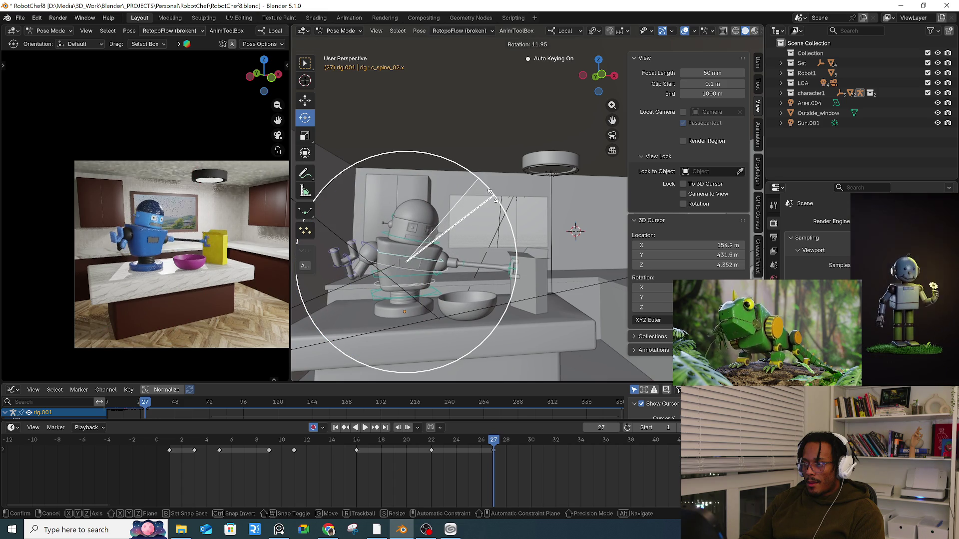
click(472, 199)
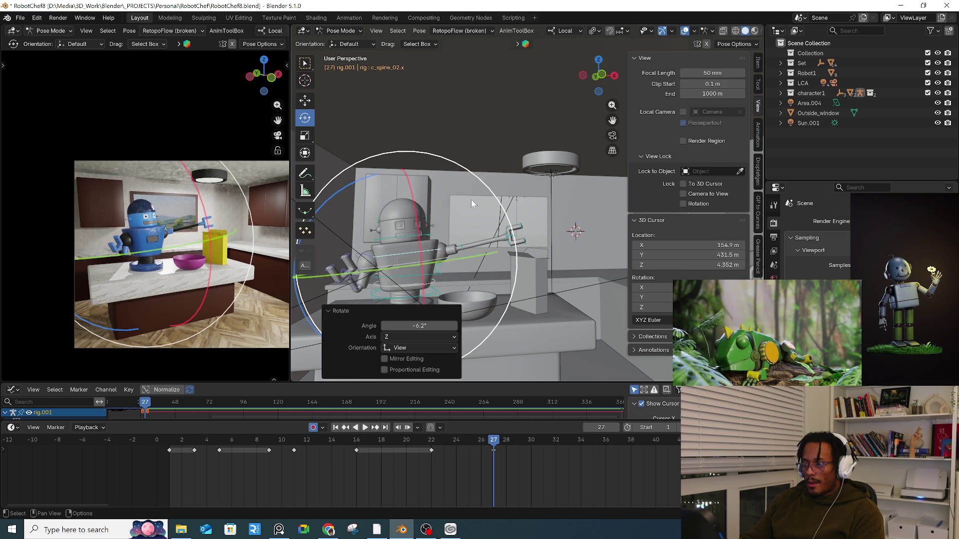
click(433, 292)
key(r)
click(480, 237)
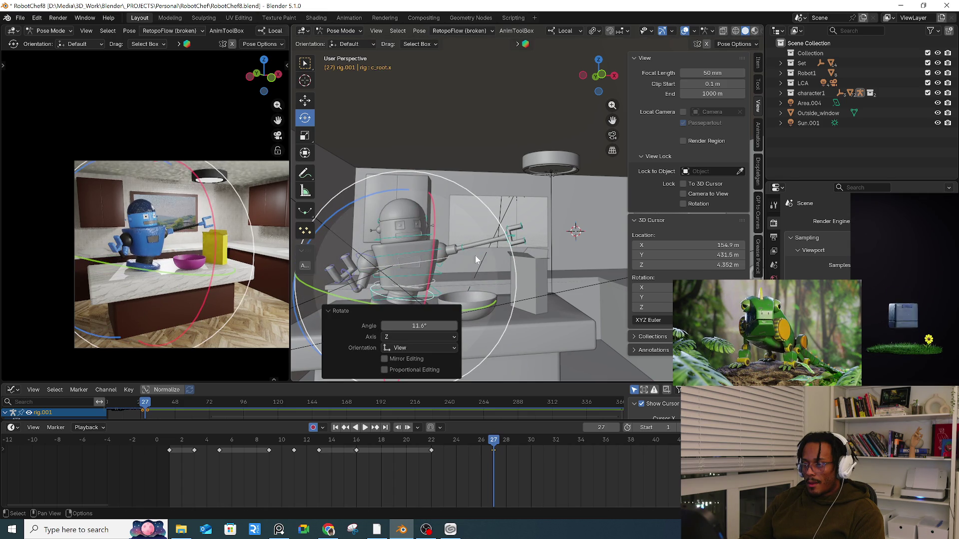
click(440, 296)
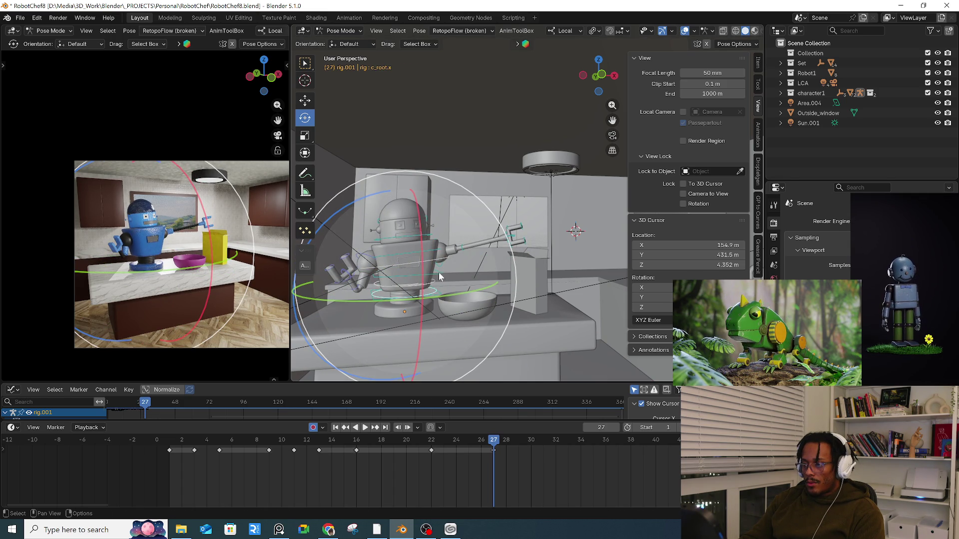
- Rotate the lower spine bend control and adjust the upper spine control
click(434, 282)
key(r)
click(447, 277)
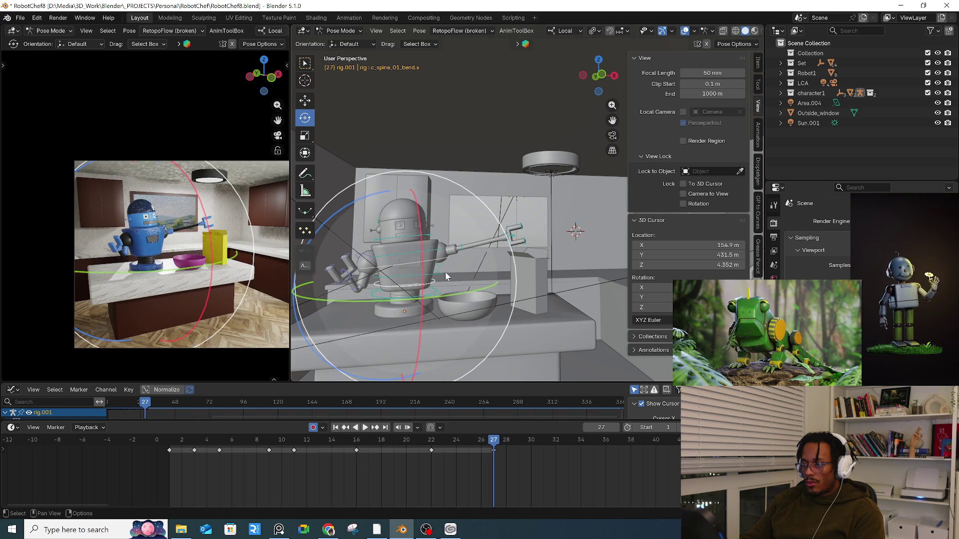
click(439, 241)
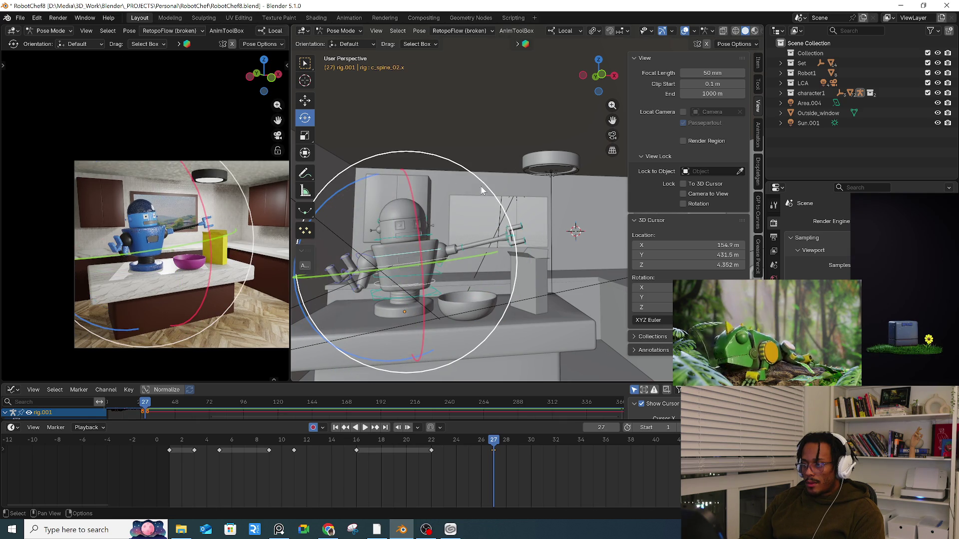
key(r)
key(g)
click(442, 280)
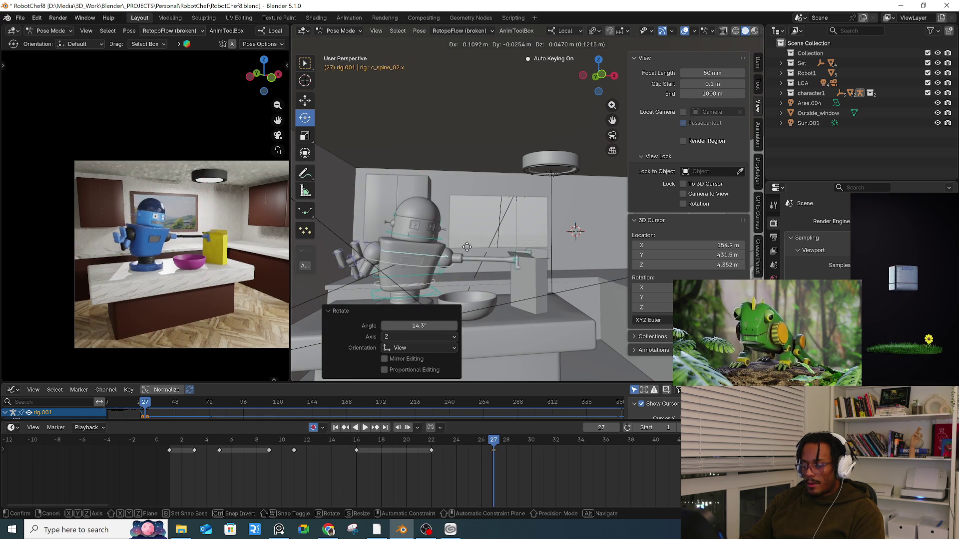
- Rotate the lower spine 12.1°, then trackball-rotate the spine
click(436, 274)
key(r)
click(498, 235)
middle_drag(498, 235, 472, 238)
key(r)
key(r)
click(472, 239)
- Rotate the left upper arm again and tilt the main body bone about 13° toward the box
click(477, 261)
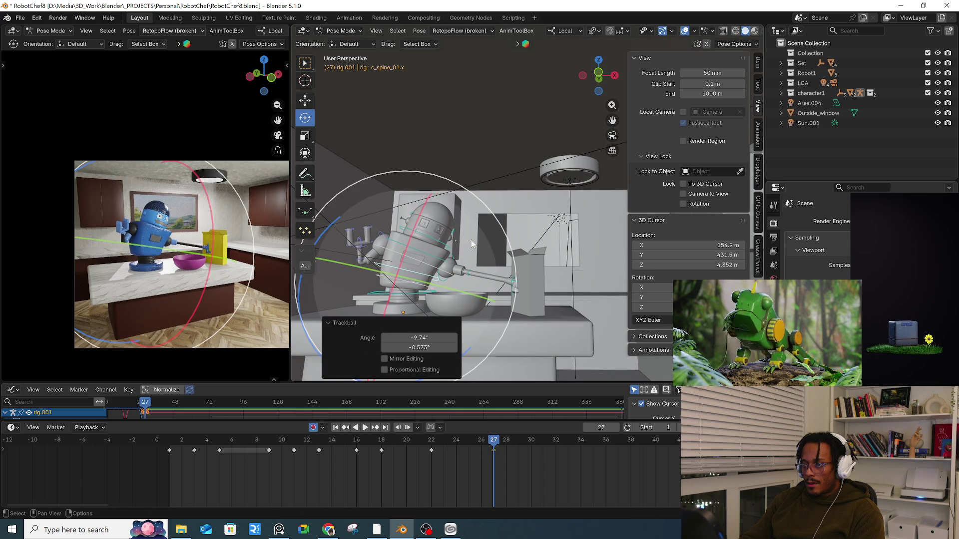
key(r)
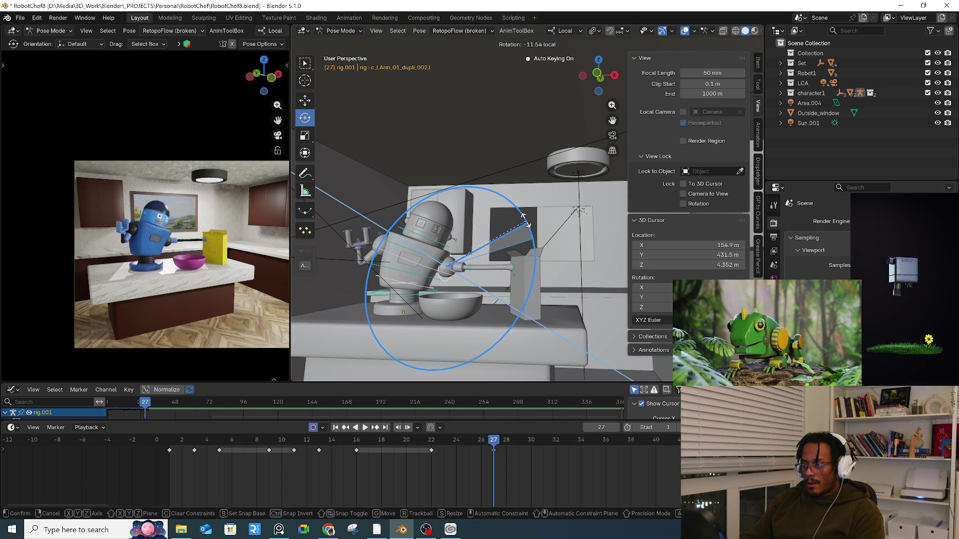
click(515, 205)
click(452, 245)
middle_drag(452, 245, 465, 265)
drag(467, 266, 487, 272)
middle_drag(487, 272, 431, 274)
click(415, 258)
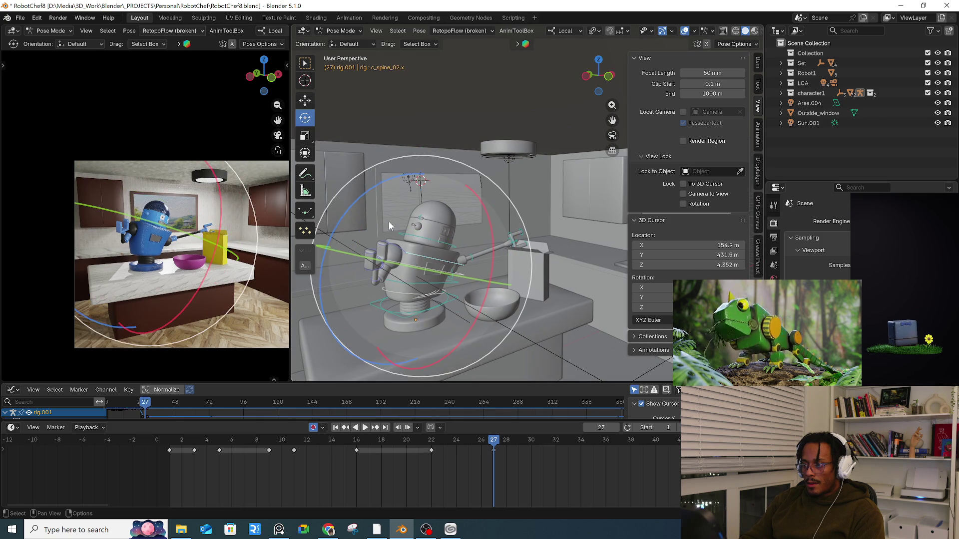
- Trackball-rotate the upper spine and move the left forearm higher
key(r)
key(r)
click(382, 222)
mouse_move(383, 223)
middle_down()
mouse_move(429, 239)
mouse_move(469, 235)
middle_up()
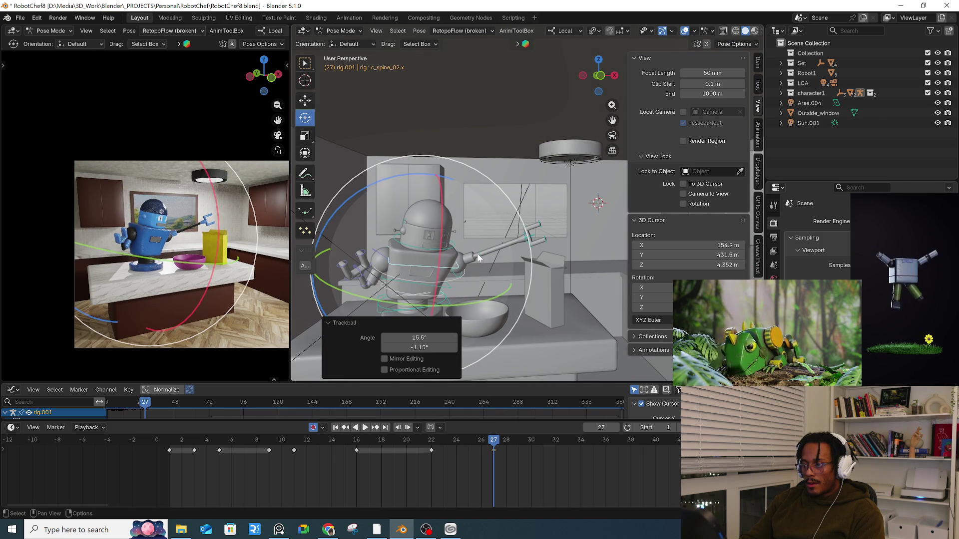
click(497, 224)
key(g)
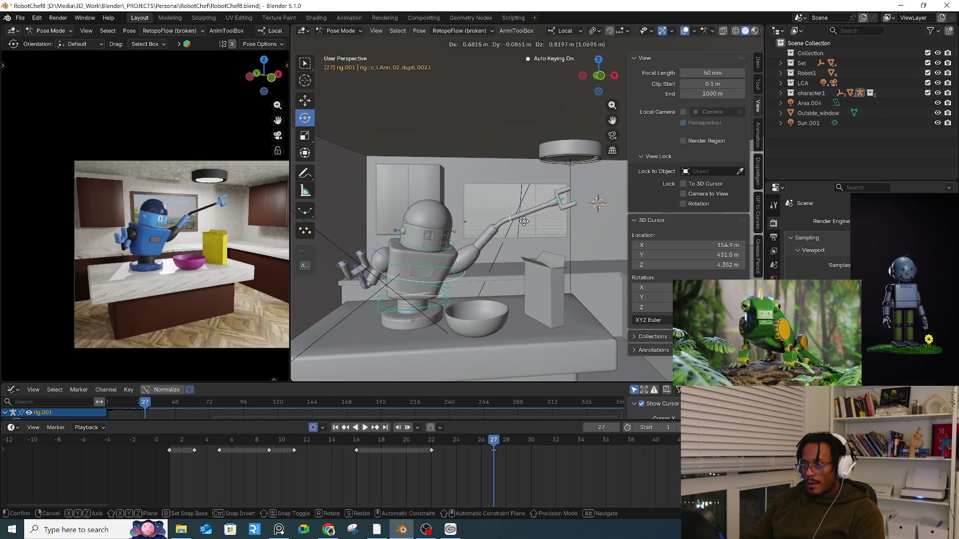
click(544, 214)
- Move the left hand into place and trackball-rotate it
click(552, 210)
key(g)
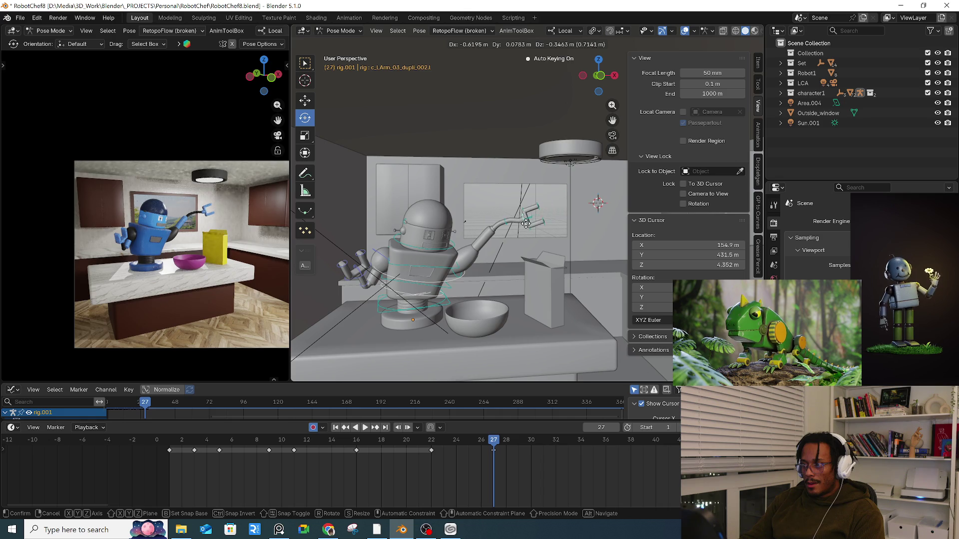
click(527, 217)
key(r)
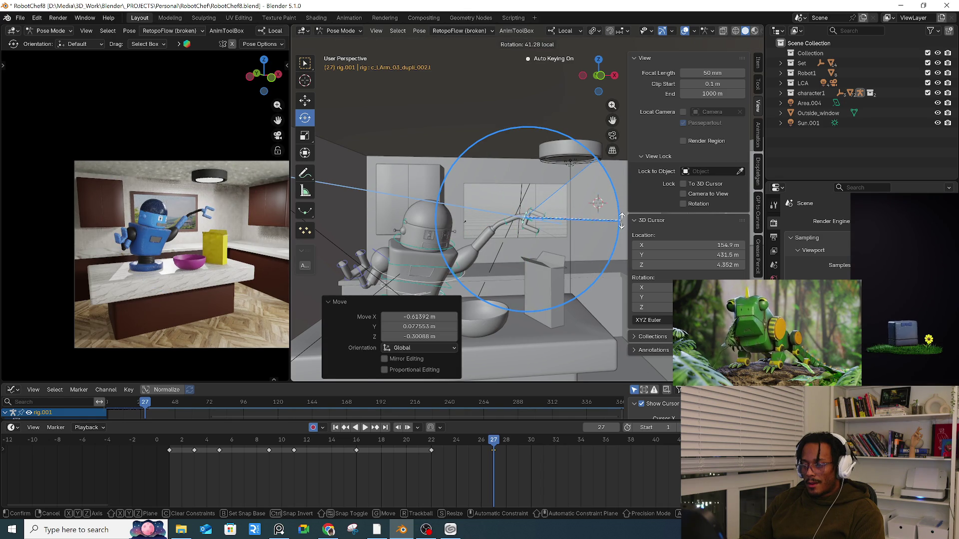
key(r)
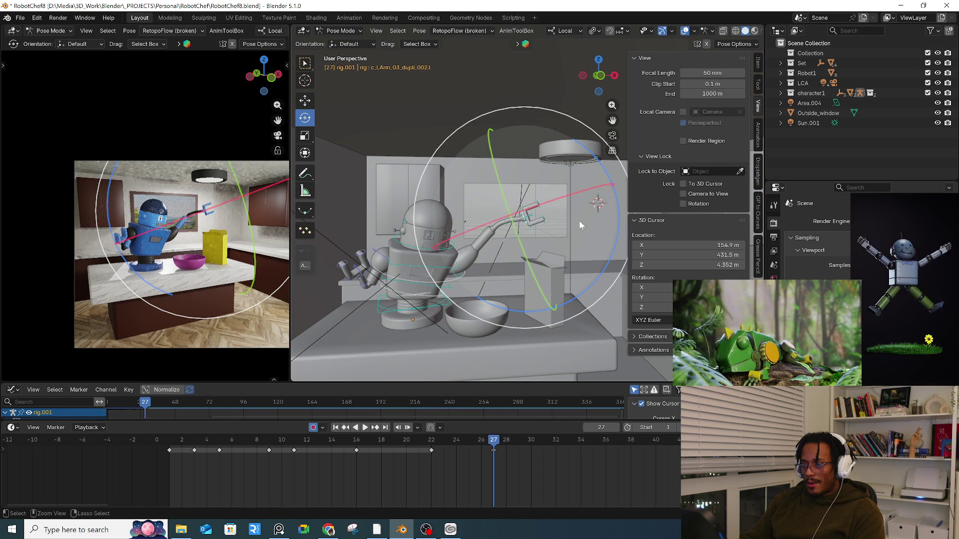
click(579, 220)
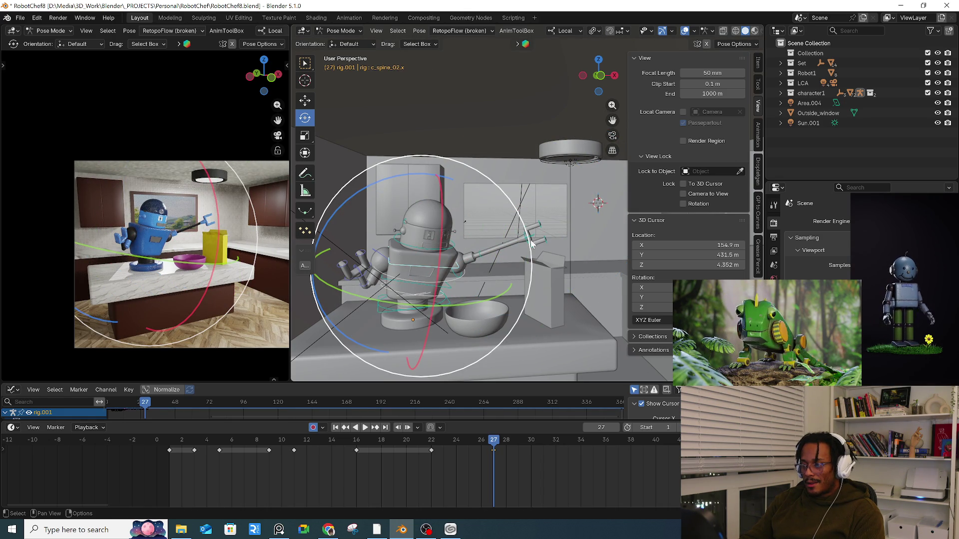
- Rotate the upper left arm bone again
click(457, 276)
key(r)
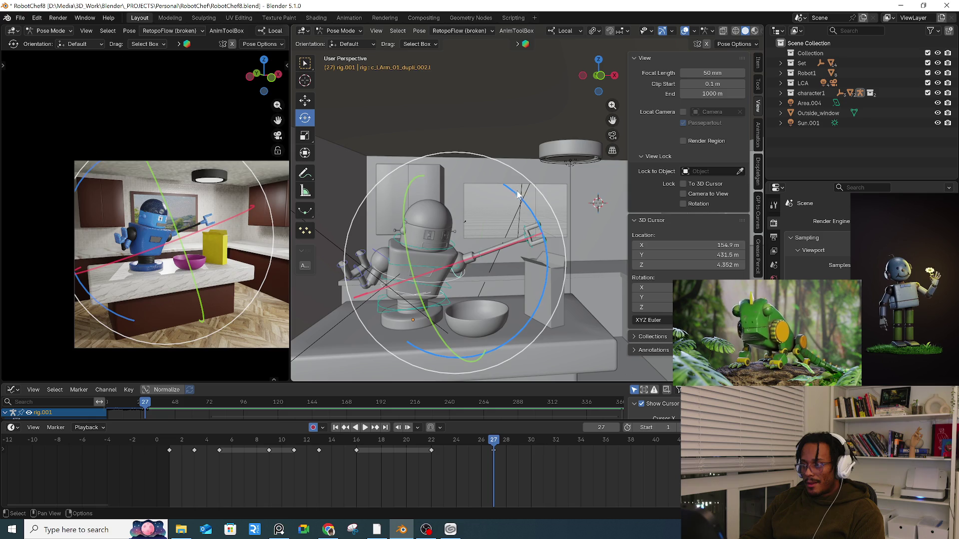
click(535, 220)
middle_drag(530, 227, 506, 242)
- Reposition the left hand and turn it -79.6° to face the box
click(531, 271)
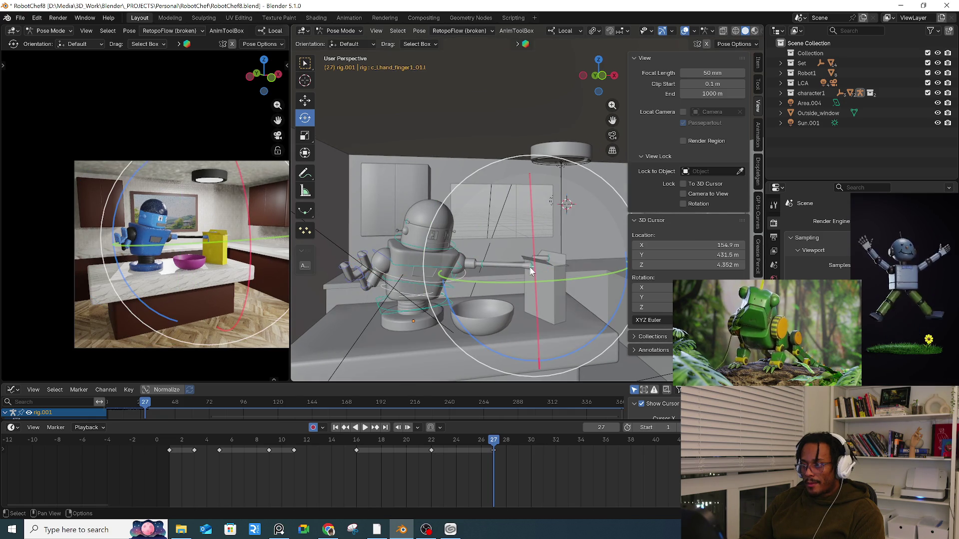
scroll(549, 269, up, 5)
click(503, 273)
key(g)
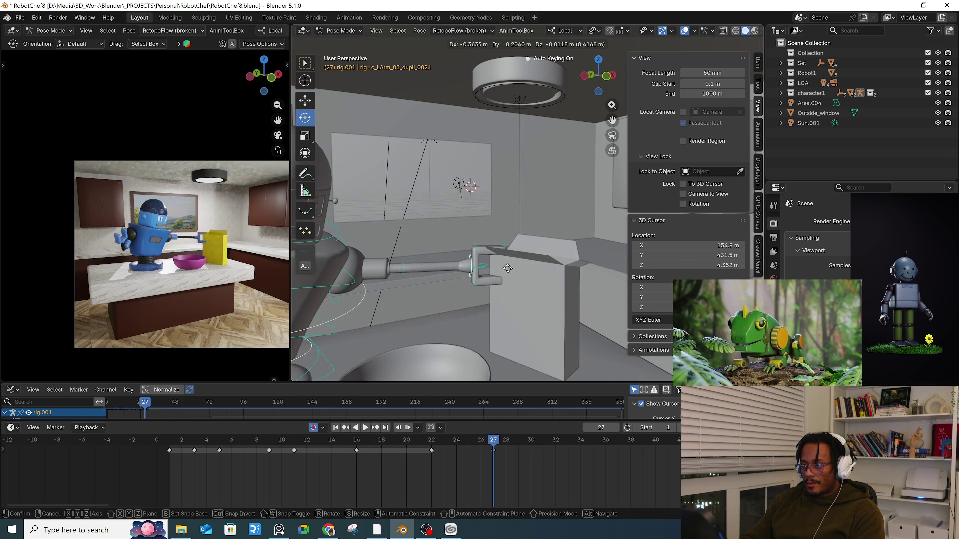
click(508, 268)
middle_drag(505, 268, 554, 290)
drag(540, 270, 480, 186)
mouse_move(480, 186)
middle_down()
mouse_move(539, 229)
mouse_move(454, 257)
middle_up()
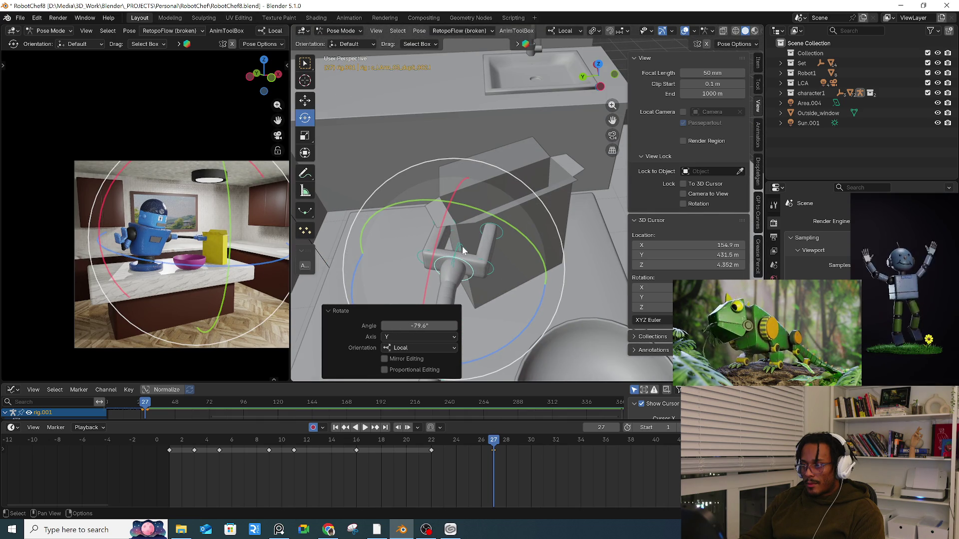
- Bend the second finger 21.4° and curl the first finger as well
click(462, 251)
key(r)
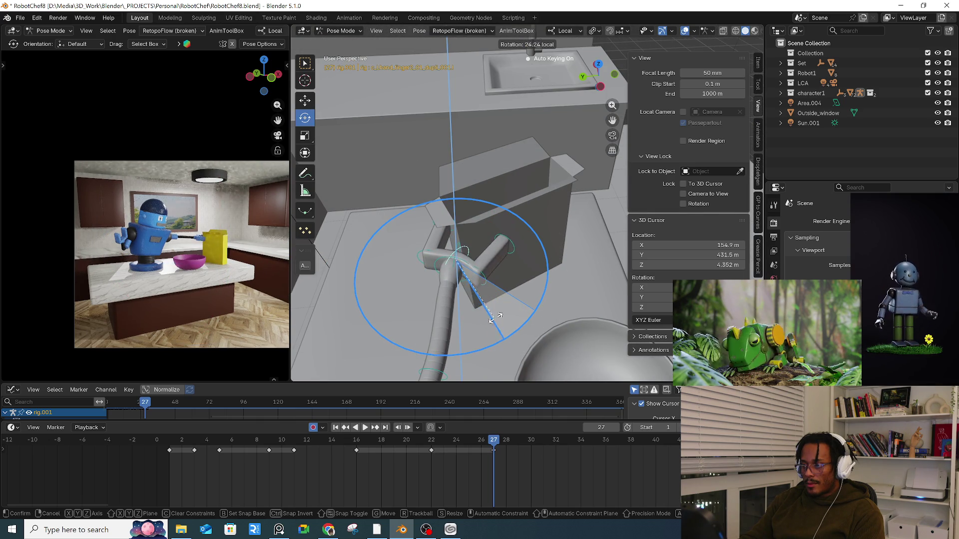
click(487, 320)
click(460, 248)
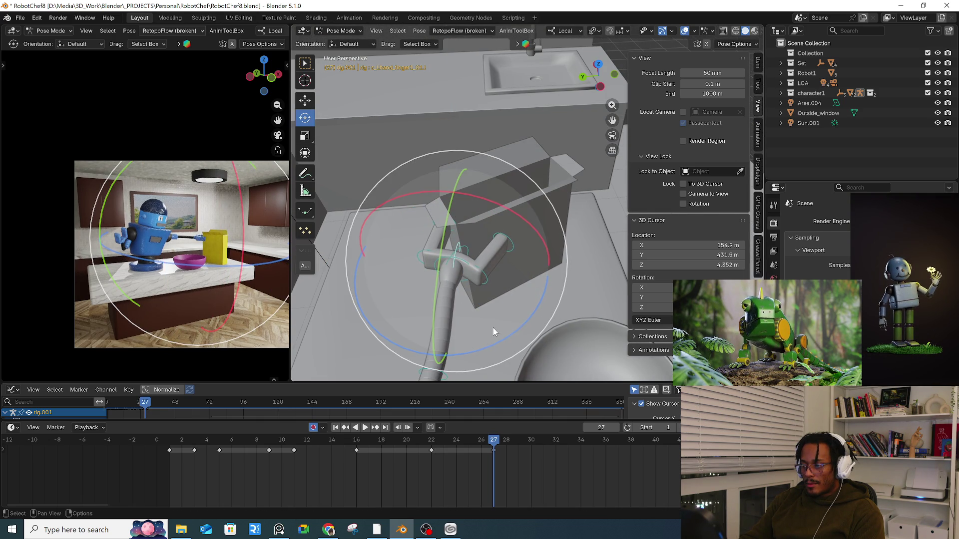
key(r)
click(522, 325)
- Nudge the left hand to its final spot at the box and play the animation
mouse_move(523, 324)
middle_down()
mouse_move(437, 284)
mouse_move(465, 269)
mouse_move(472, 220)
mouse_move(480, 230)
middle_up()
click(465, 268)
key(g)
click(475, 255)
key(g)
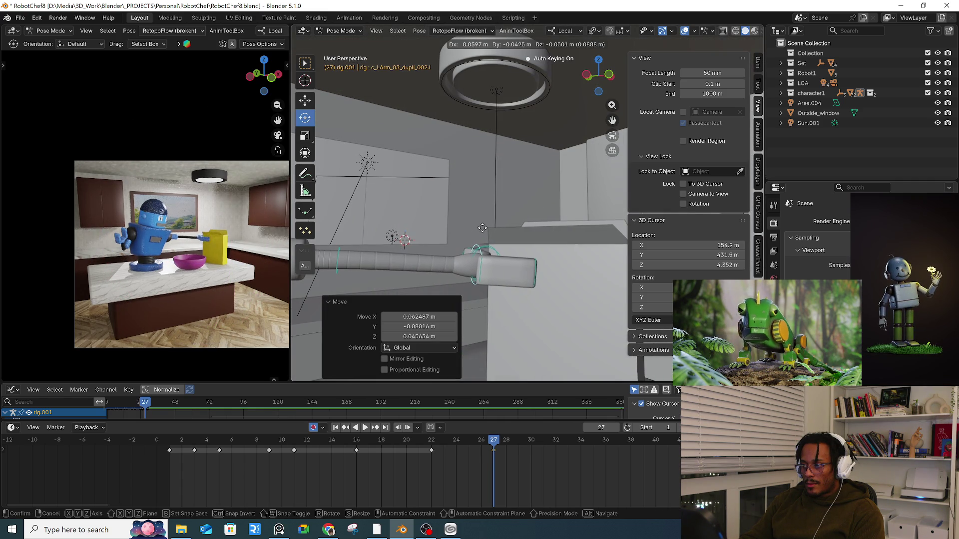
click(481, 224)
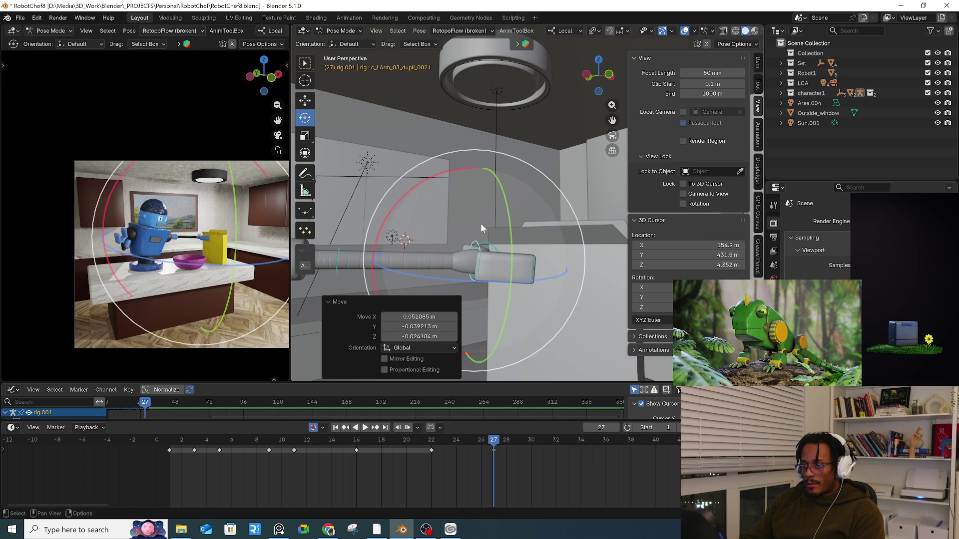
key(space)
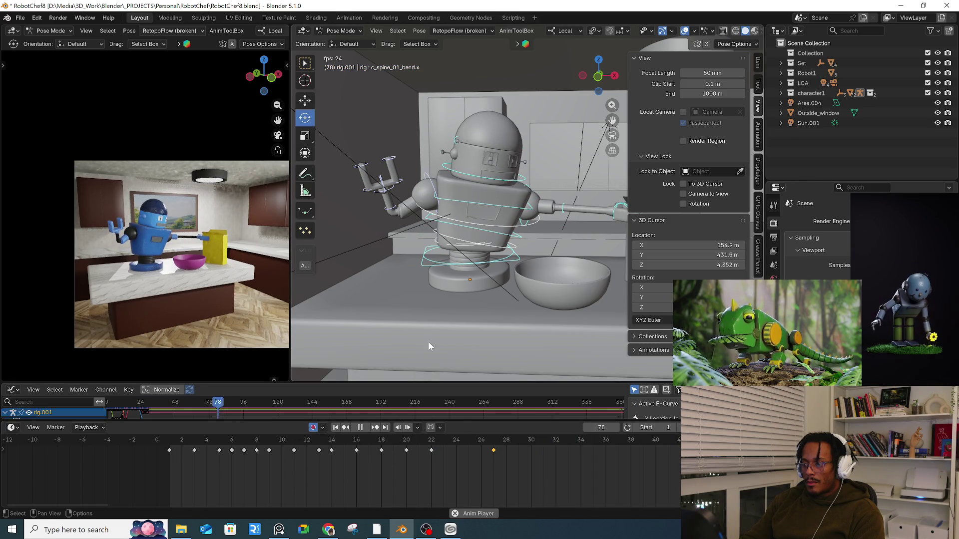
- Copy the body key from frame 22 and paste it at frame 27
mouse_move(393, 443)
mouse_down()
mouse_move(502, 453)
mouse_move(493, 449)
mouse_move(518, 450)
mouse_move(489, 441)
mouse_move(529, 442)
mouse_move(470, 445)
mouse_move(488, 447)
mouse_up()
click(432, 450)
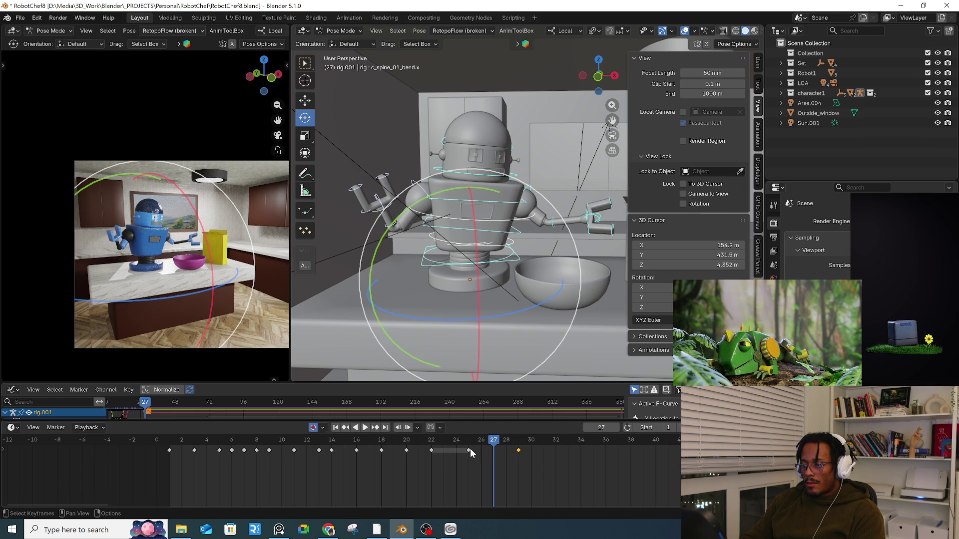
click(470, 449)
key(ctrl+c)
key(ctrl+v)
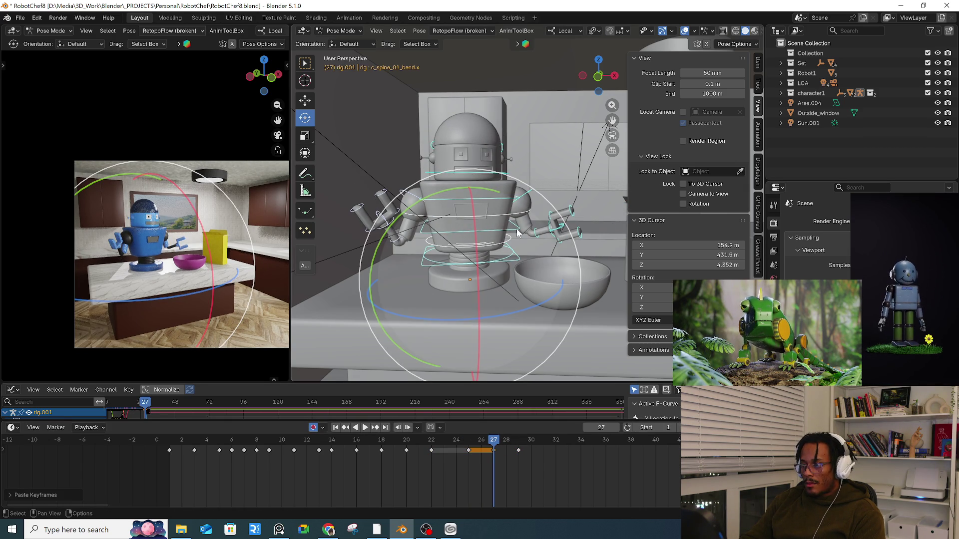
- Tilt the upper spine slightly and rotate the right arm -24.1° on local Z
click(512, 201)
drag(558, 143, 553, 151)
click(409, 203)
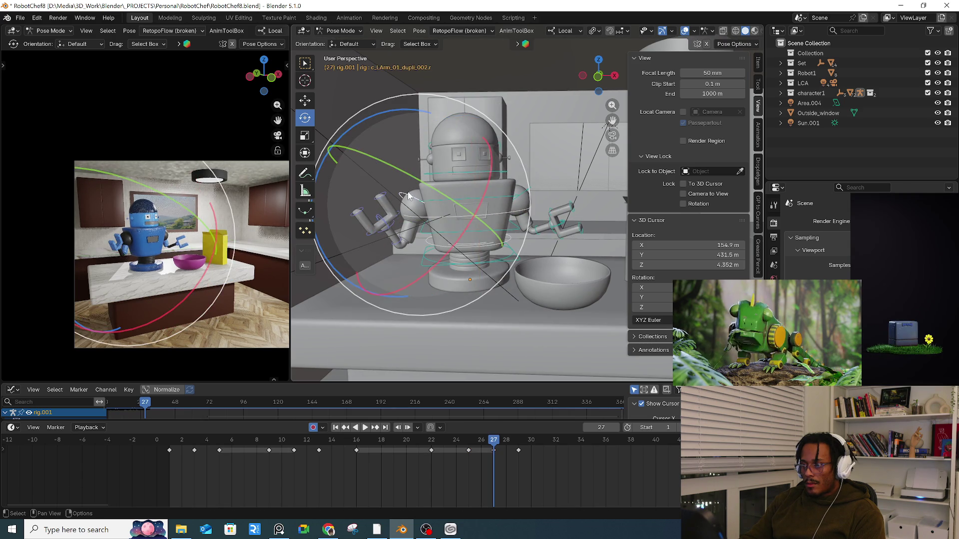
key(r)
key(r)
click(384, 201)
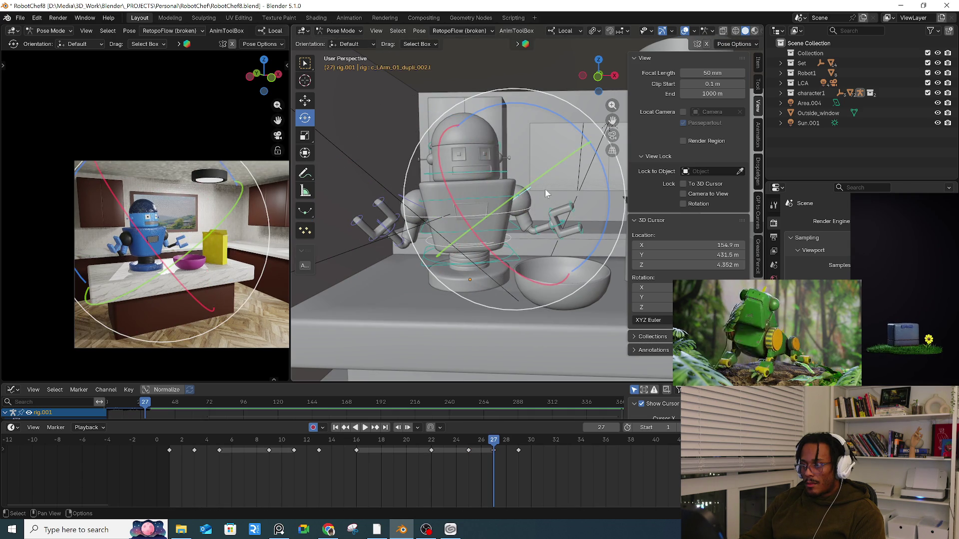
mouse_move(606, 185)
mouse_down()
mouse_move(579, 136)
mouse_move(546, 130)
mouse_up()
- Play back and scrub frames 26–28 to review the reach pose
click(564, 216)
key(space)
mouse_move(492, 437)
mouse_down()
mouse_move(531, 437)
mouse_move(437, 439)
mouse_up()
key(space)
click(470, 348)
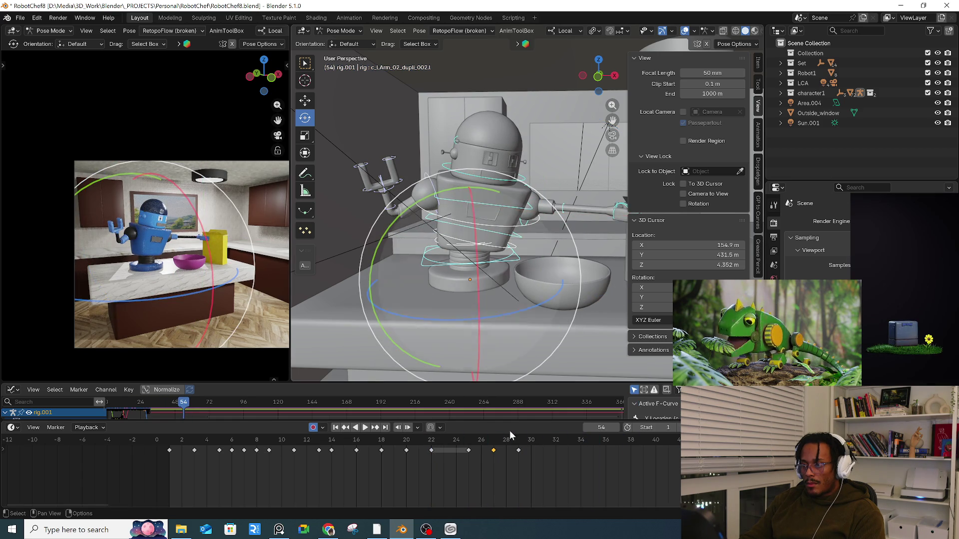
- Move the frame 29 key to 31, then shift both selected keys one frame later
drag(518, 450, 522, 450)
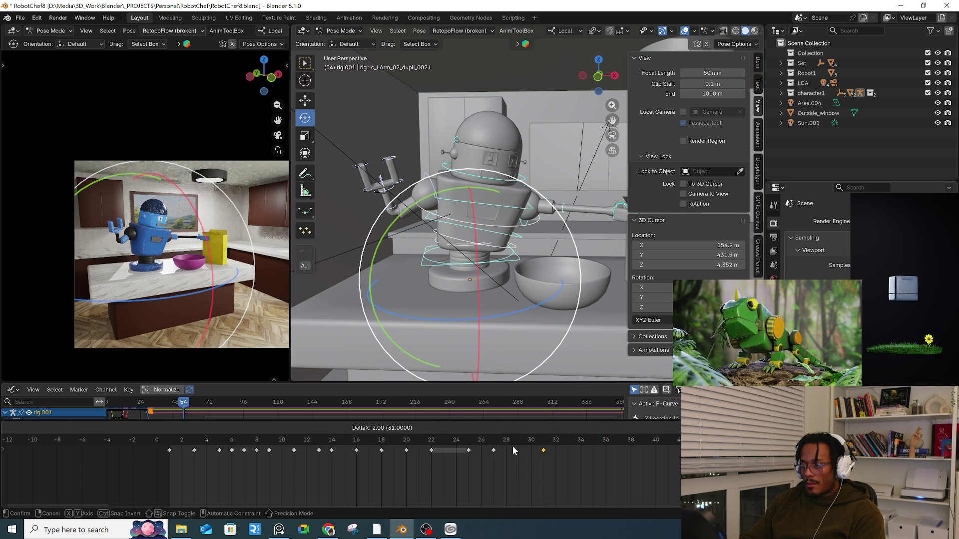
click(536, 452)
key(Escape)
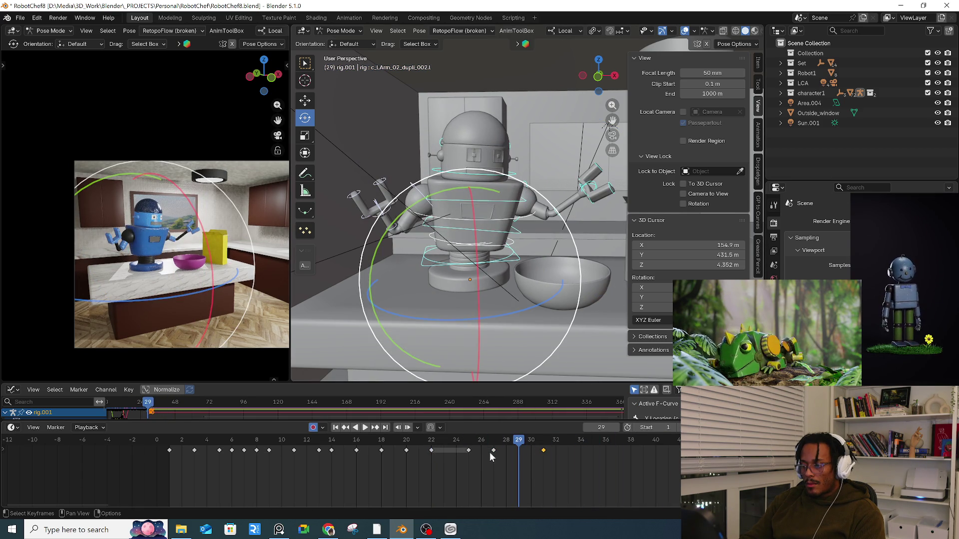
drag(544, 451, 557, 450)
key(space)
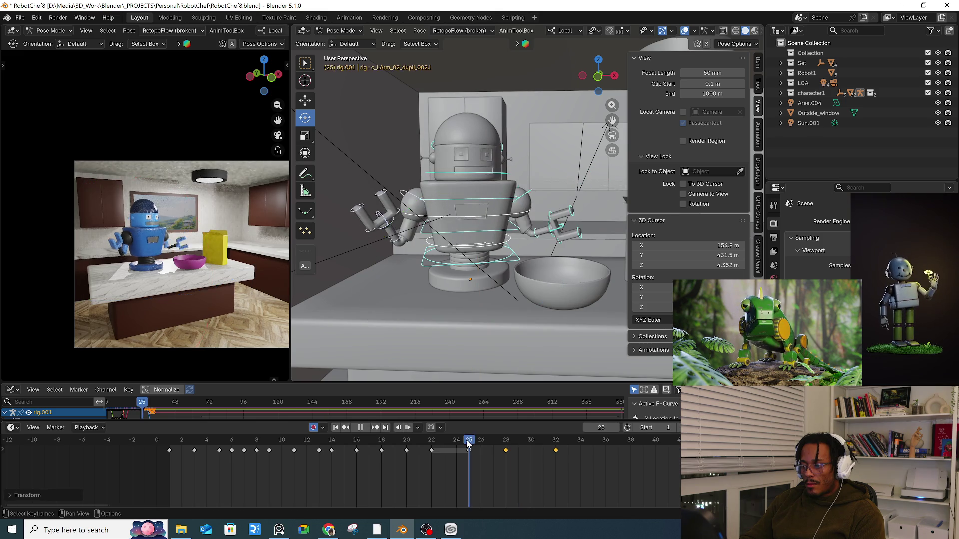
- Replay from frame 1, nudging the camera preview slightly up
click(170, 441)
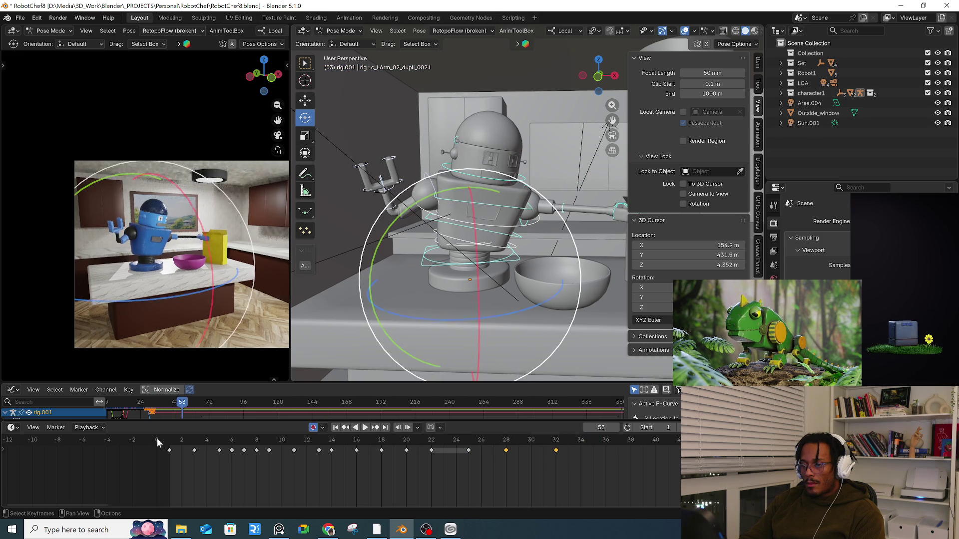
key(space)
key(space)
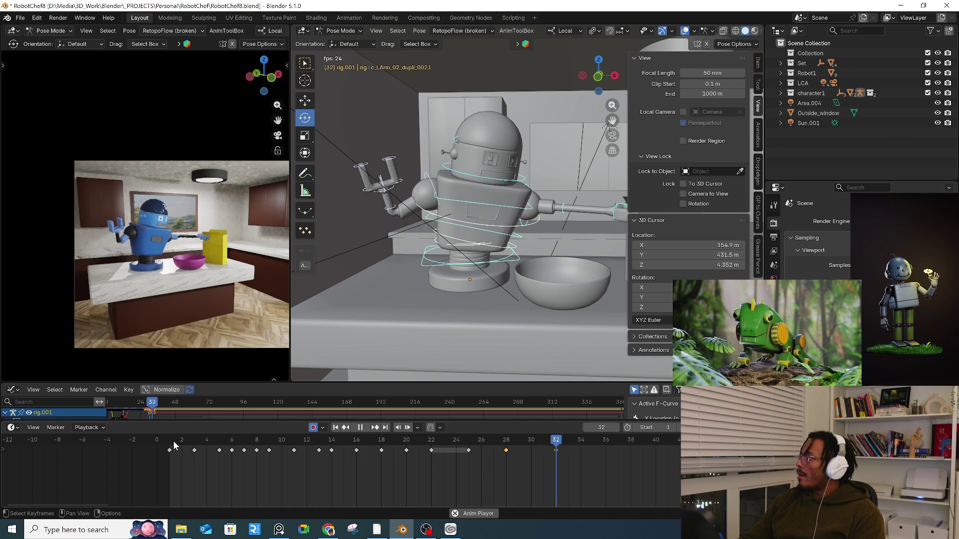
key(space)
key(r)
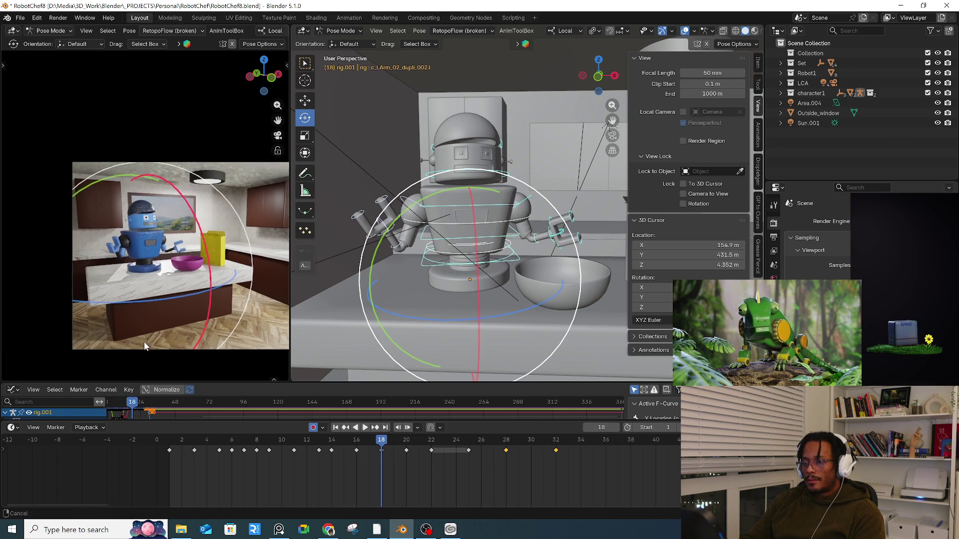
shift+middle_drag(160, 322, 161, 319)
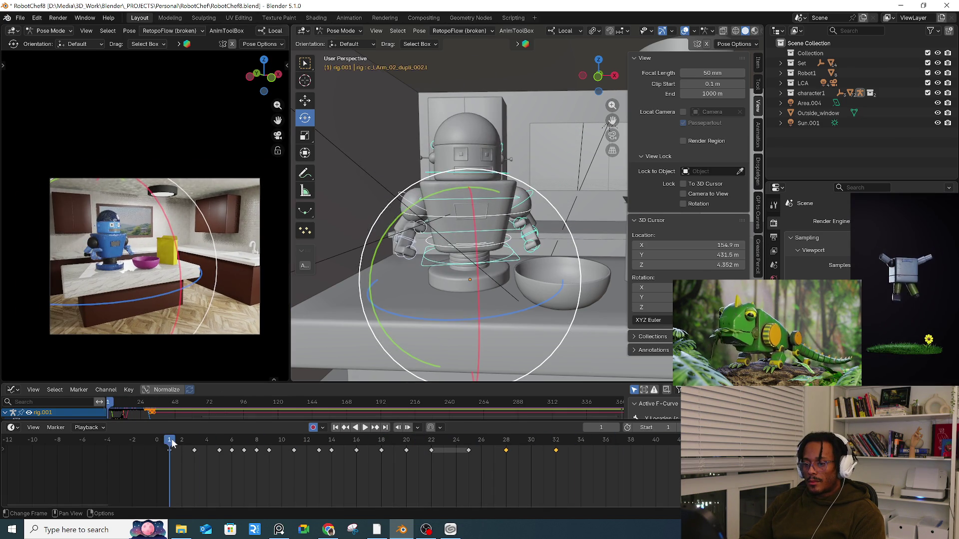
key(space)
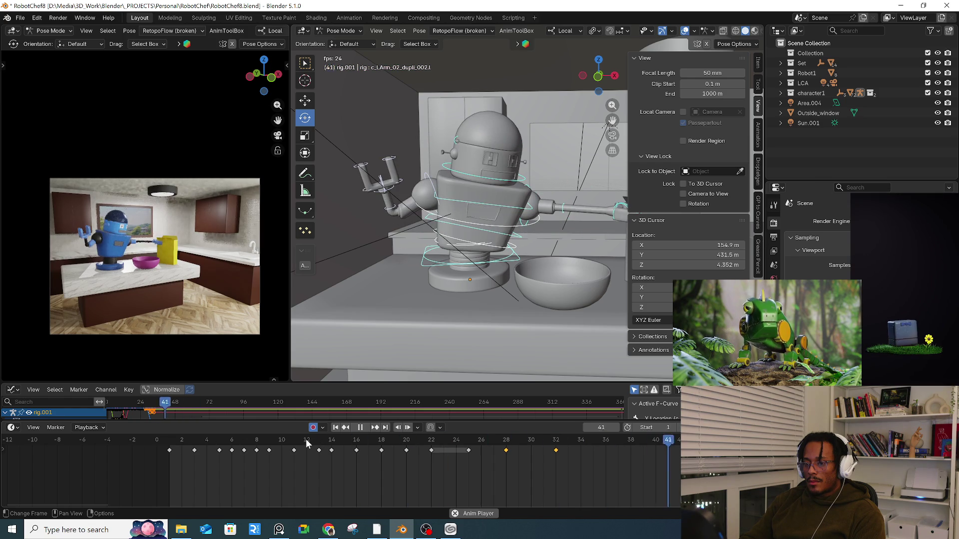
key(space)
- Replay the early frames again, then stop at frame 32 viewing the box
click(191, 439)
key(space)
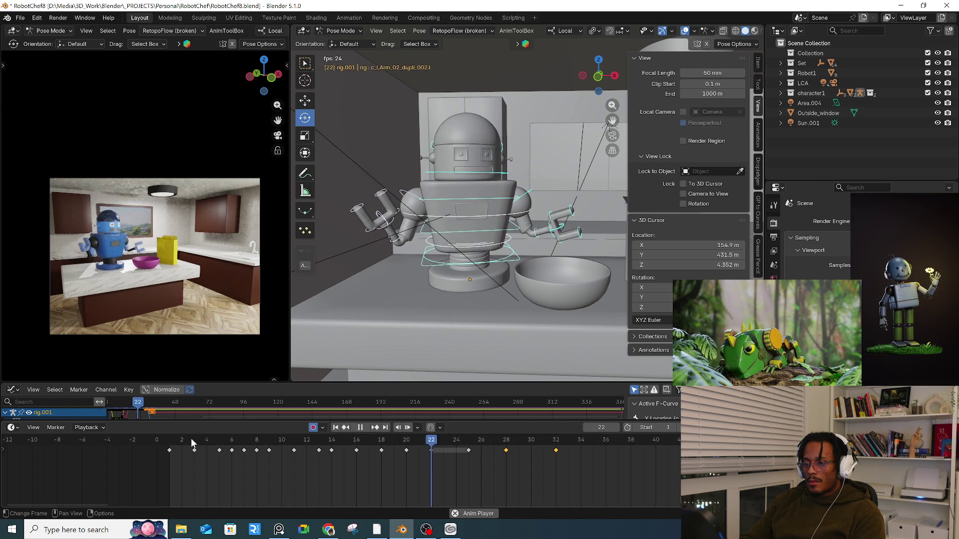
key(space)
key(space)
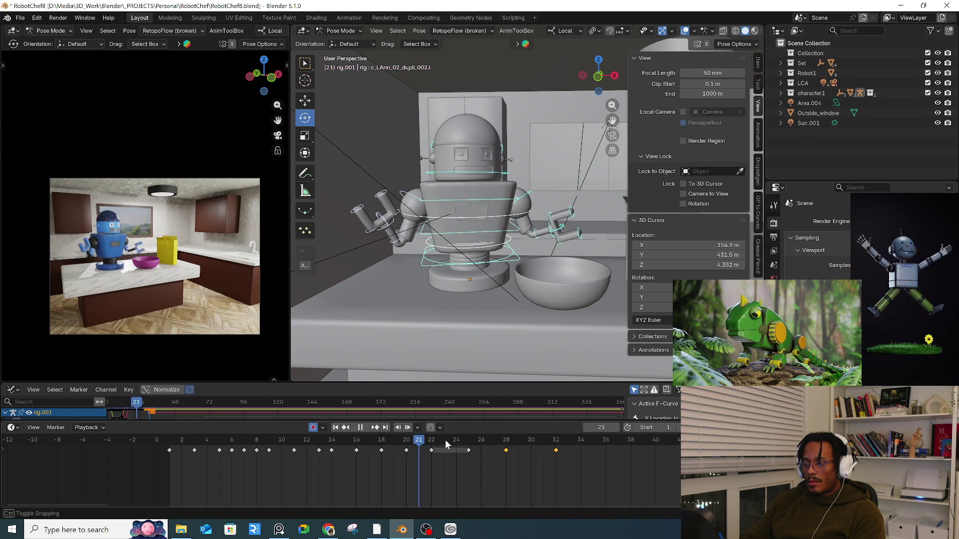
key(space)
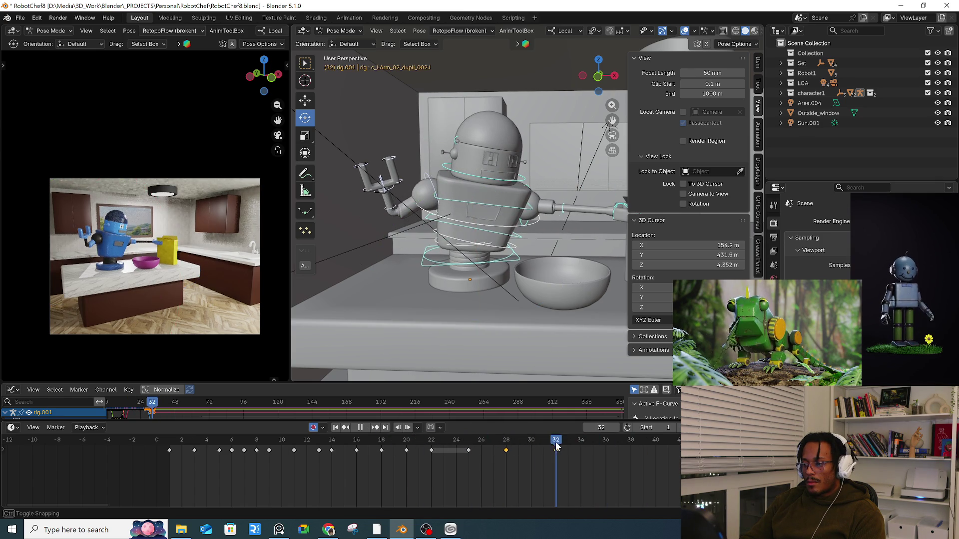
click(556, 442)
mouse_move(497, 322)
middle_down()
mouse_move(487, 306)
mouse_move(547, 272)
mouse_move(490, 304)
middle_up()
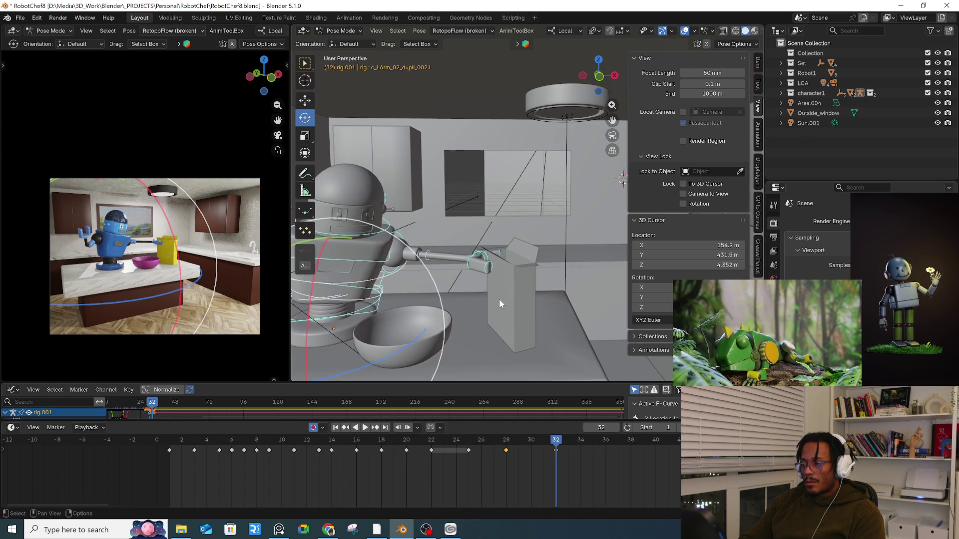
- Toggle the robot rig through Edit Mode and back to Object Mode
click(504, 294)
key(Tab)
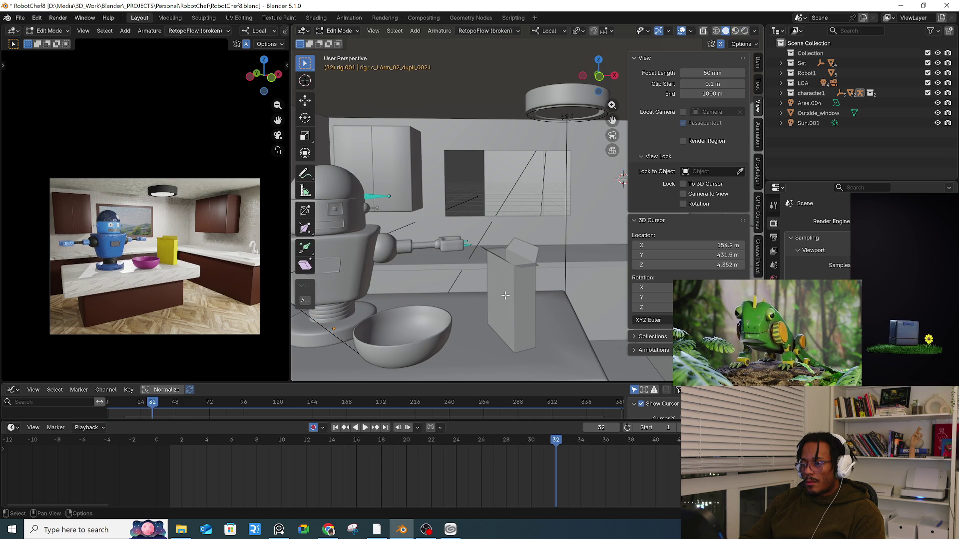
key(Tab)
key(ctrl+Tab)
click(434, 326)
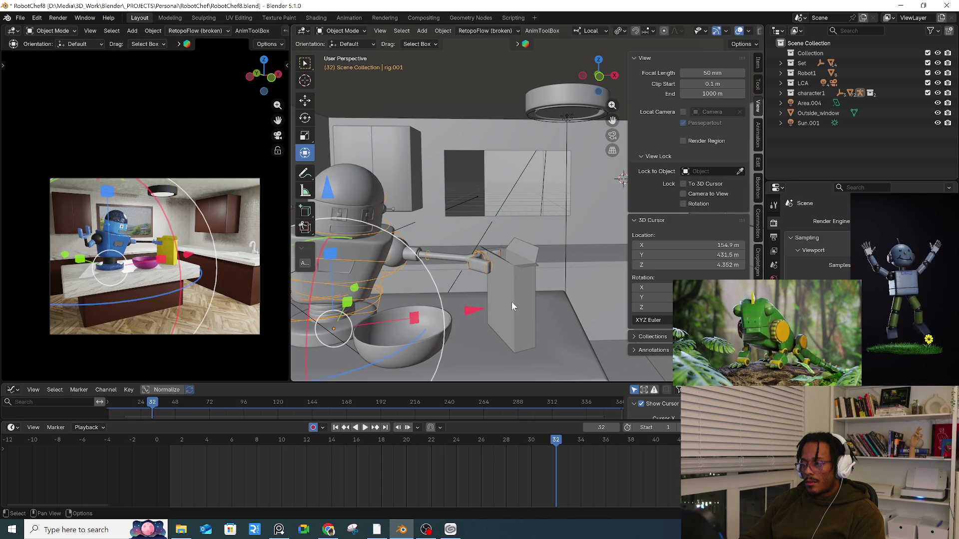
- Select the box plus the robot rig and switch the rig into Pose Mode
click(510, 321)
scroll(475, 271, up, 3)
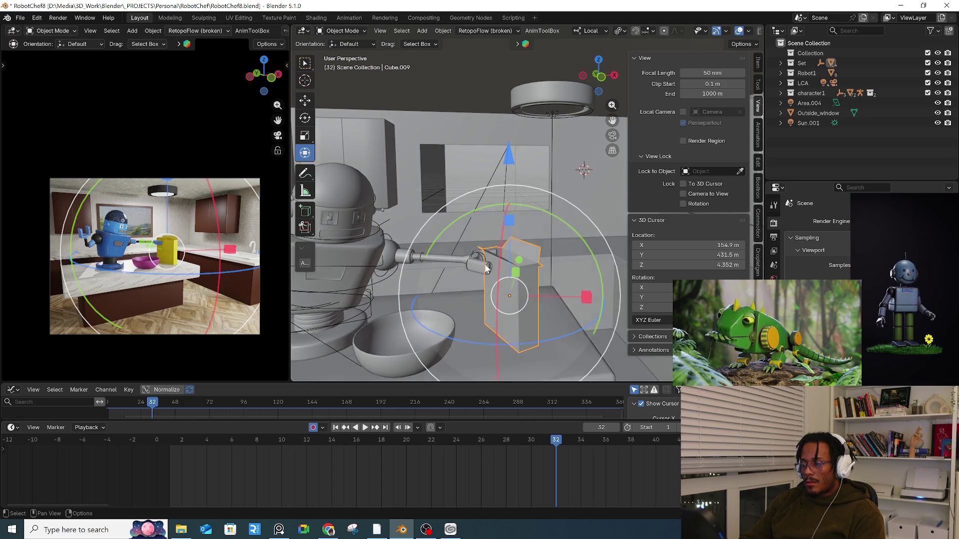
mouse_move(467, 263)
middle_down()
mouse_move(469, 290)
mouse_move(465, 266)
middle_up()
shift+click(465, 266)
key(Tab)
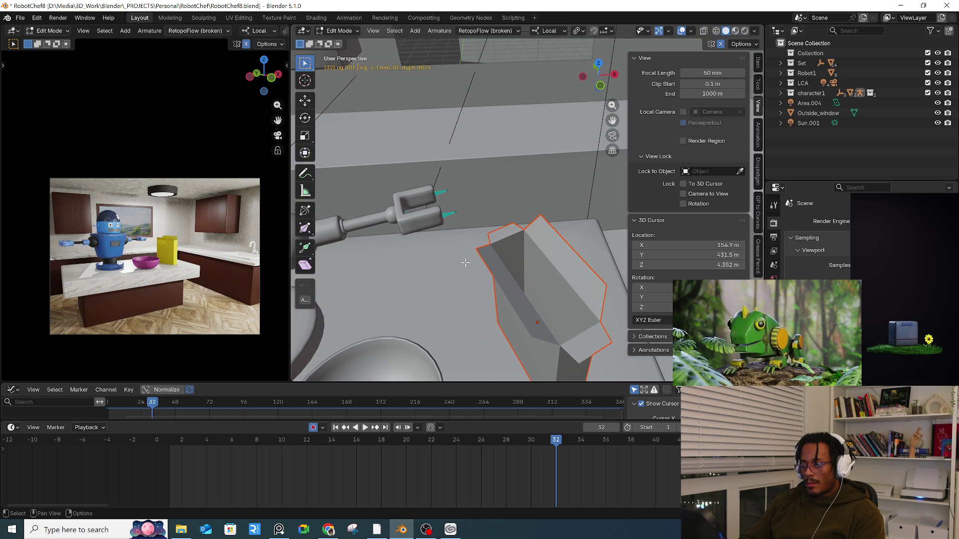
key(ctrl+Tab)
click(458, 330)
middle_drag(457, 328, 481, 315)
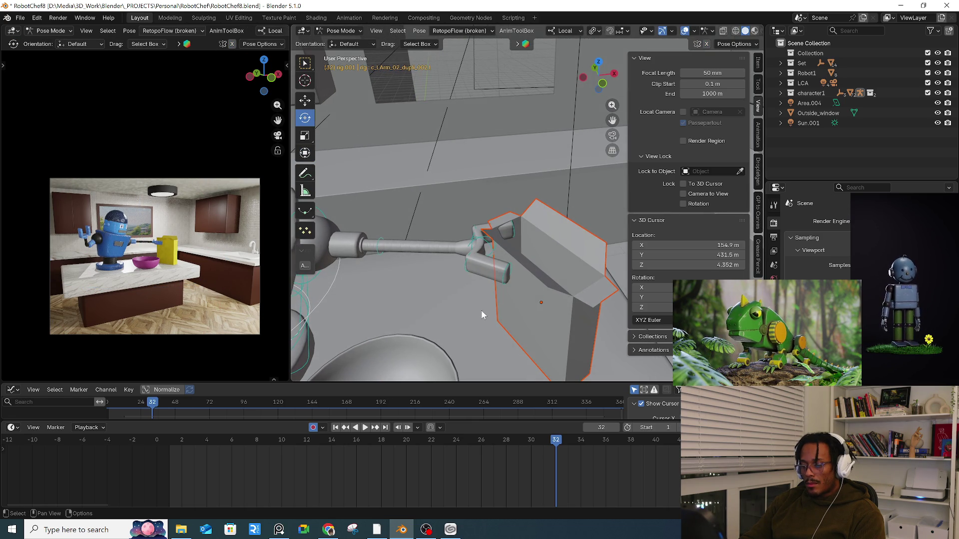
- Add a Child Of constraint to the robot's arm bone, then reselect that bone
click(471, 249)
key(shift+ctrl+c)
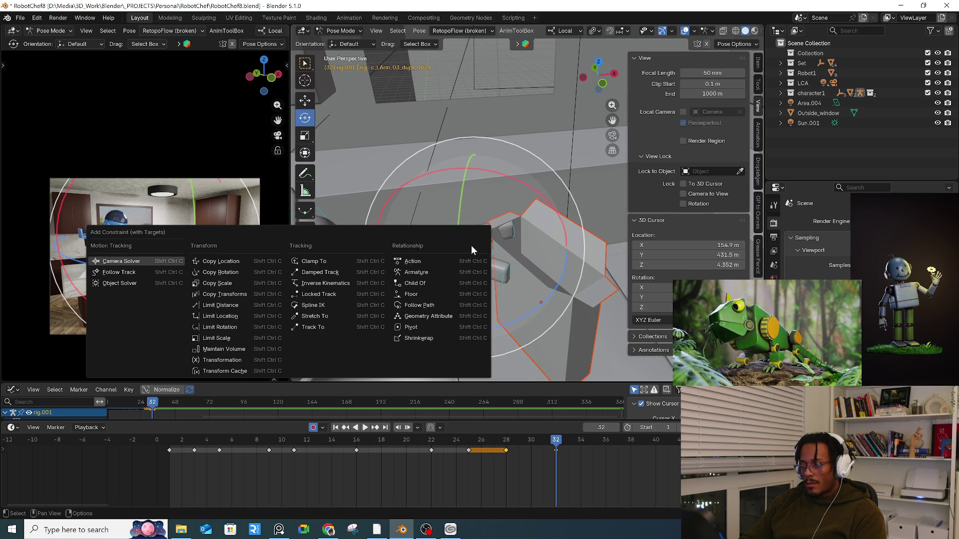
click(422, 283)
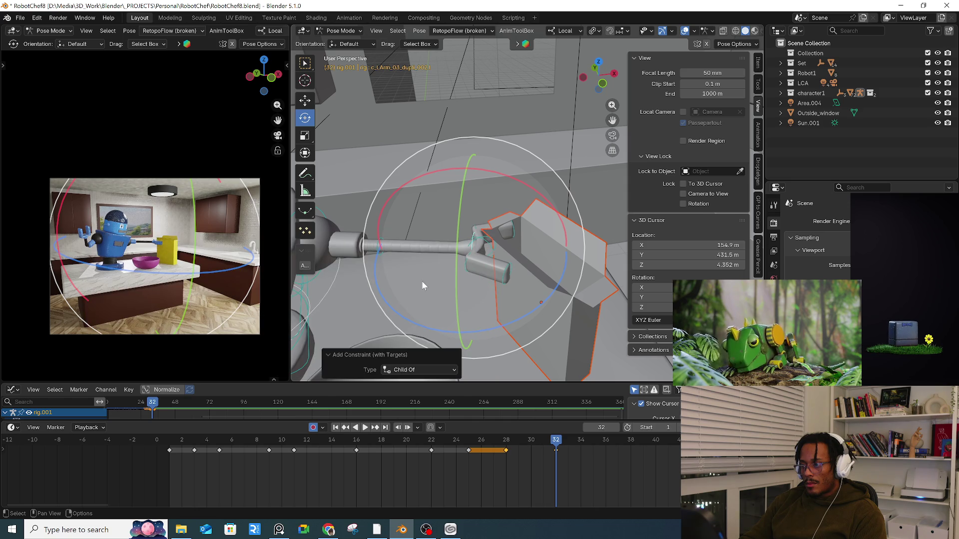
click(539, 263)
click(540, 262)
click(475, 247)
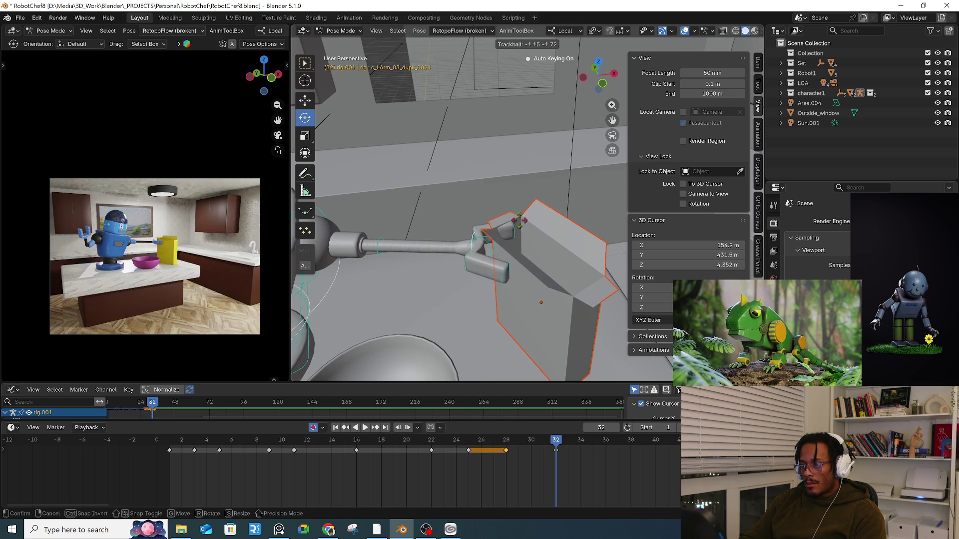
click(526, 277)
click(559, 310)
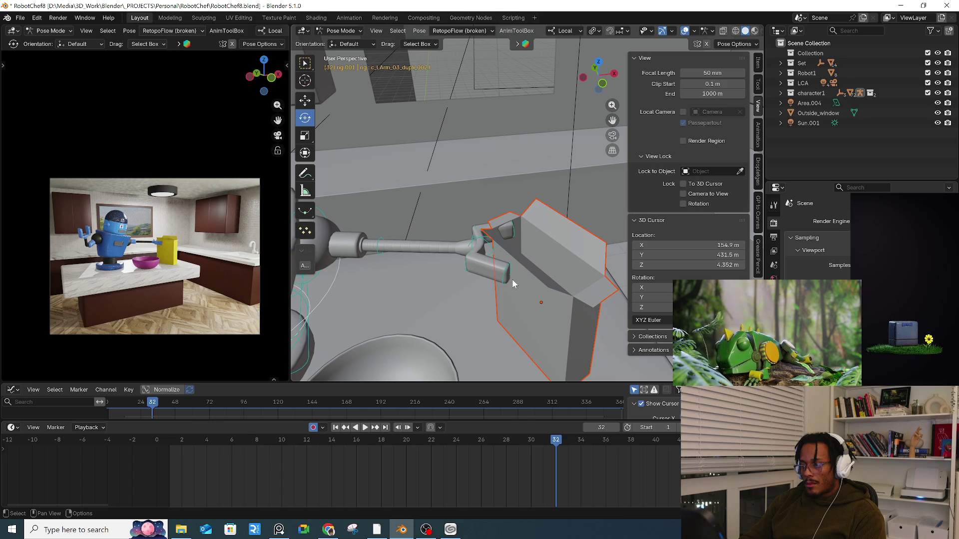
click(474, 247)
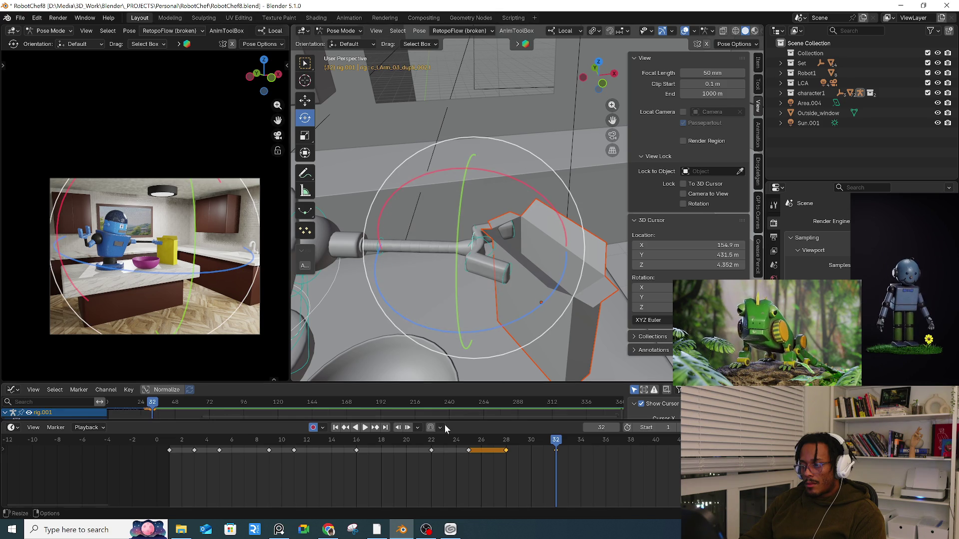
- Delete the Child Of constraint in Bone Constraints and add an Armature constraint instead
alt+scroll(501, 254, up, 10)
alt+scroll(563, 355, down, 9)
click(549, 342)
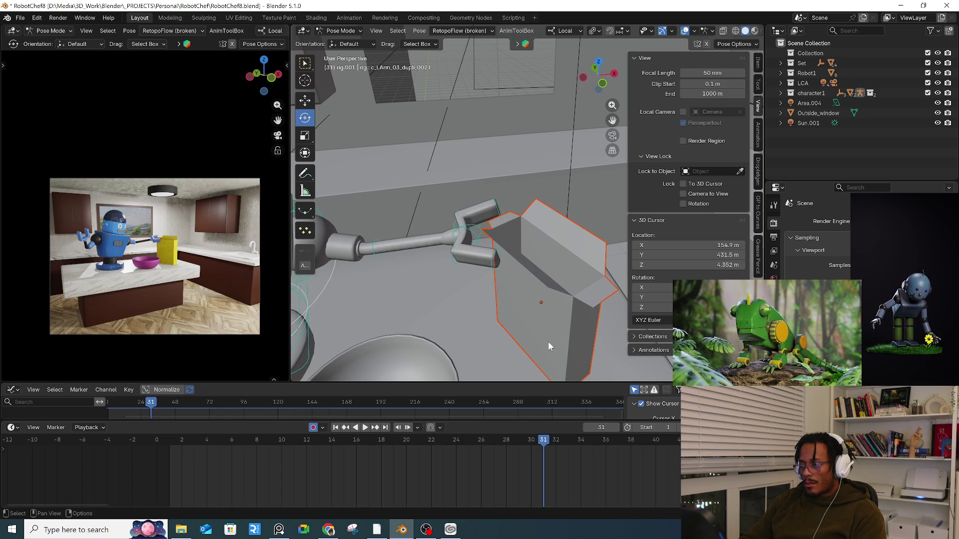
click(774, 378)
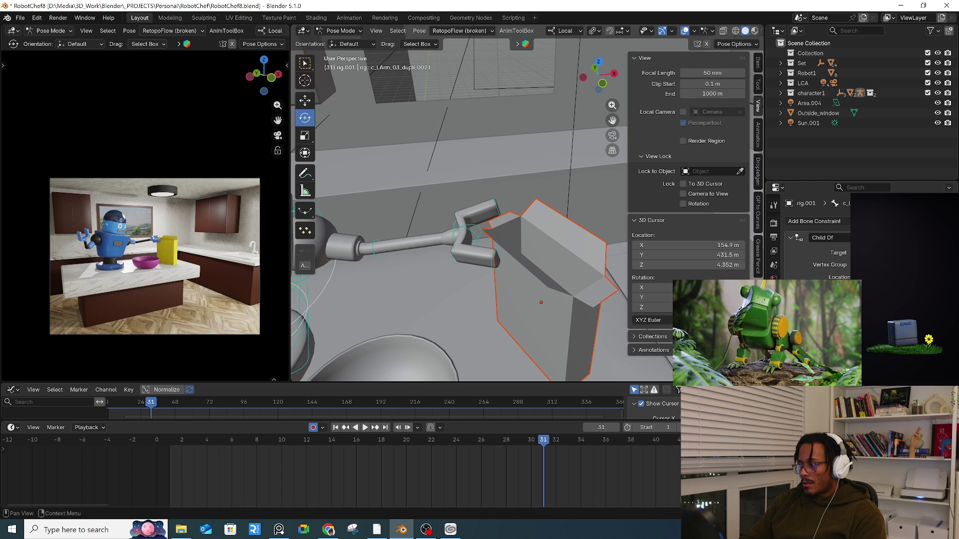
key(x)
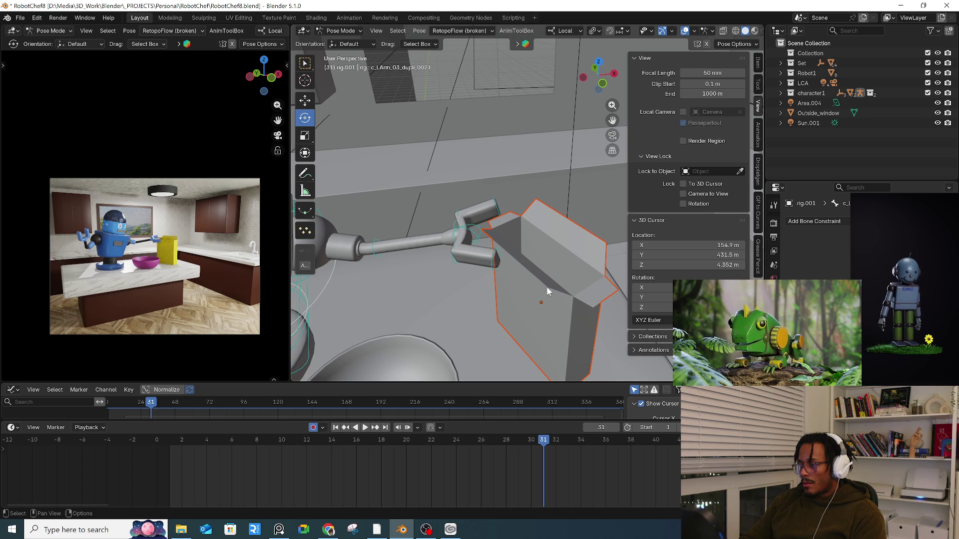
key(ctrl+shift+c)
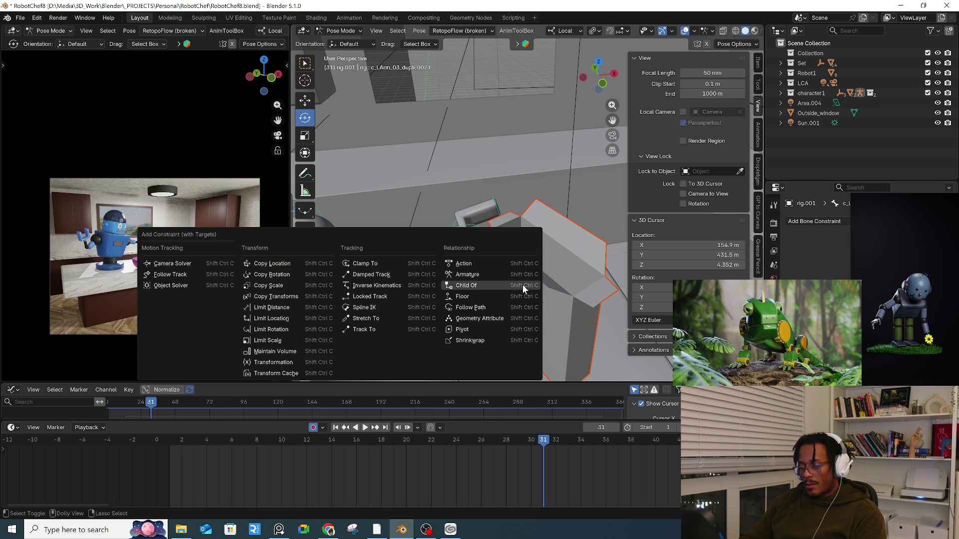
click(470, 275)
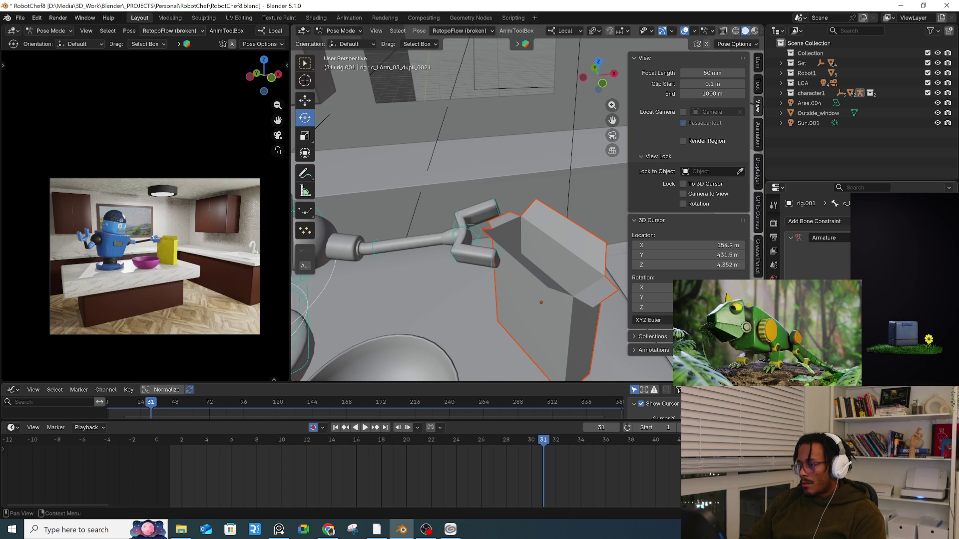
click(454, 238)
key(ctrl+Tab)
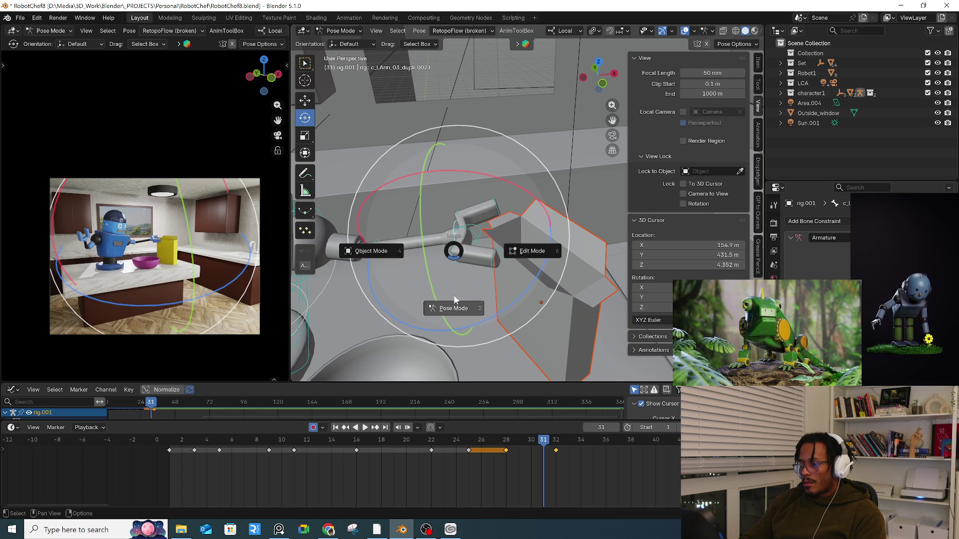
- Return to Object Mode and review the arm bone's constraints on the robot rig
click(385, 259)
click(551, 262)
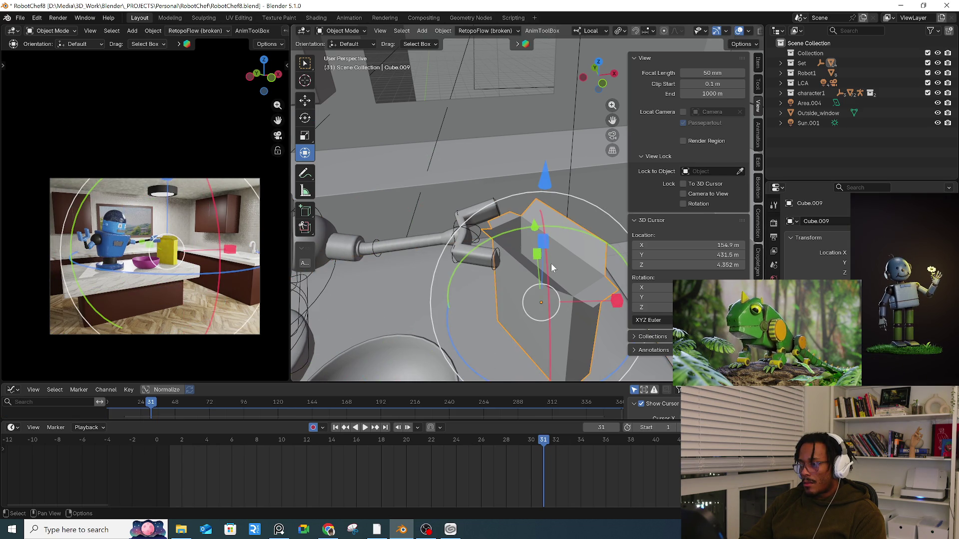
click(455, 233)
click(774, 363)
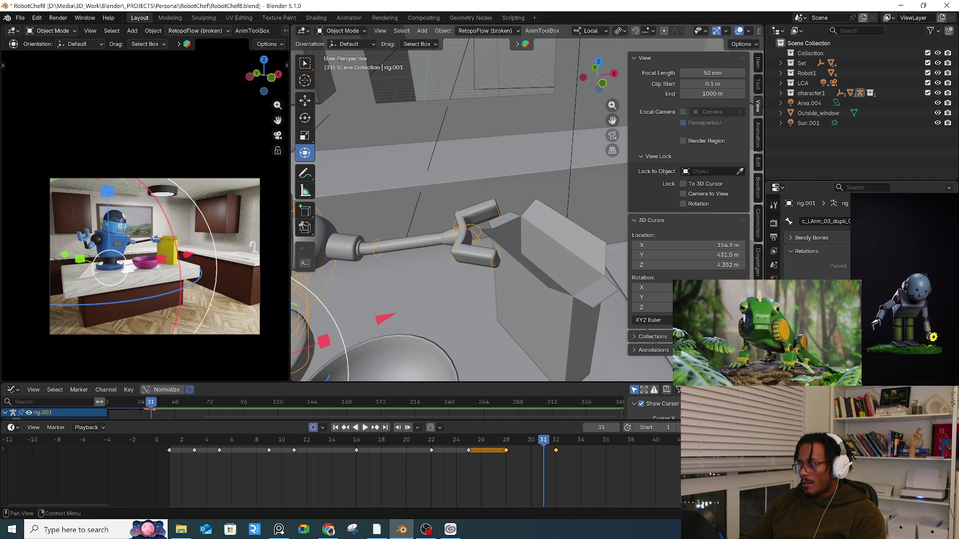
click(774, 376)
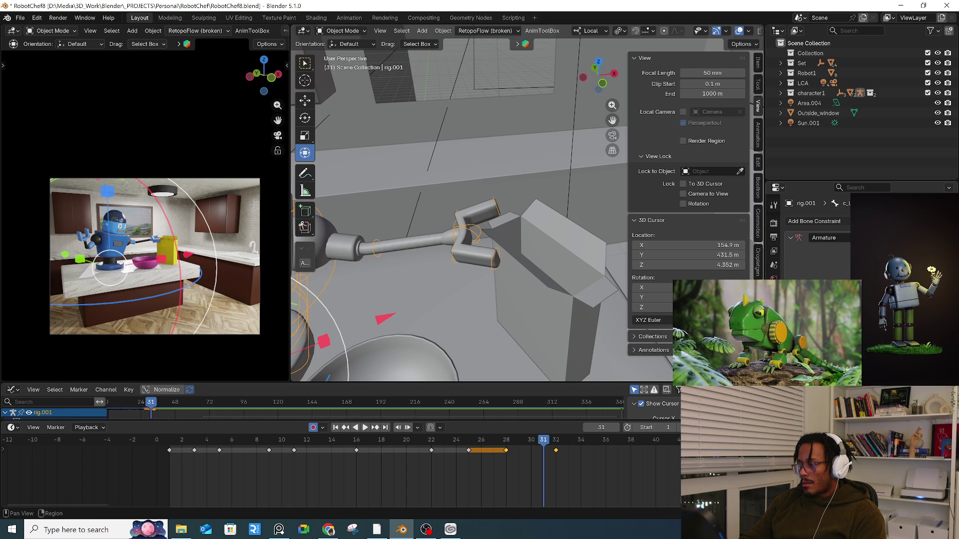
- Add an Armature object constraint to the box Cube.009, leaving its target unpicked
click(524, 272)
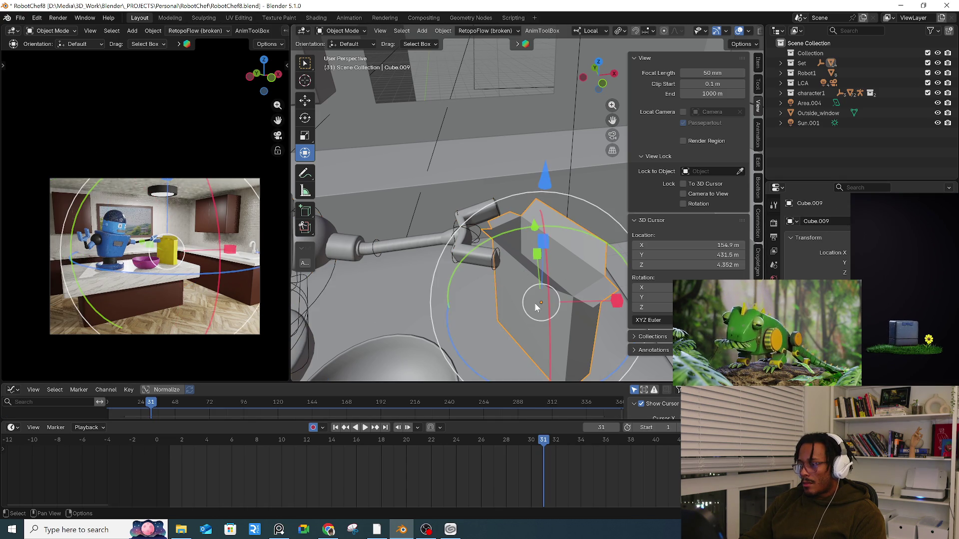
click(773, 363)
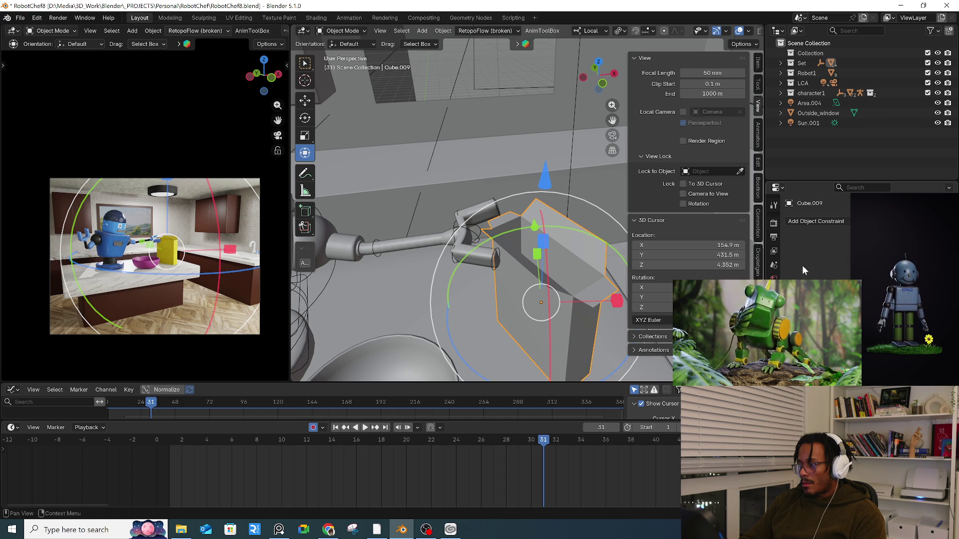
click(834, 222)
click(899, 259)
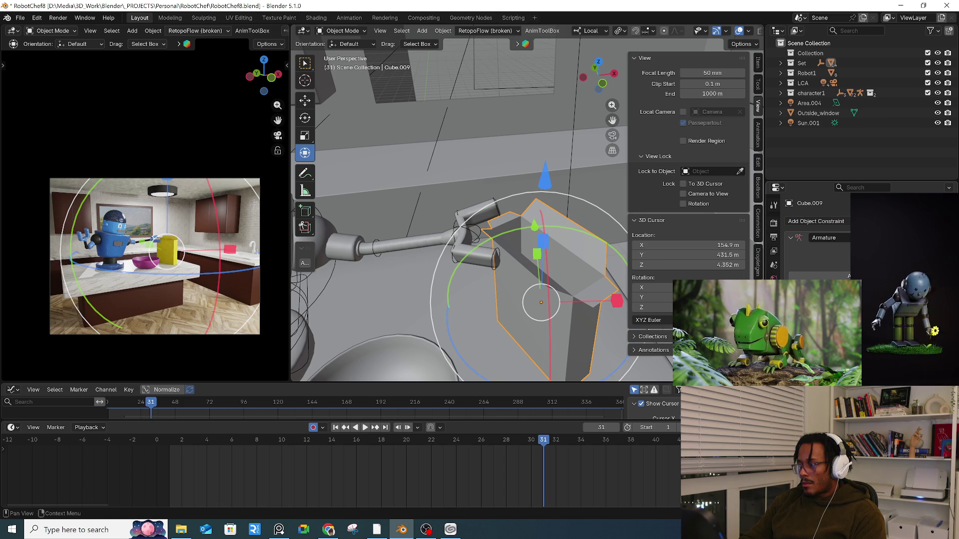
click(739, 171)
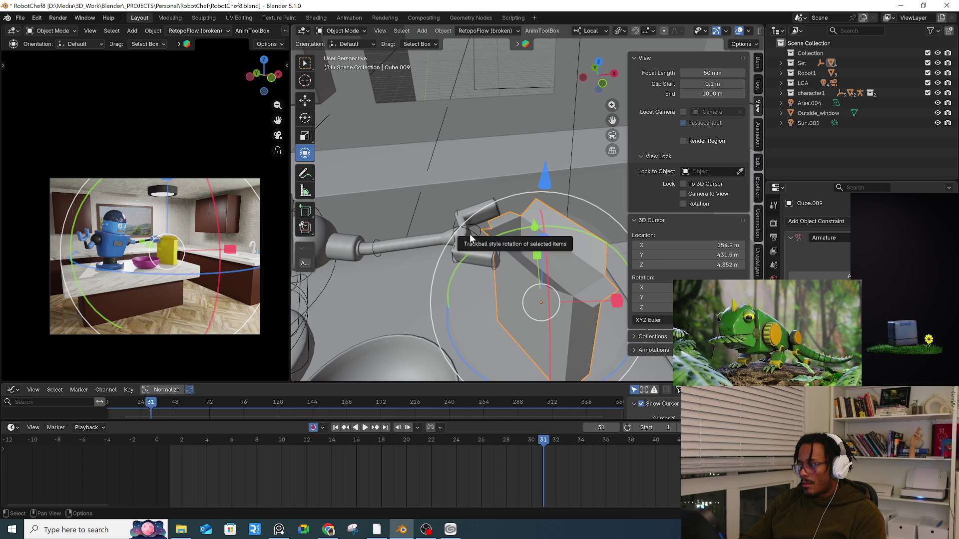
key(Escape)
- Reselect the robot rig and put it back in Pose Mode
click(455, 226)
key(ctrl+Tab)
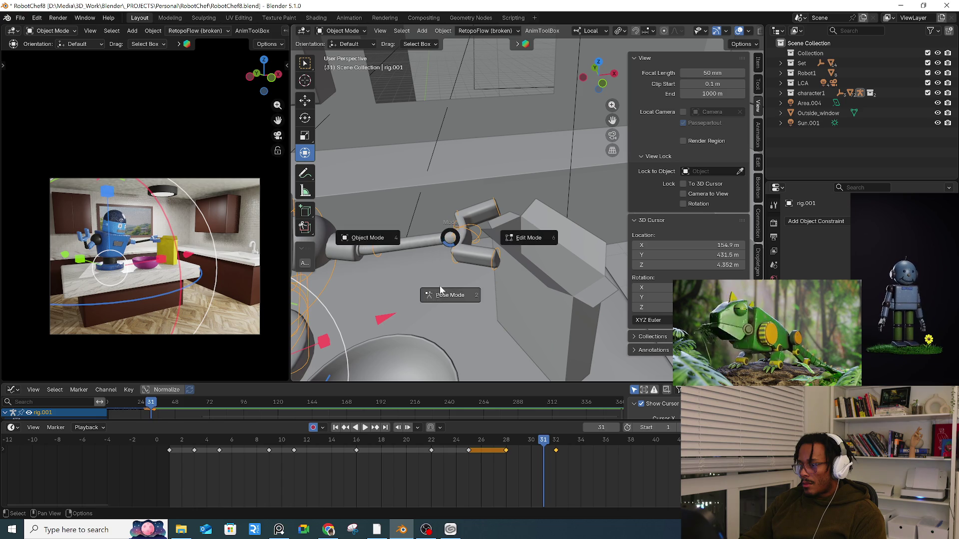
click(450, 293)
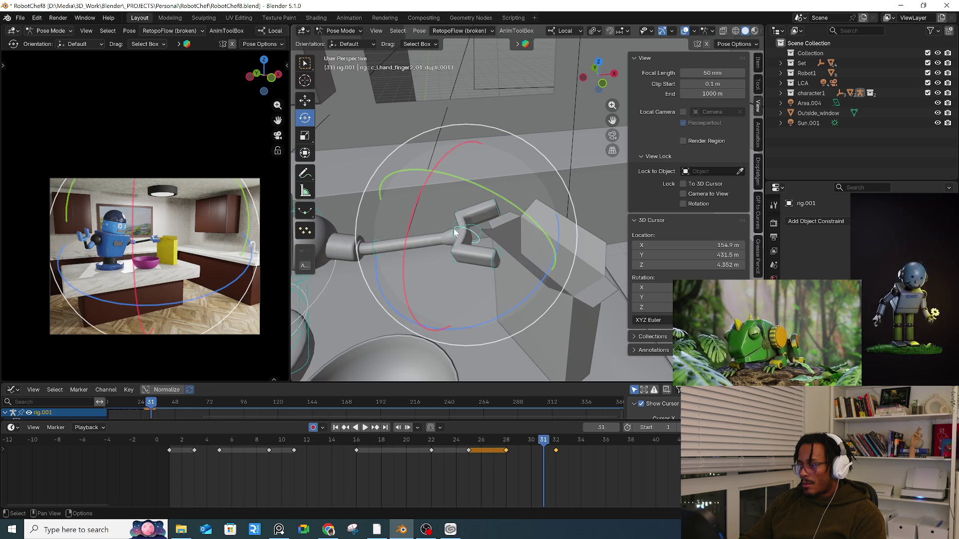
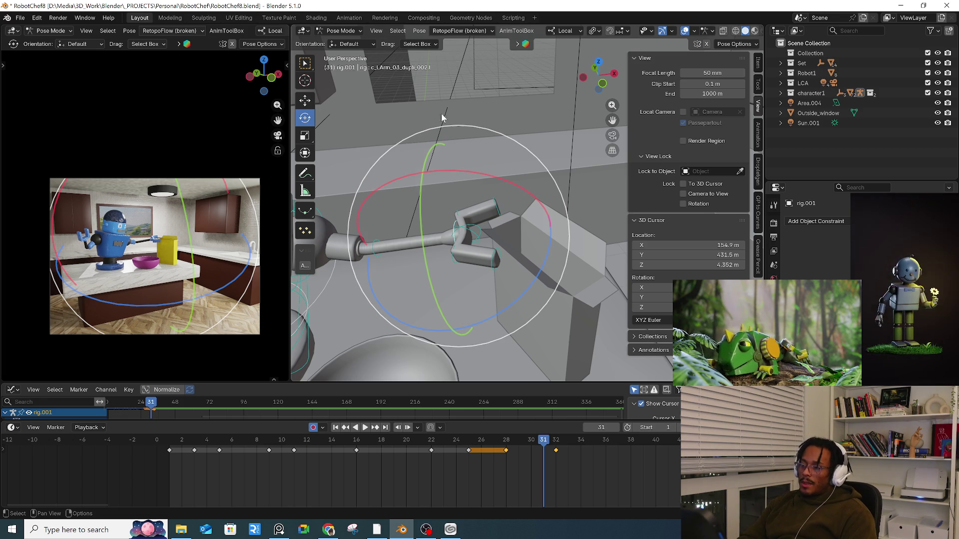
- Deselect the bones, switch to Object Mode, and select the box Cube.009
click(595, 304)
key(ctrl+Tab)
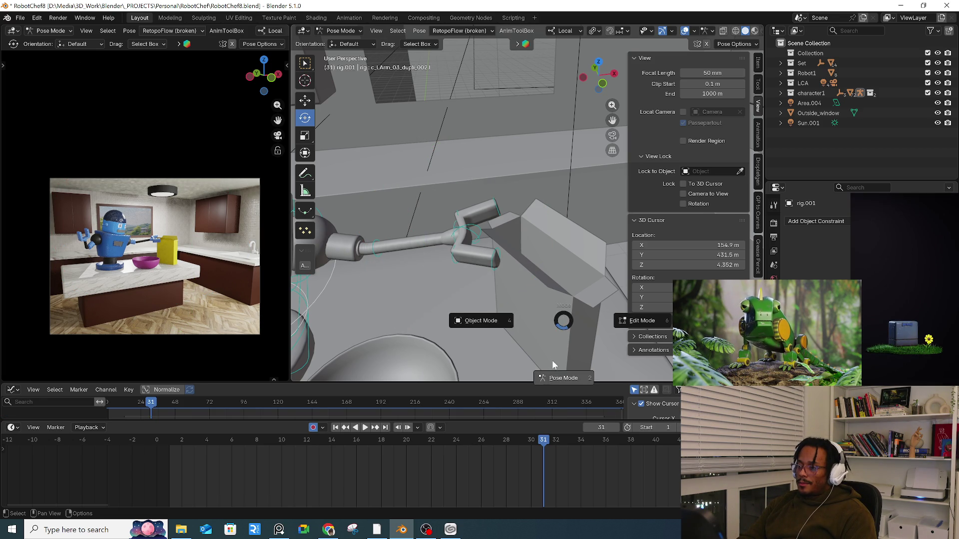
click(491, 326)
click(530, 315)
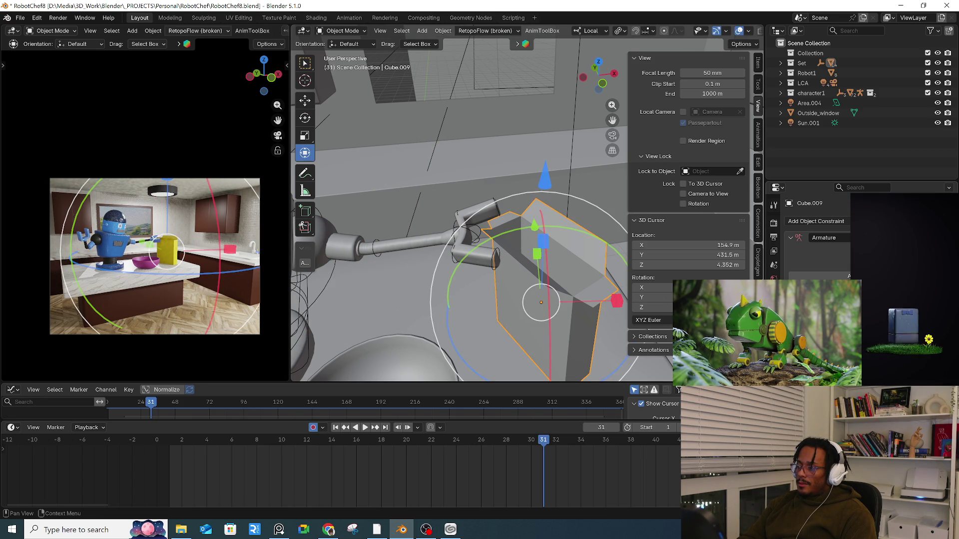
- Try a new value on Cube.009, undo it to keep the box by the arm, and return to frame 30
key(ctrl+f)
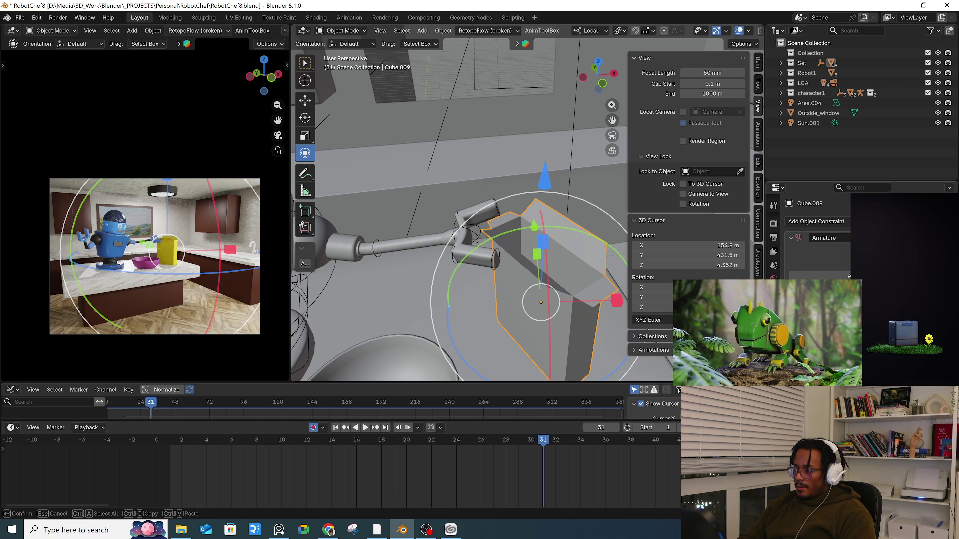
key(Return)
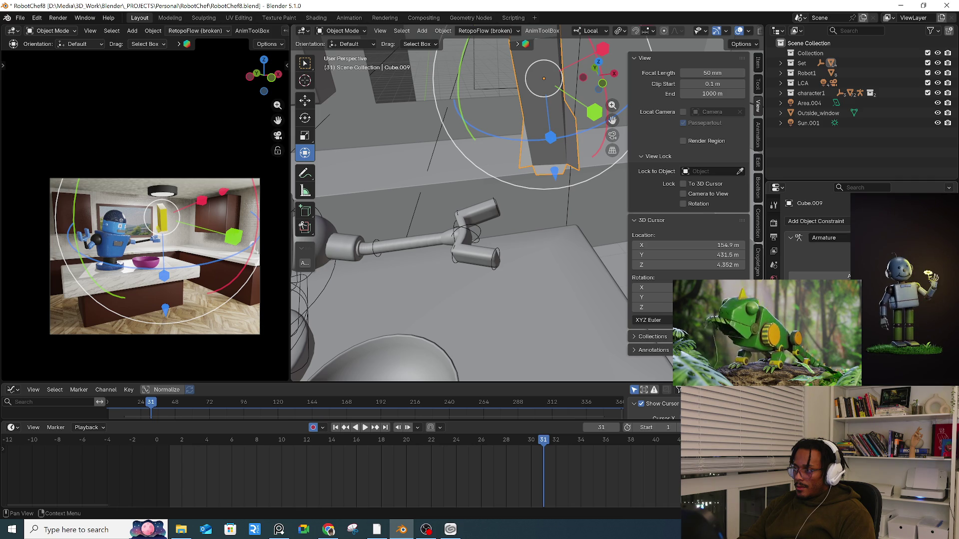
key(ctrl+z)
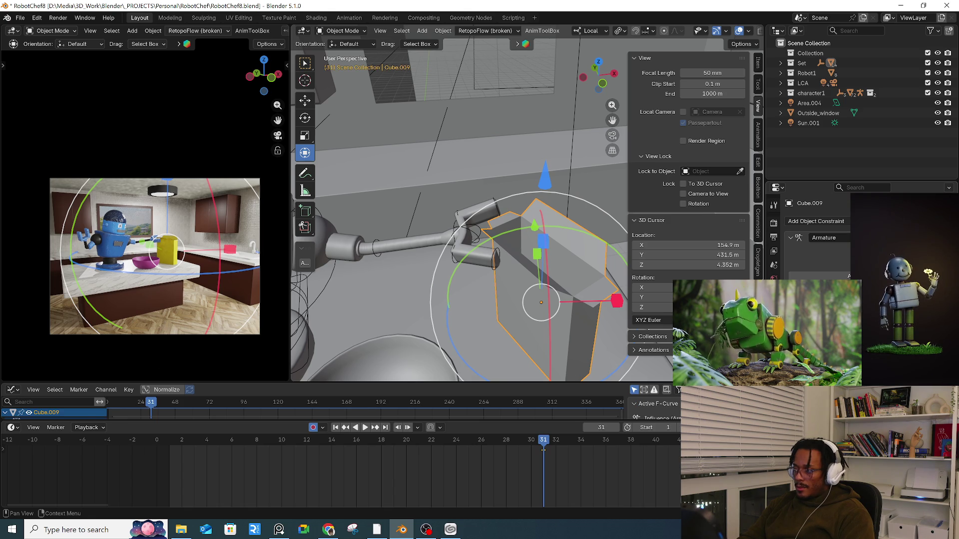
mouse_move(541, 442)
mouse_down()
mouse_move(531, 442)
mouse_move(606, 442)
mouse_up()
- Key the box at frame 30, jump to frame 36, and test-rotate an arm bone, then undo it
key(i)
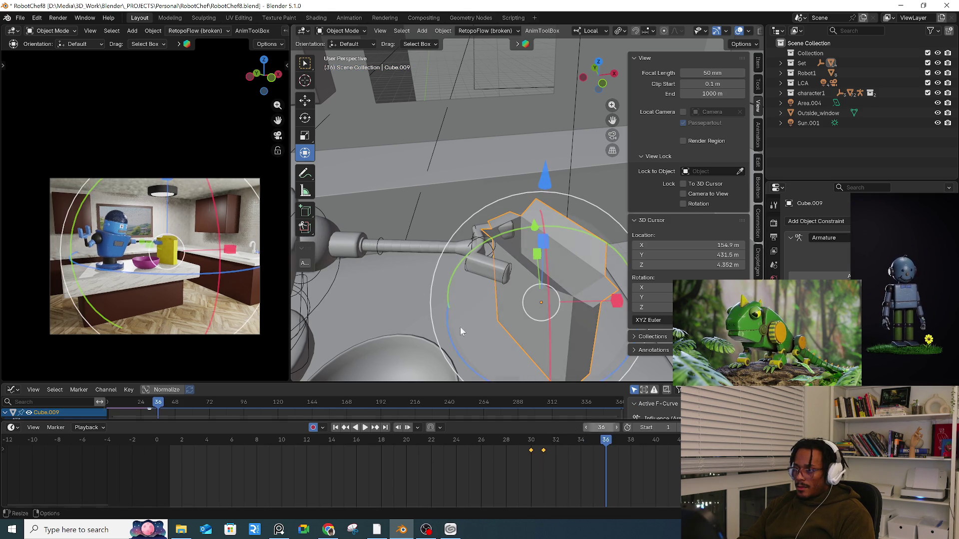
click(380, 244)
key(ctrl+Tab)
drag(383, 242, 417, 214)
key(ctrl+z)
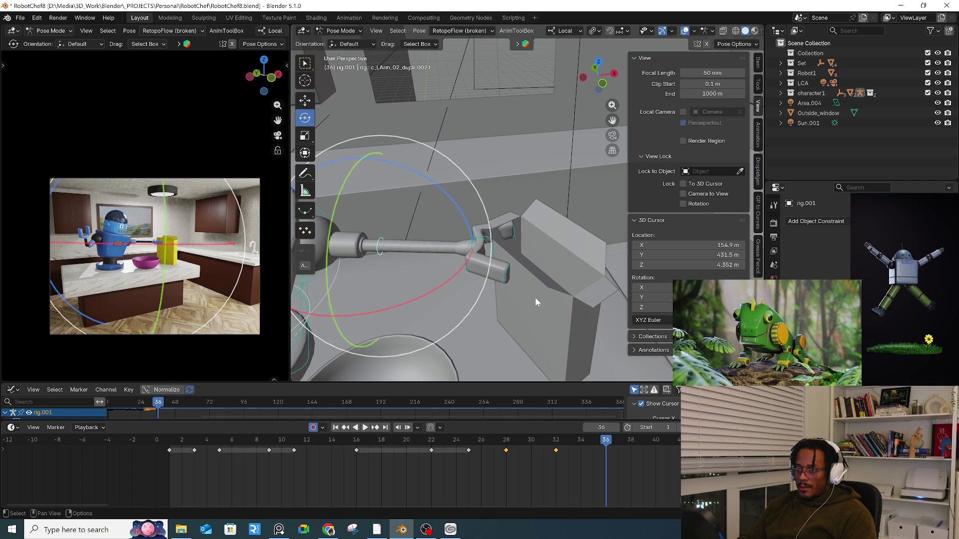
click(544, 292)
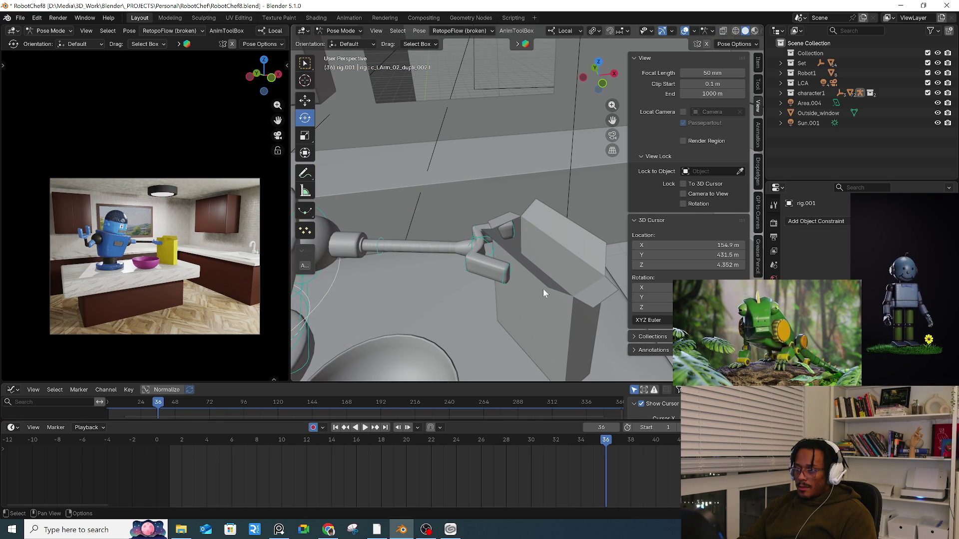
- Return the armature to Object Mode and select the box Cube.009
key(Tab)
key(Tab)
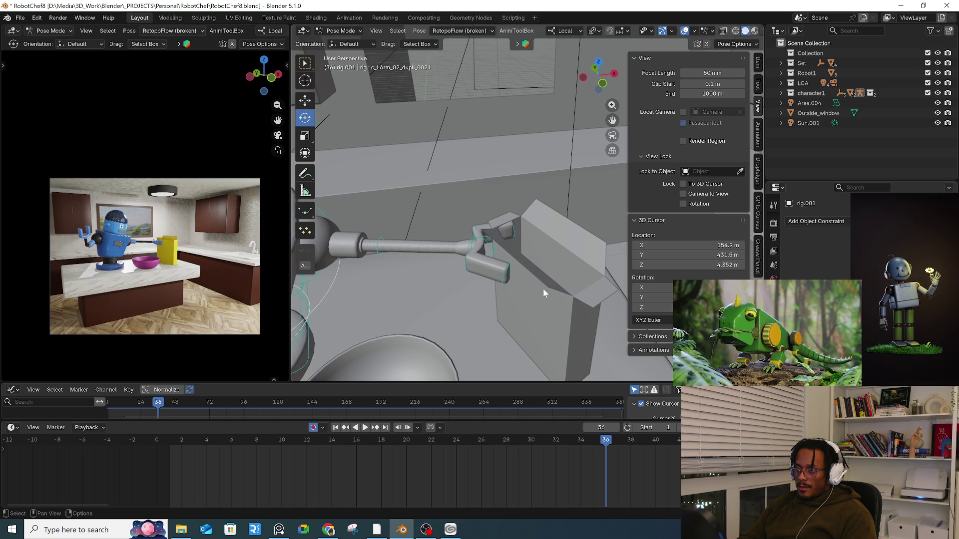
key(ctrl+Tab)
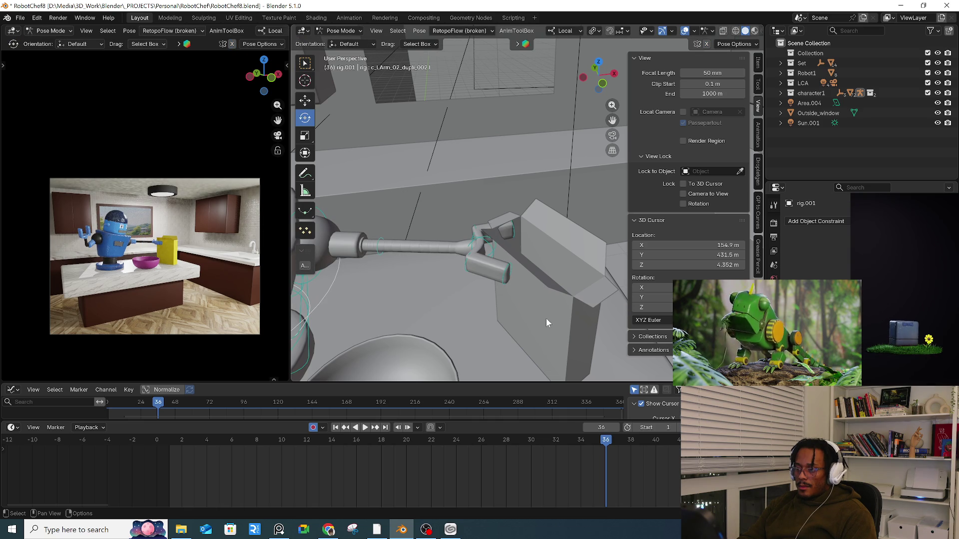
click(345, 30)
click(351, 41)
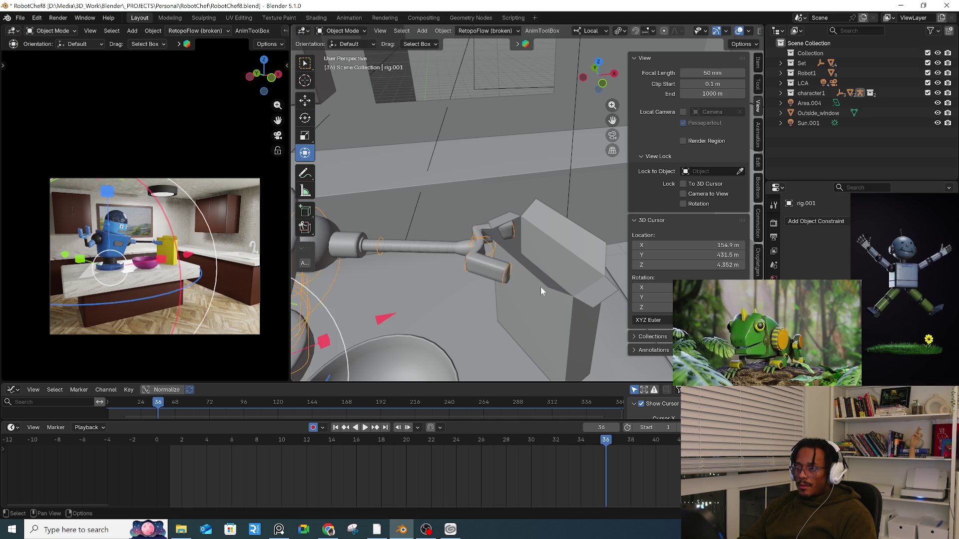
click(541, 292)
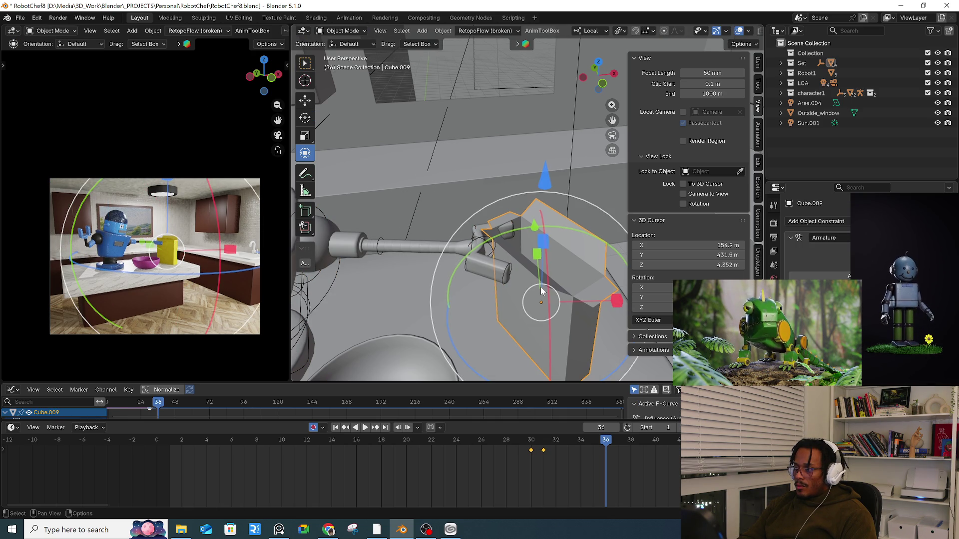
- Select rig.001, enter Pose Mode, and pick the left arm control bone c_LArm_03
click(471, 244)
key(Tab)
key(Tab)
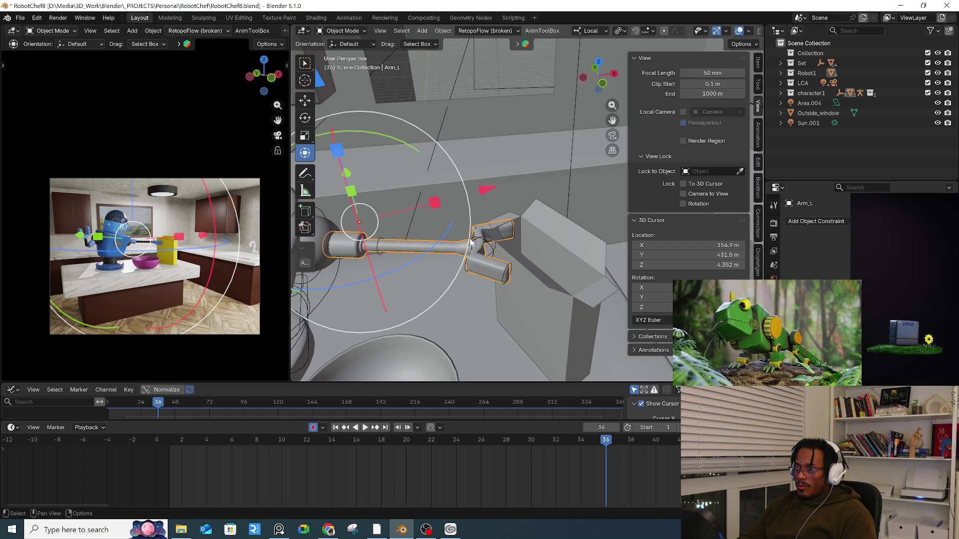
key(ctrl+Tab)
click(395, 267)
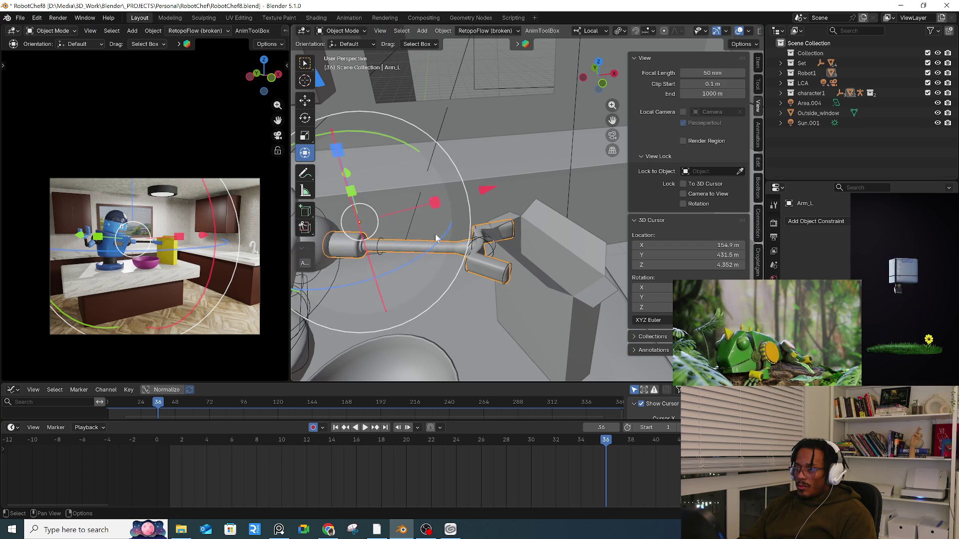
click(479, 253)
key(ctrl+Tab)
click(487, 304)
click(471, 245)
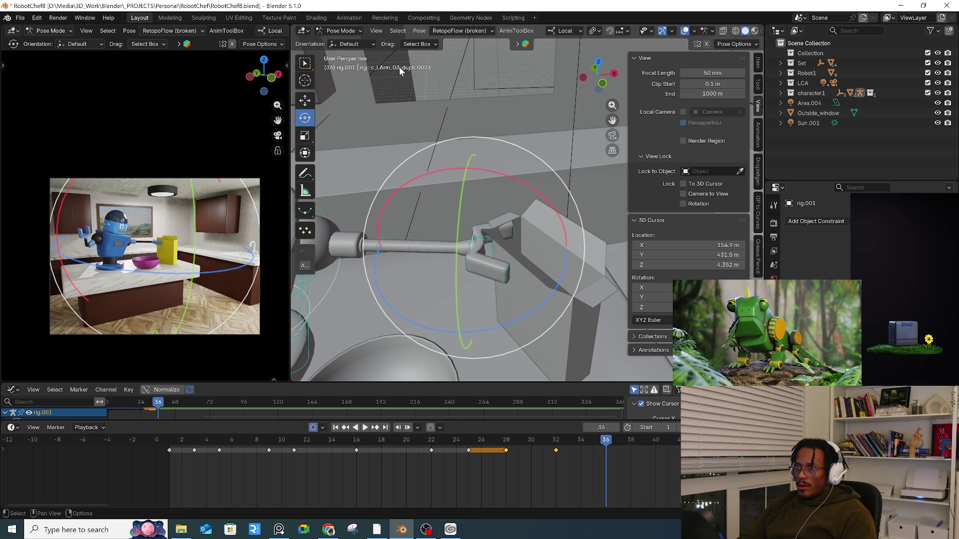
- Switch the rig to Object Mode, select Cube.009, and edit one of its numeric values
key(ctrl+Tab)
key(ctrl+Tab)
key(ctrl+Tab)
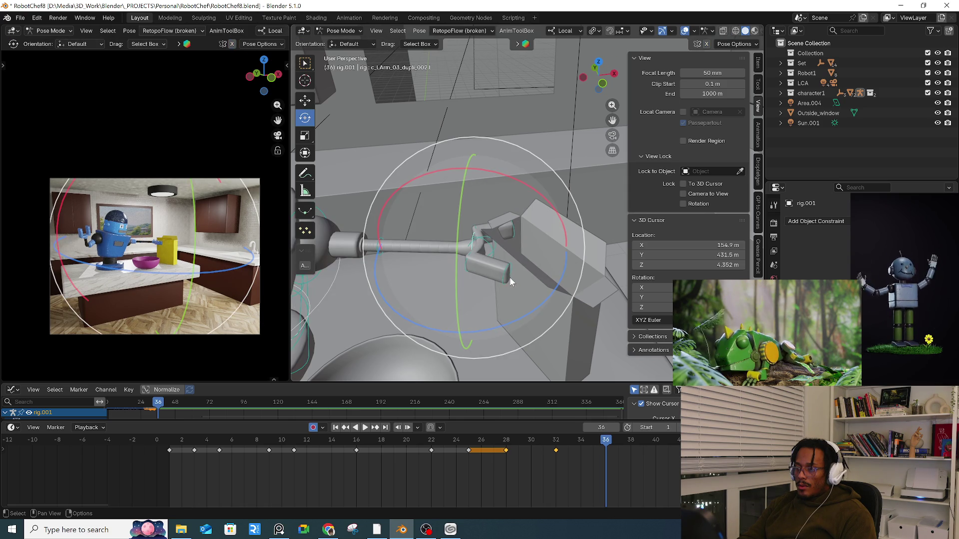
click(469, 324)
click(532, 322)
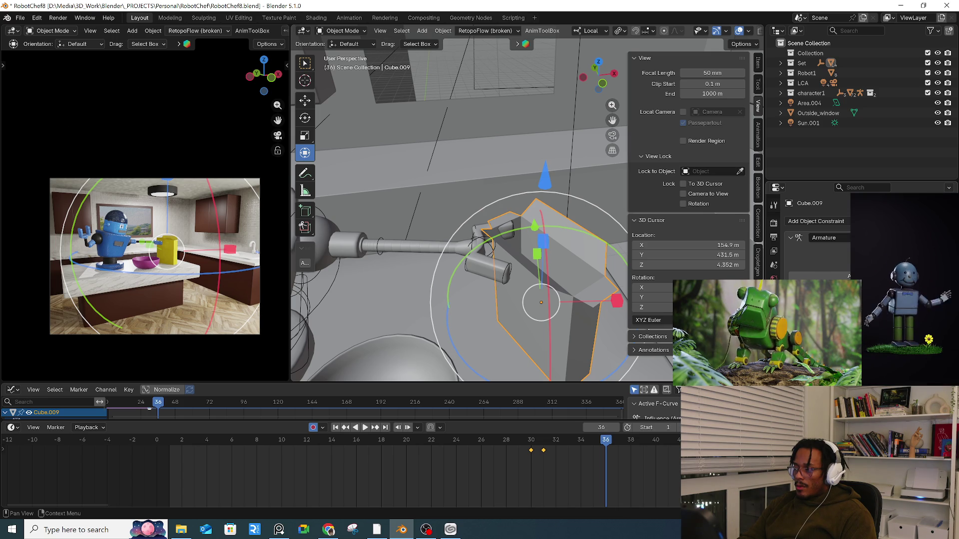
double_click(709, 297)
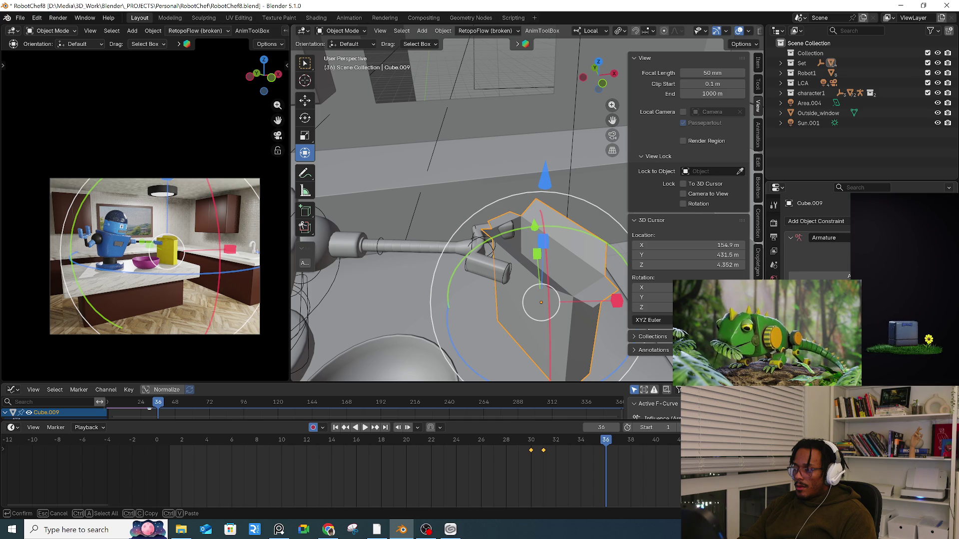
key(Return)
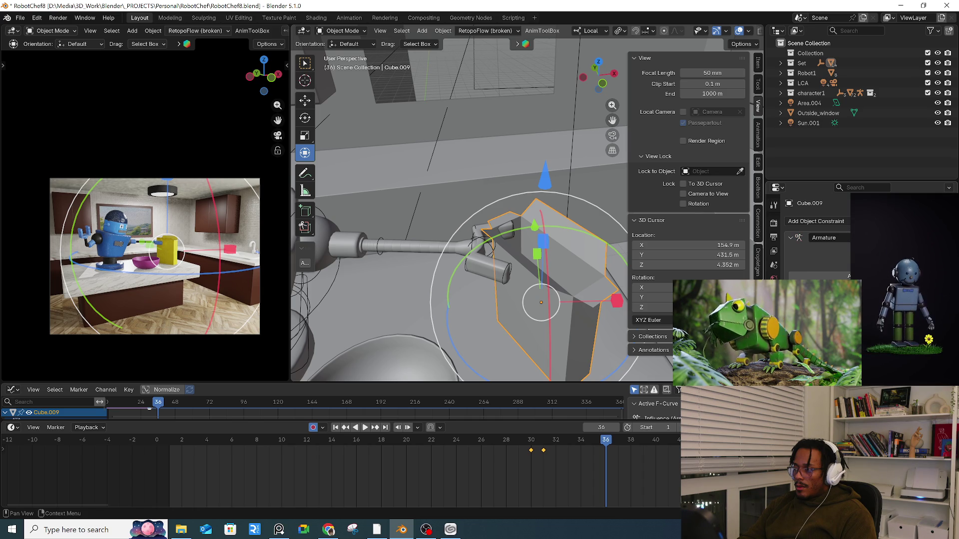
- Select rig.001, enter Pose Mode, and test-rotate the arm bone, then undo it
click(468, 248)
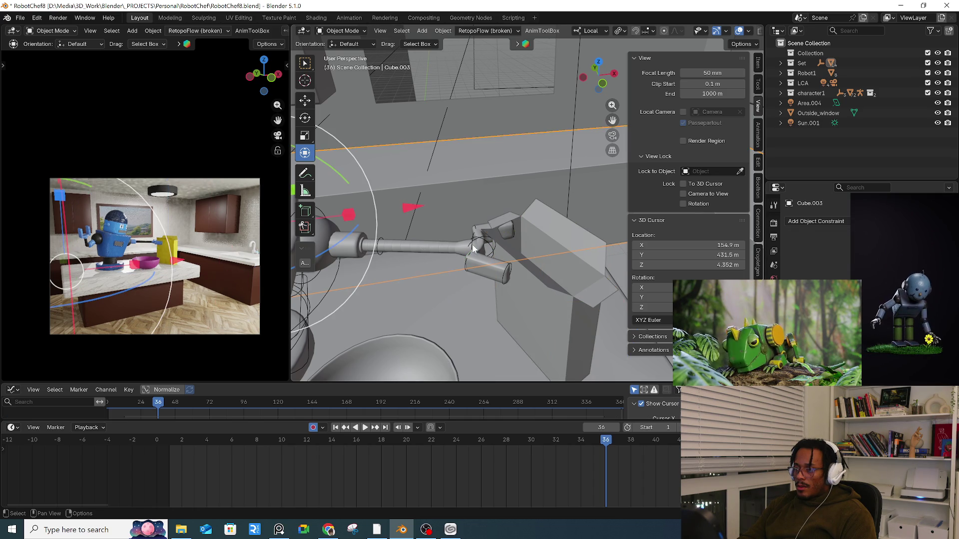
click(472, 245)
key(ctrl+Tab)
click(508, 314)
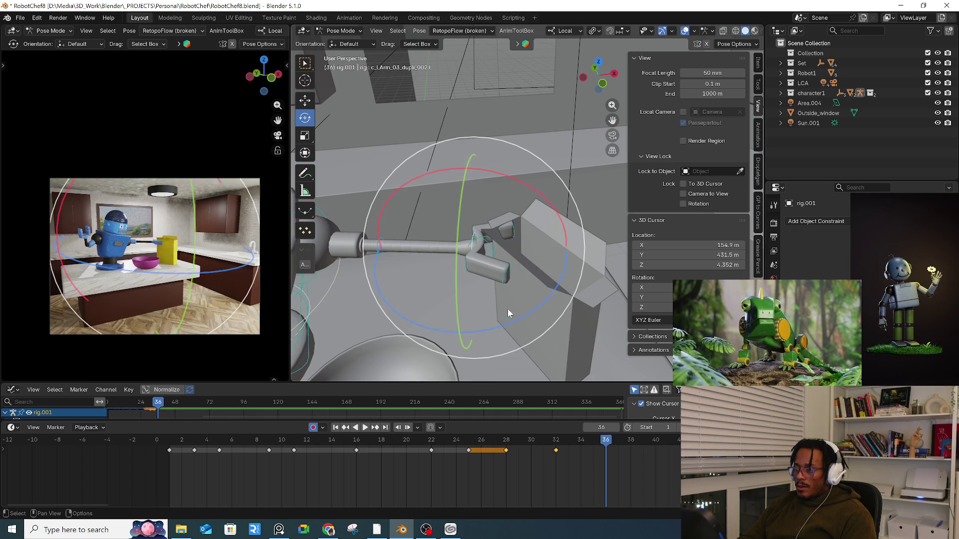
mouse_move(474, 239)
mouse_down()
mouse_move(539, 220)
mouse_move(520, 215)
mouse_move(561, 241)
mouse_up()
key(ctrl+z)
- Select spine bone c_spine_02.x, then return the rig to Object Mode and select Cube.009
scroll(402, 255, down, 2)
shift+middle_drag(401, 256, 404, 262)
click(405, 262)
key(Tab)
key(Tab)
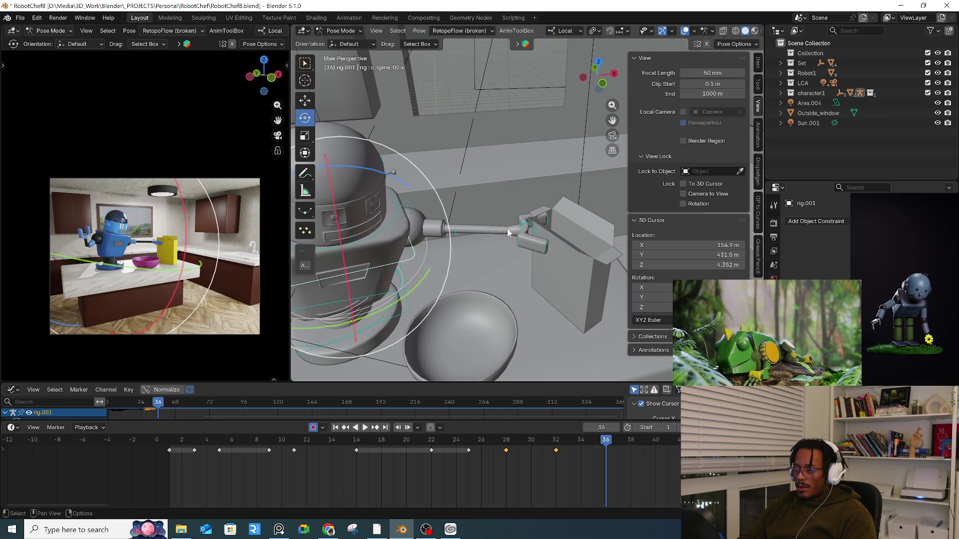
key(Tab)
key(Tab)
key(ctrl+Tab)
click(566, 270)
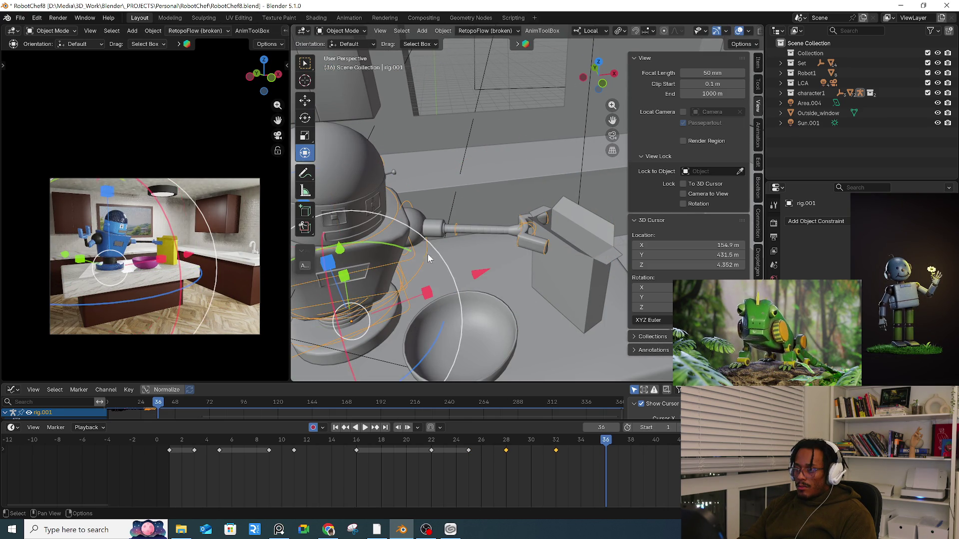
click(565, 267)
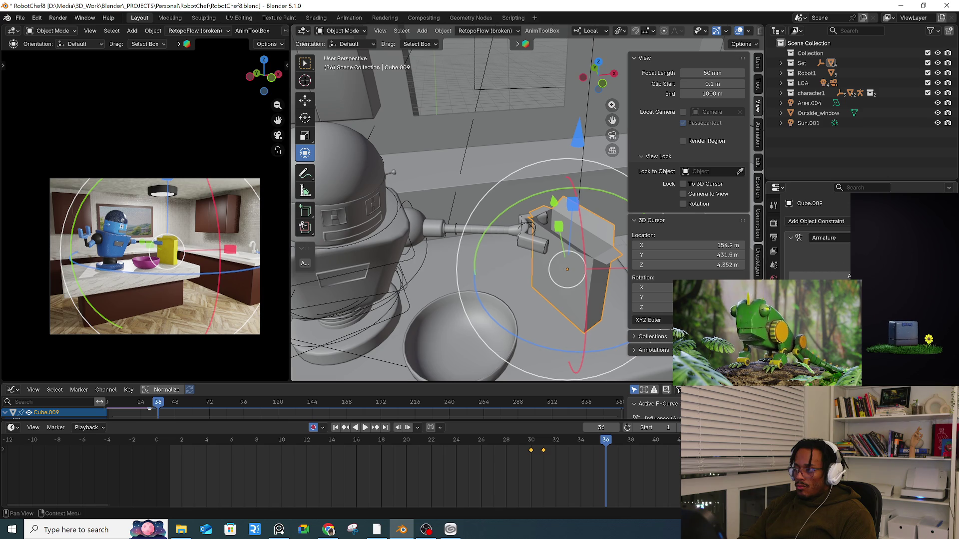
- Lift the box upward, then select rig.001 in Pose Mode and rotate the arm bone
drag(568, 269, 587, 145)
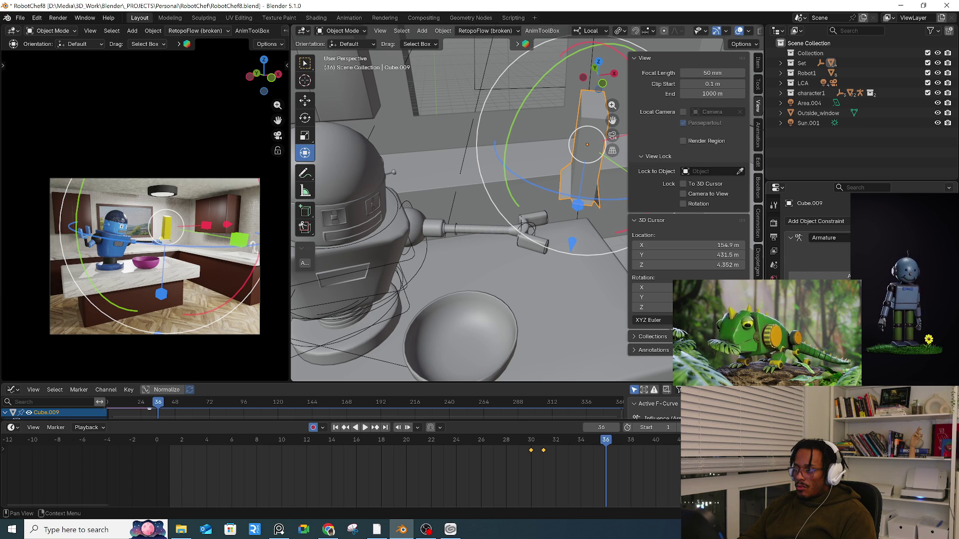
click(454, 228)
key(ctrl+Tab)
click(473, 298)
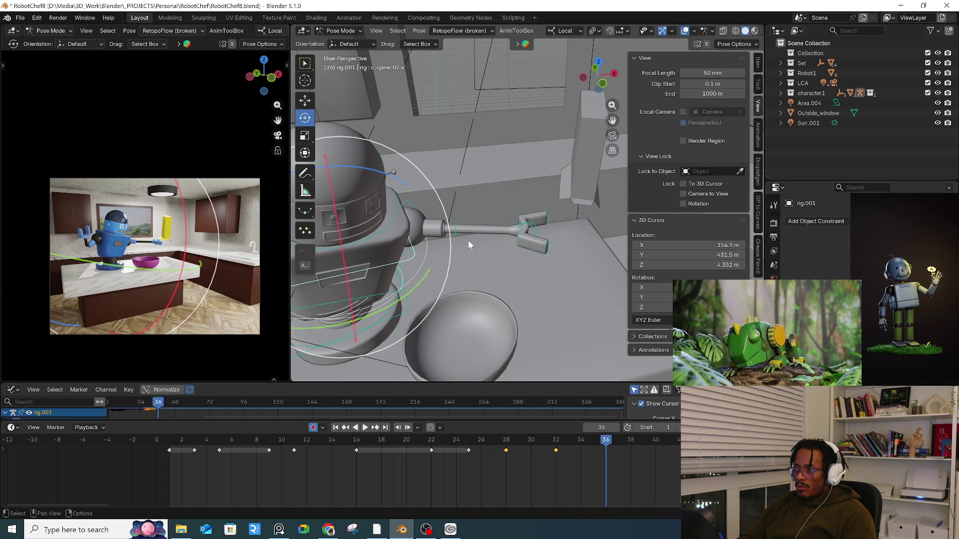
key(r)
key(r)
click(499, 237)
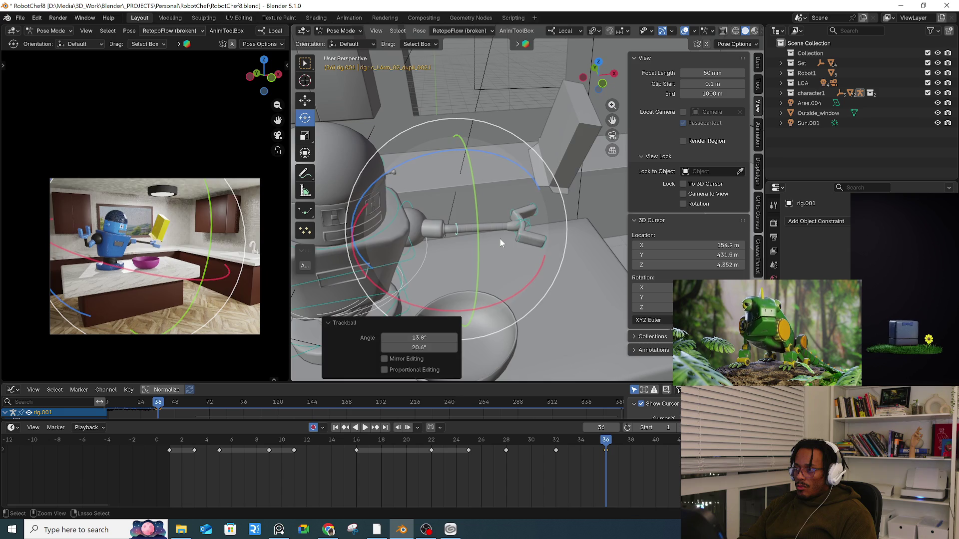
- Return to Object Mode, put Cube.009 back in the hand, and show its transform at 1.8535, -0.39882, 2.7133 m
key(Tab)
key(Tab)
key(ctrl+Tab)
click(440, 260)
click(592, 161)
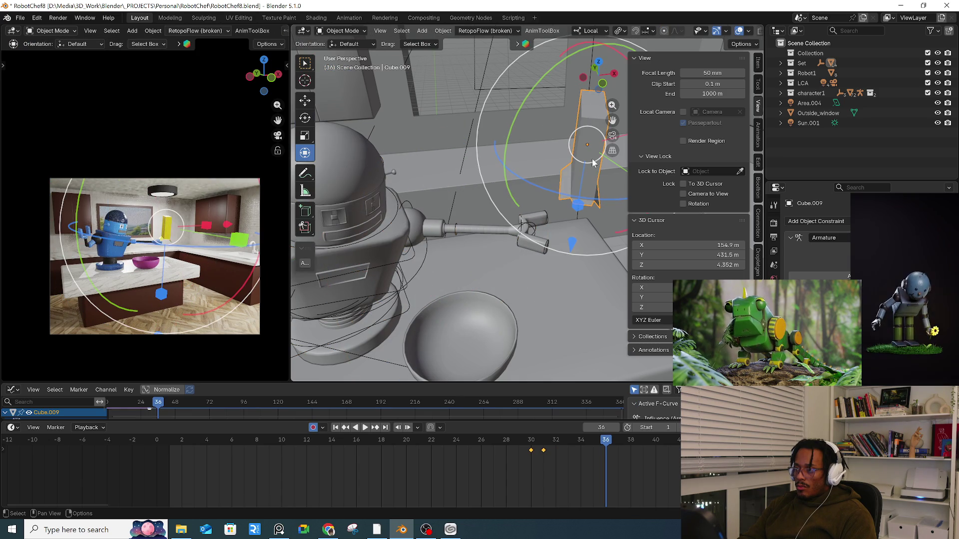
key(ctrl+x)
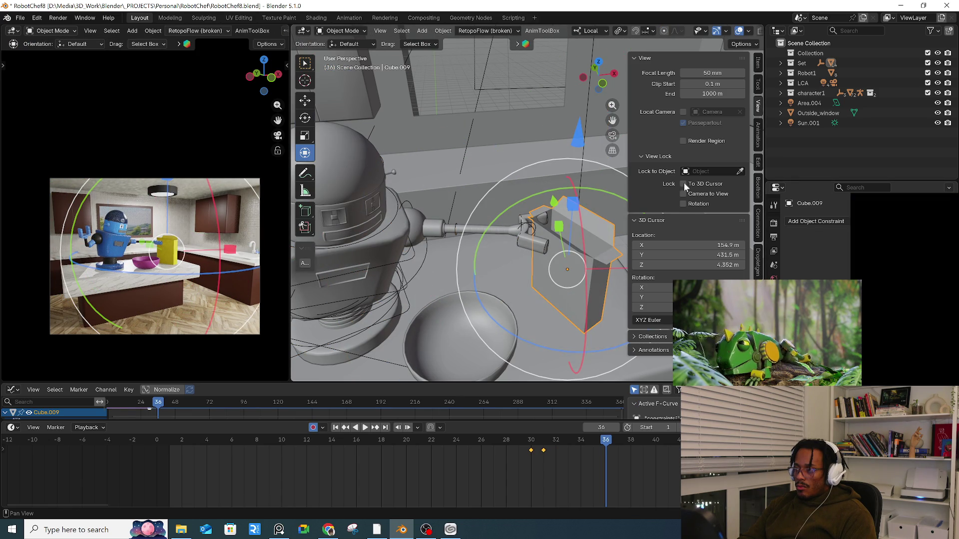
click(759, 63)
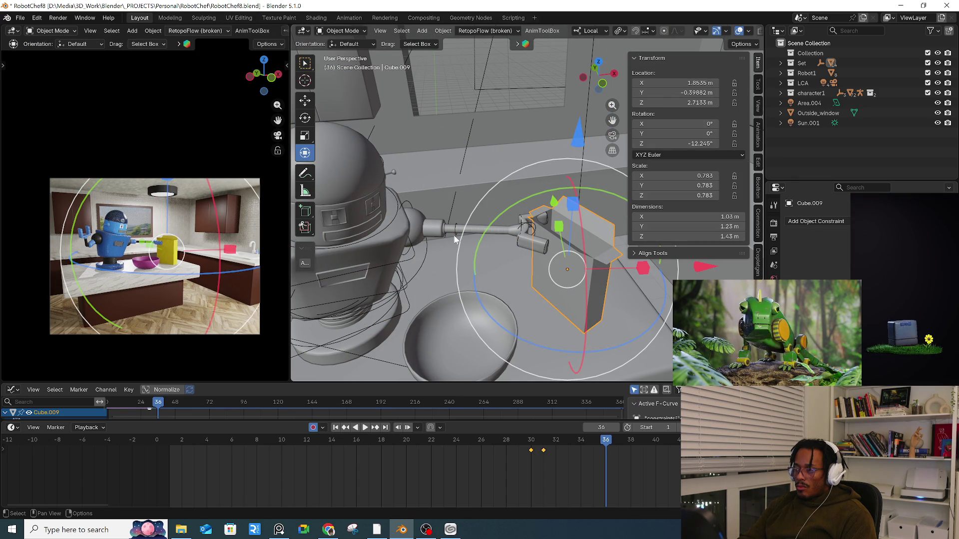
- Apply the box's scale and snap the 3D cursor to the box
key(ctrl+a)
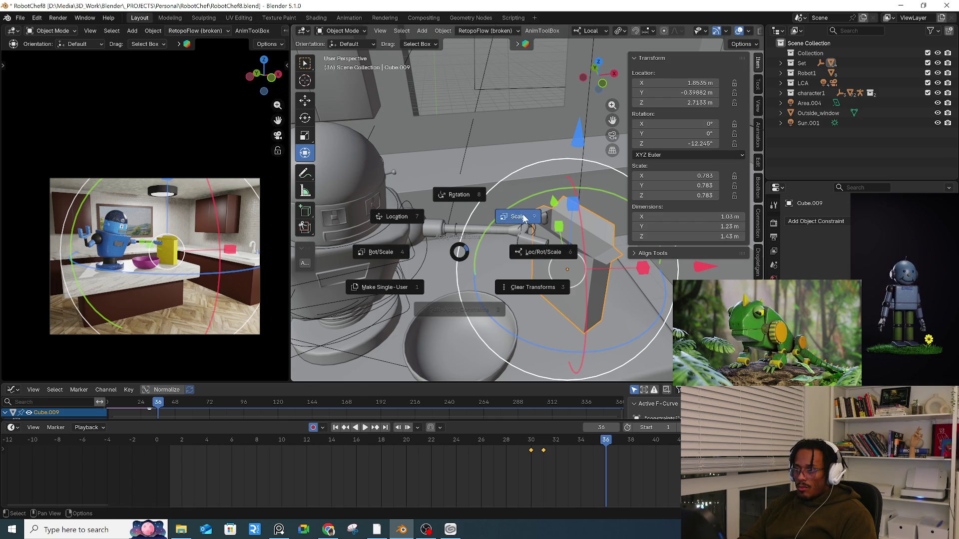
click(522, 220)
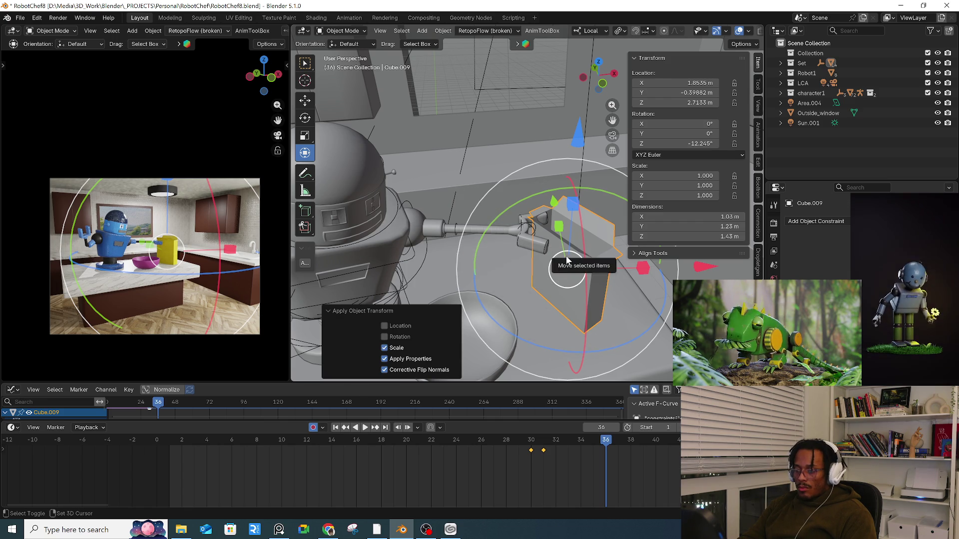
key(shift+s)
click(560, 318)
key(ctrl+z)
key(ctrl+shift+z)
- Add a Plain Axes empty at the box's centre and scale it up to 1.326
right_click(562, 306)
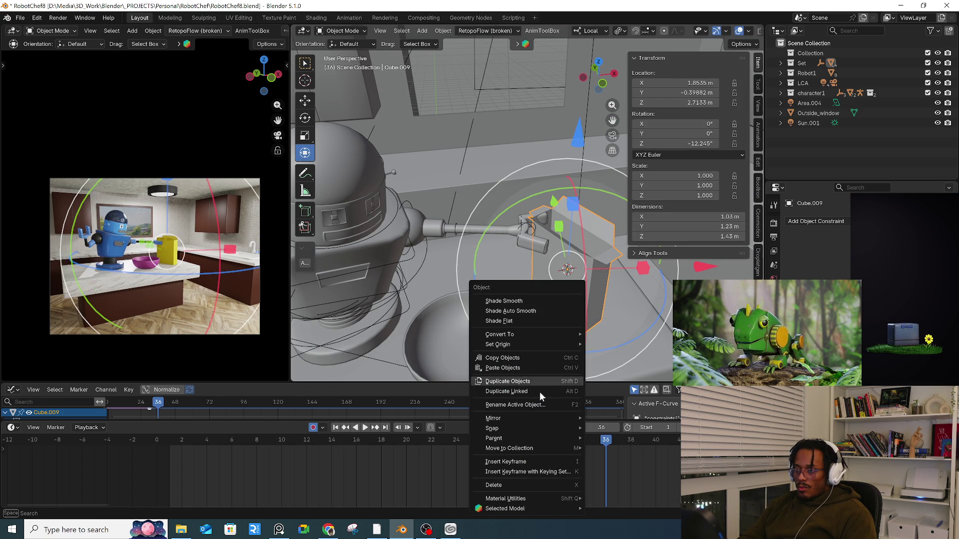
mouse_move(535, 414)
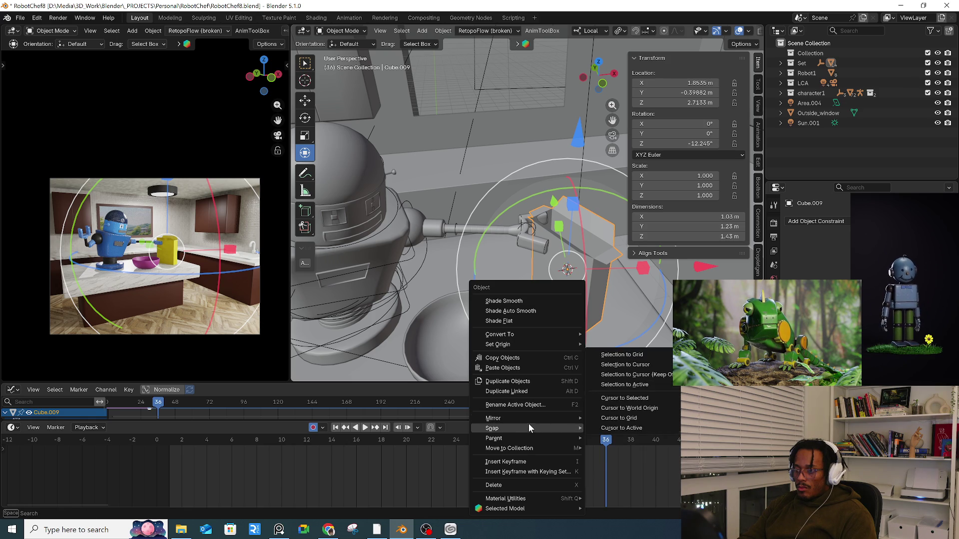
key(shift+a)
mouse_move(416, 311)
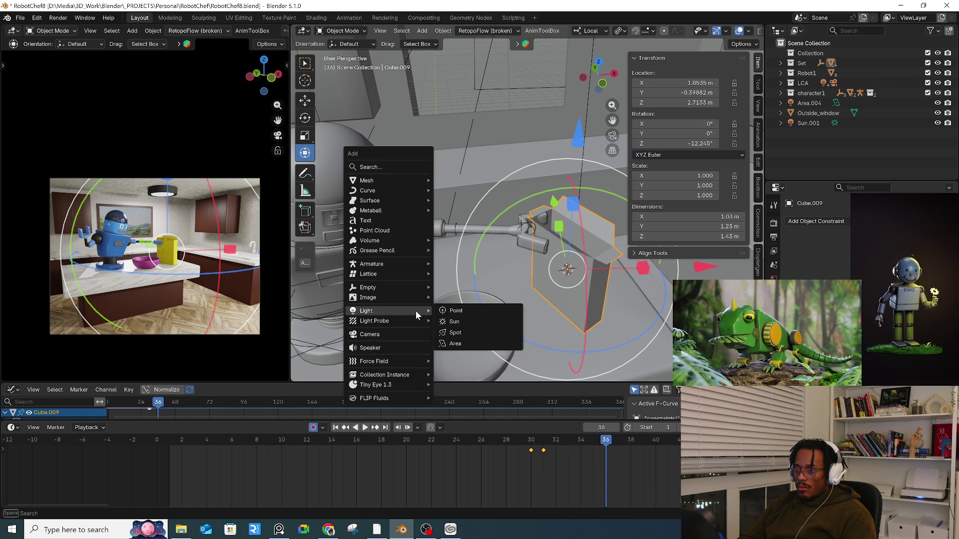
mouse_move(413, 283)
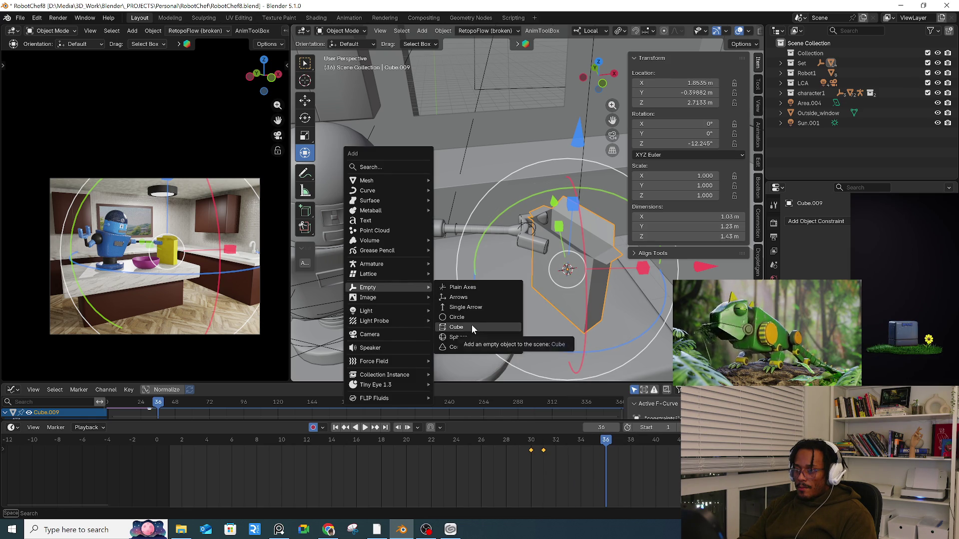
click(465, 288)
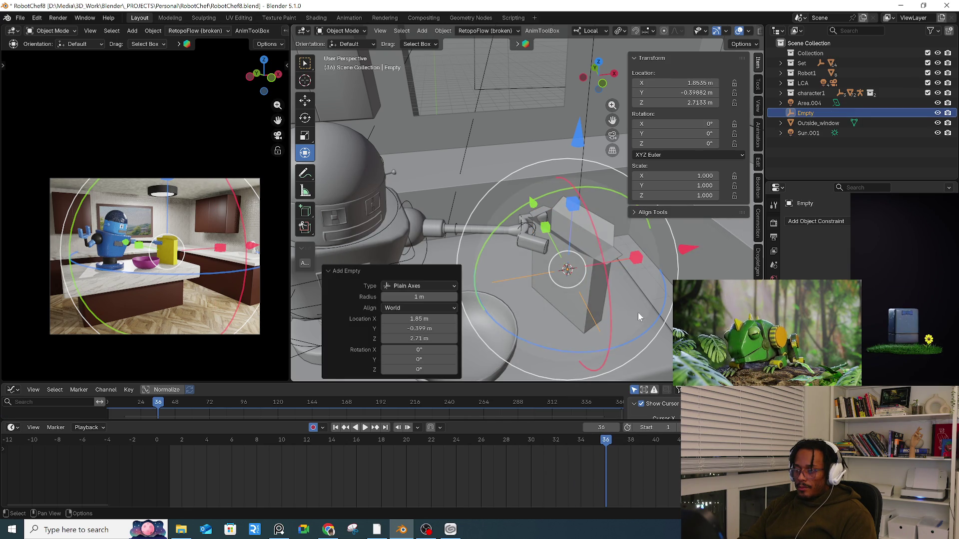
key(s)
click(649, 320)
mouse_move(649, 320)
middle_down()
mouse_move(661, 322)
mouse_move(613, 248)
middle_up()
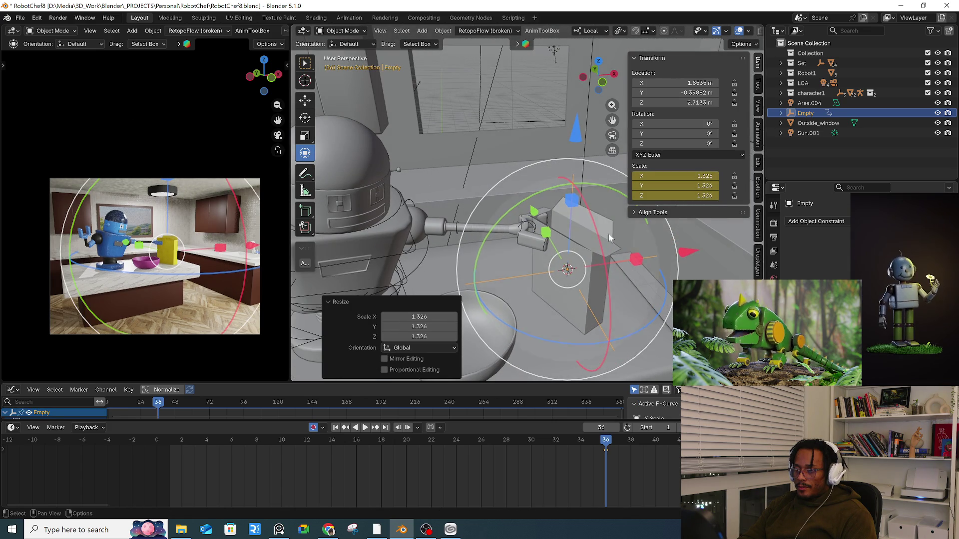
click(434, 31)
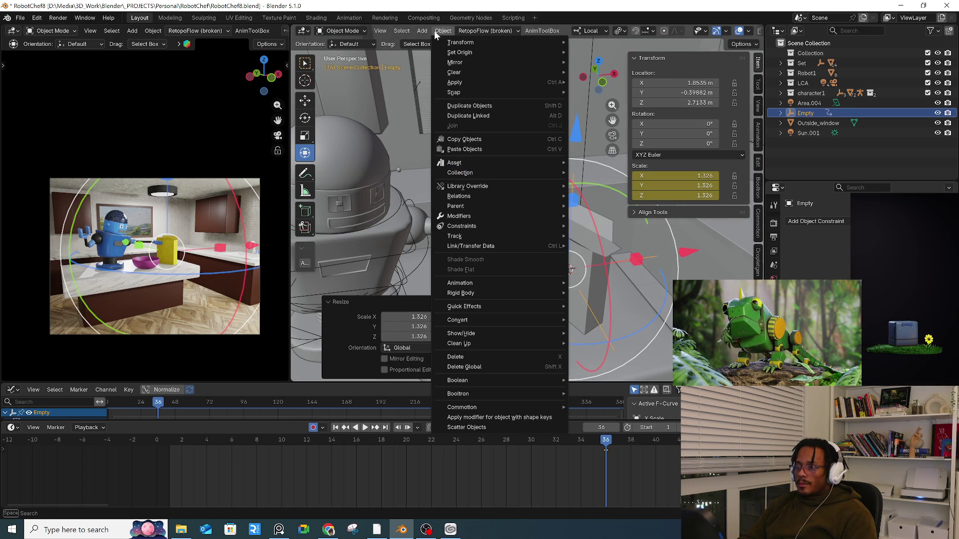
mouse_move(467, 82)
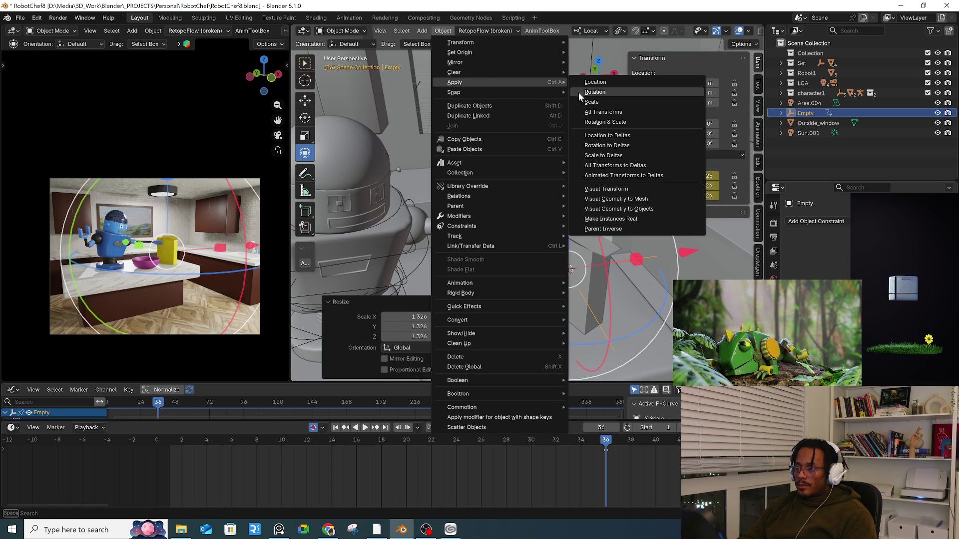
- Apply all the empty's transforms to deltas and parent Cube.009 to the empty
click(646, 165)
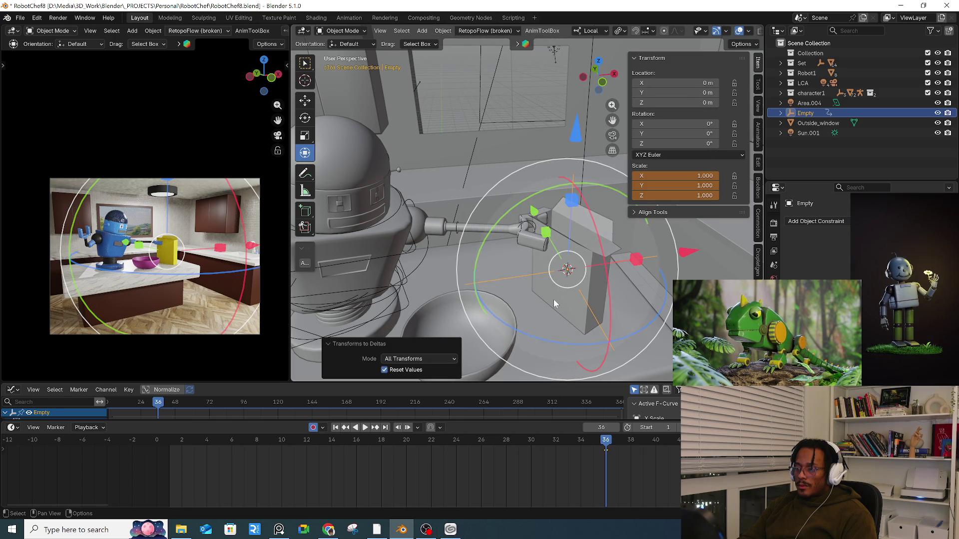
click(591, 309)
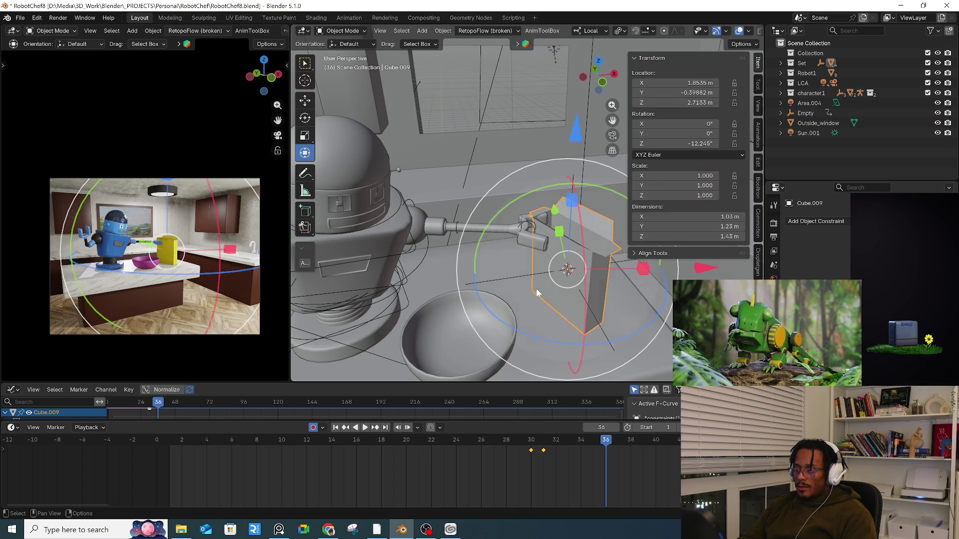
shift+click(501, 284)
key(ctrl+p)
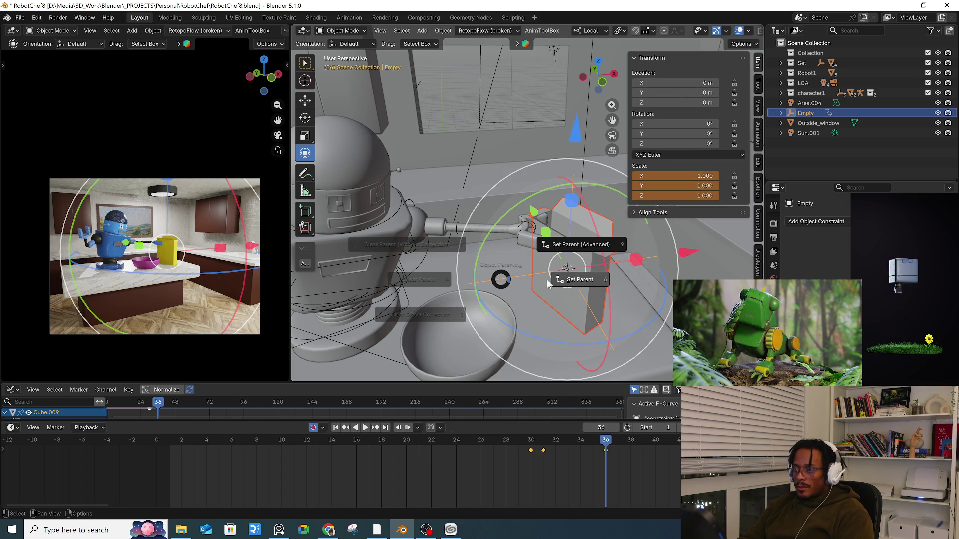
click(504, 278)
- Grab-test the empty alone to confirm the box follows, then cancel the move
click(522, 277)
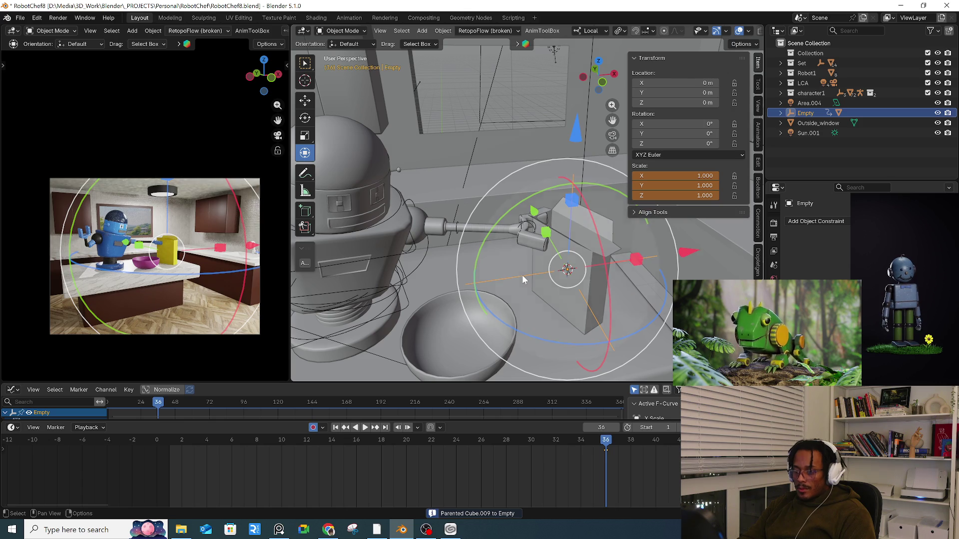
key(g)
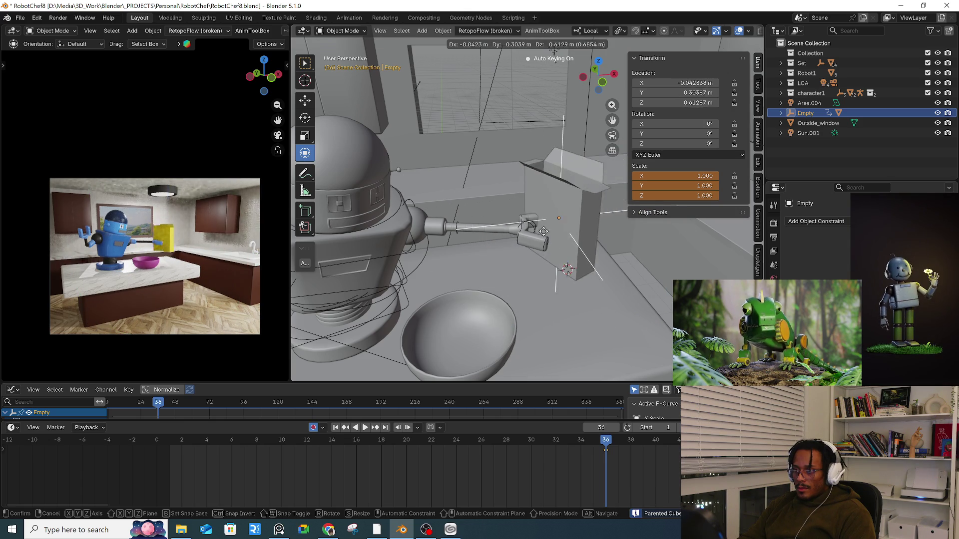
key(Escape)
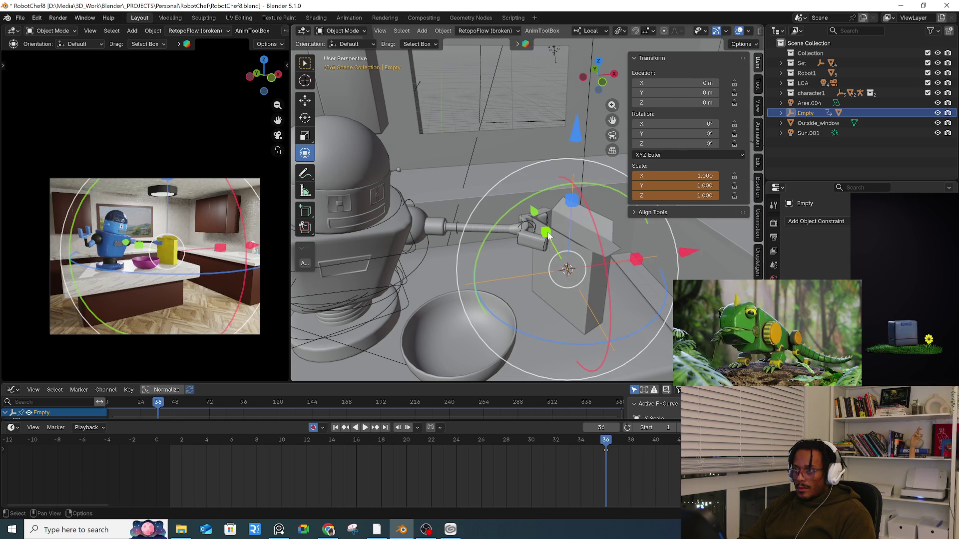
middle_drag(525, 226, 517, 222)
click(815, 222)
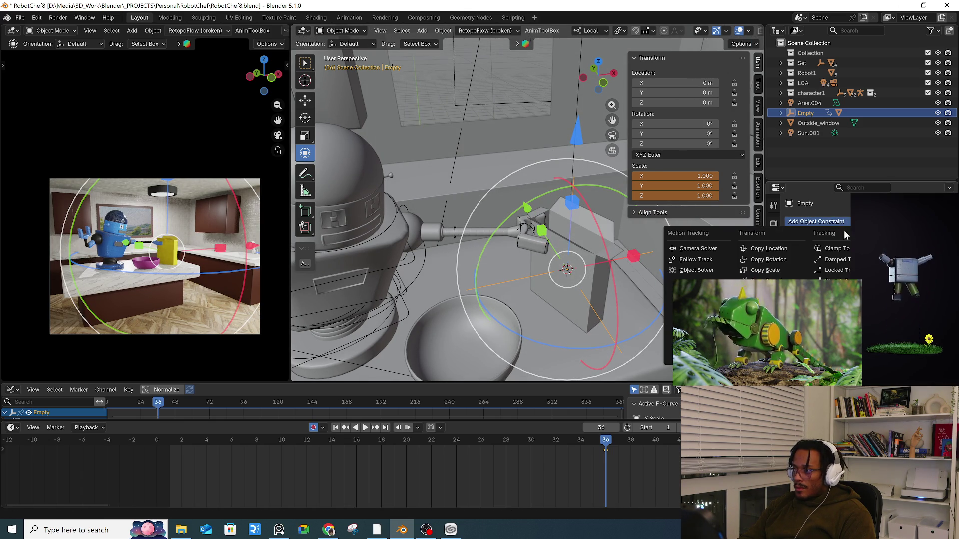
- Try an Armature constraint on the empty, test it with an arm pose, then undo the constraint
click(914, 269)
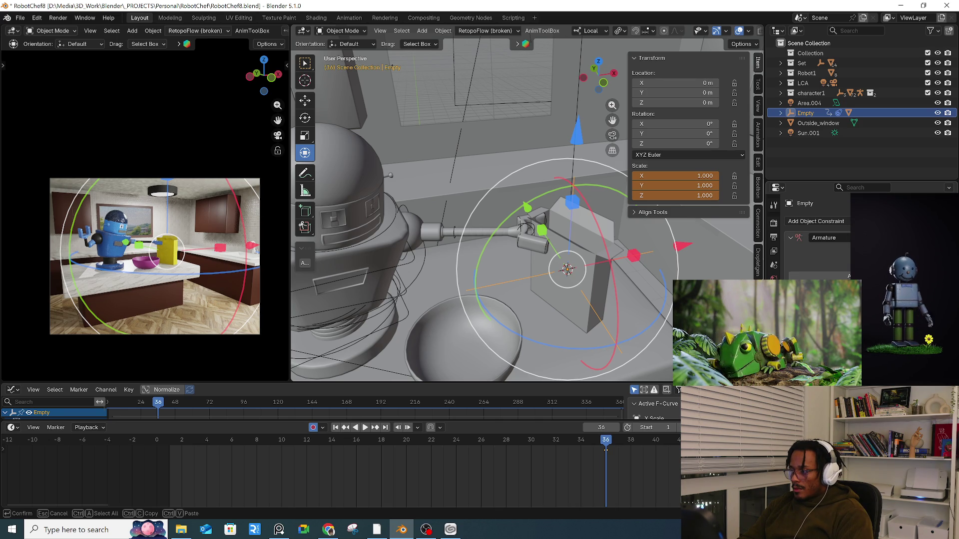
key(Return)
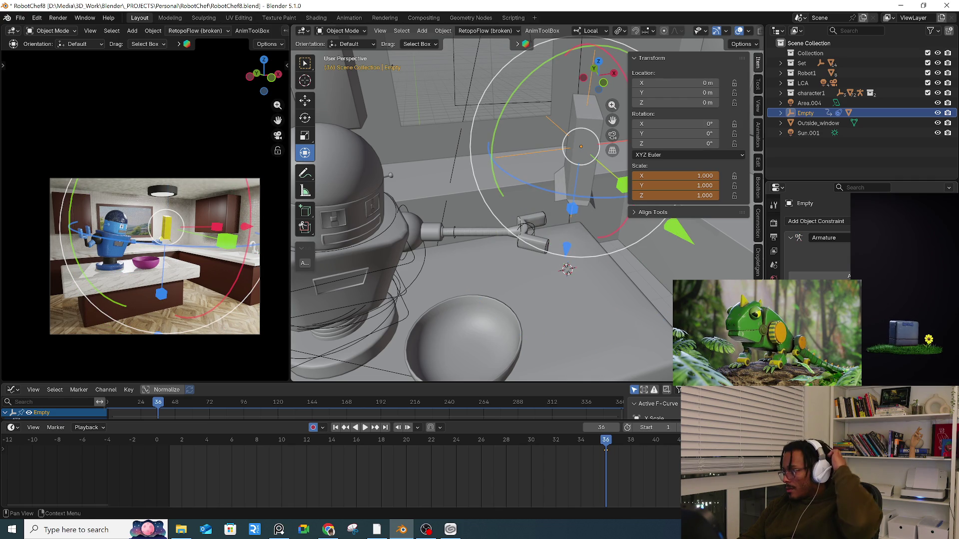
key(ctrl+z)
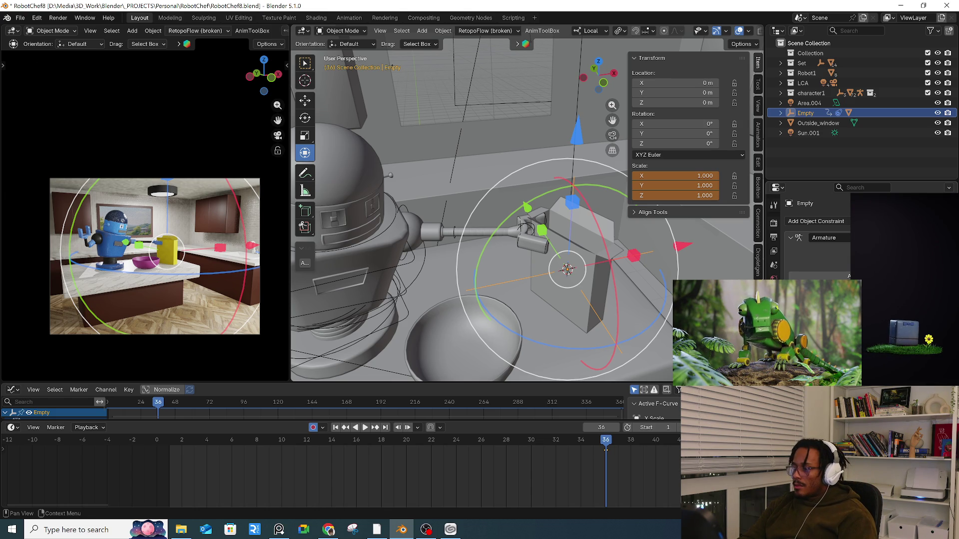
click(446, 235)
key(ctrl+Tab)
click(452, 283)
mouse_move(452, 283)
mouse_down()
mouse_move(499, 215)
mouse_move(526, 229)
mouse_up()
key(Escape)
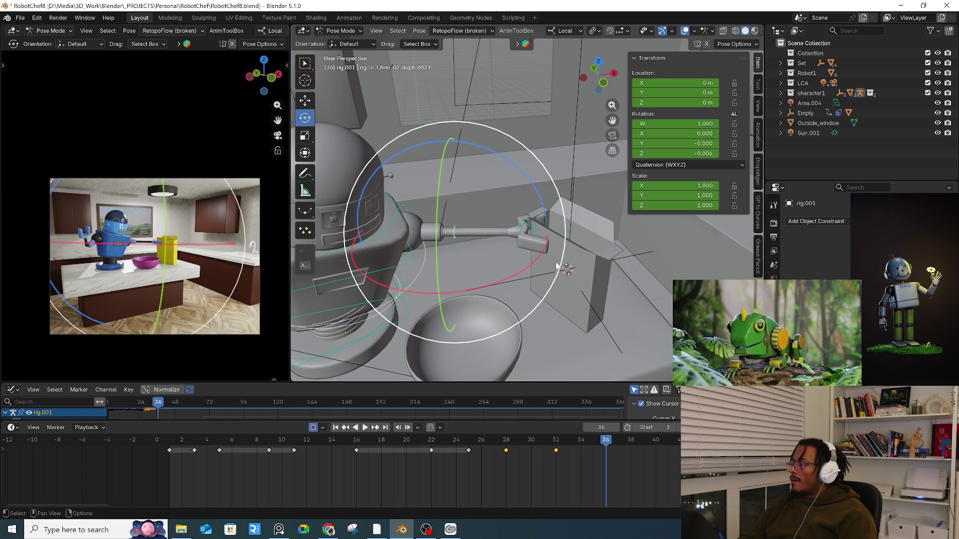
key(ctrl+z)
key(ctrl+z)
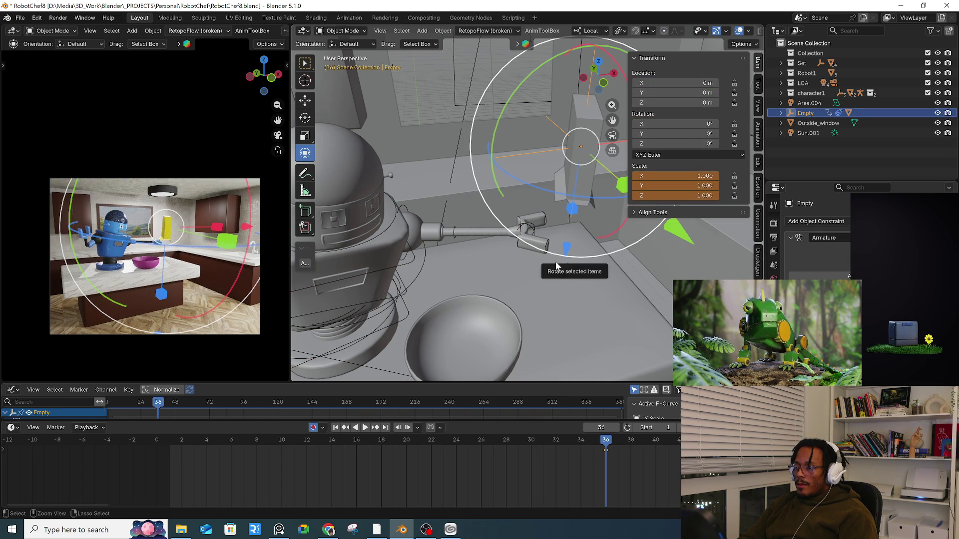
key(ctrl+z)
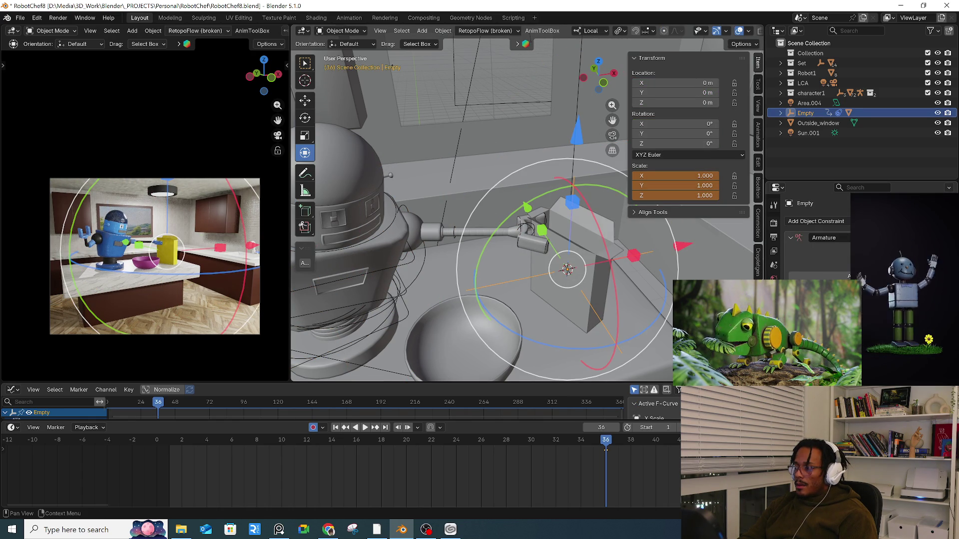
- Add a Child Of constraint targeting the robot's rig and its hand bone
click(816, 222)
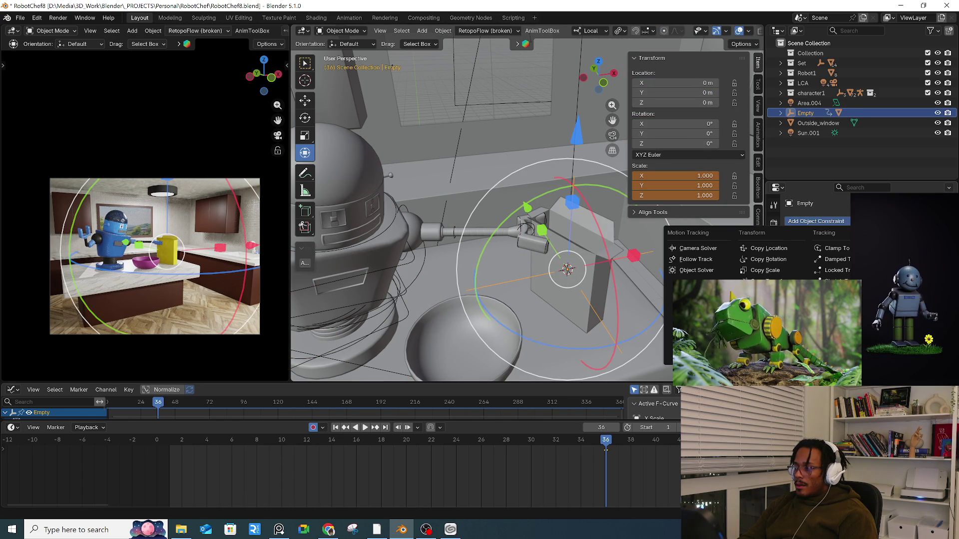
click(894, 248)
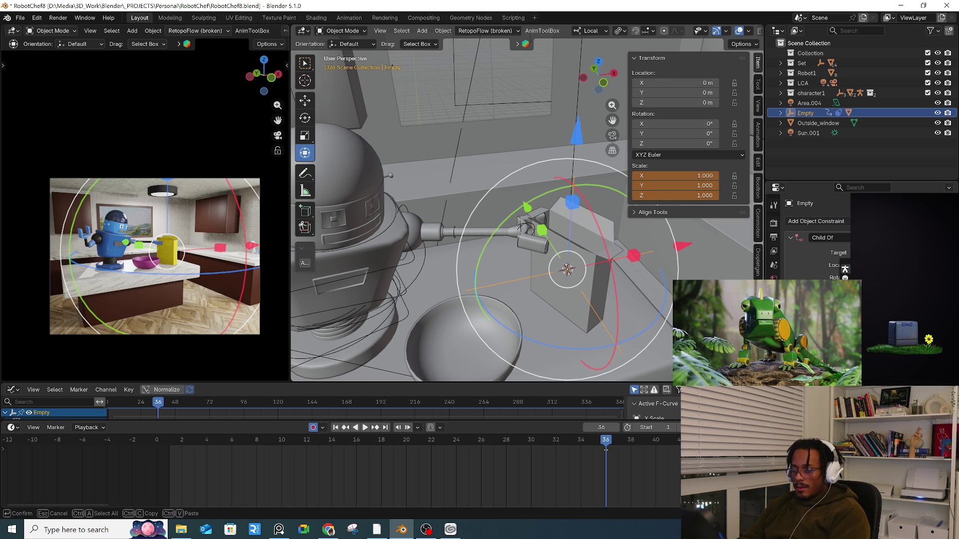
key(Return)
click(894, 265)
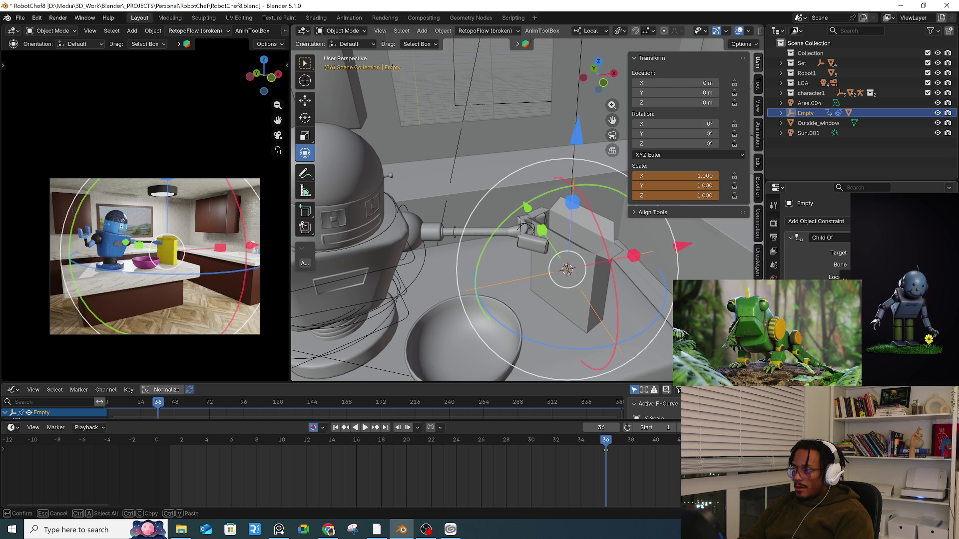
key(Return)
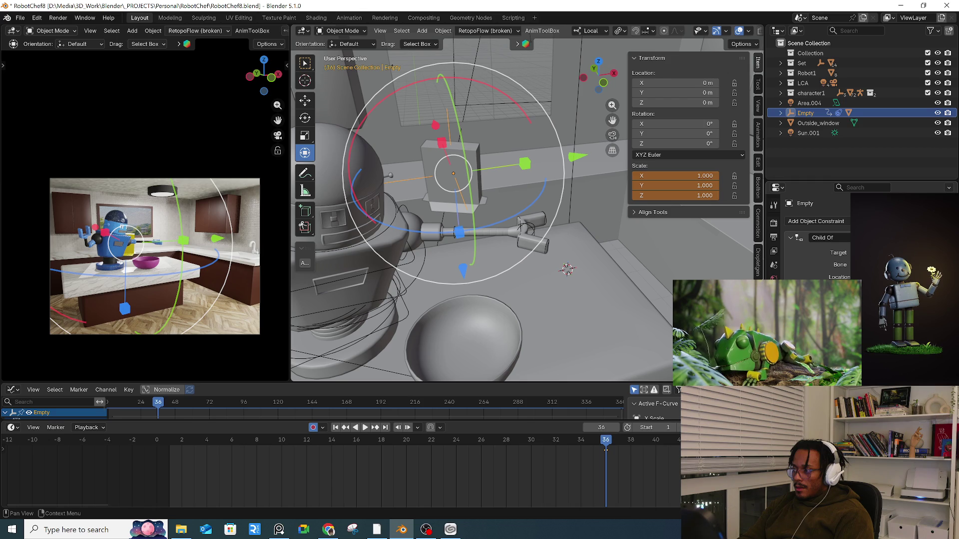
key(ctrl+z)
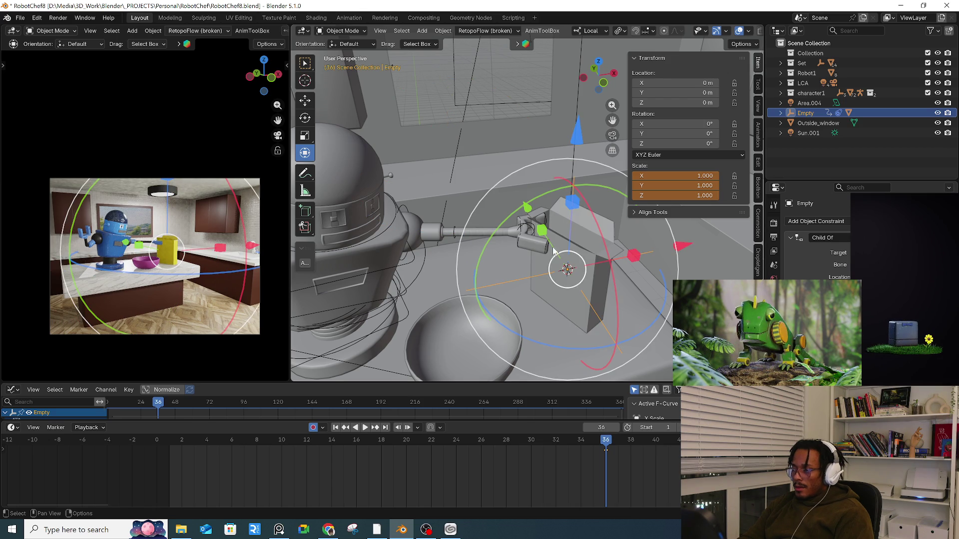
click(458, 232)
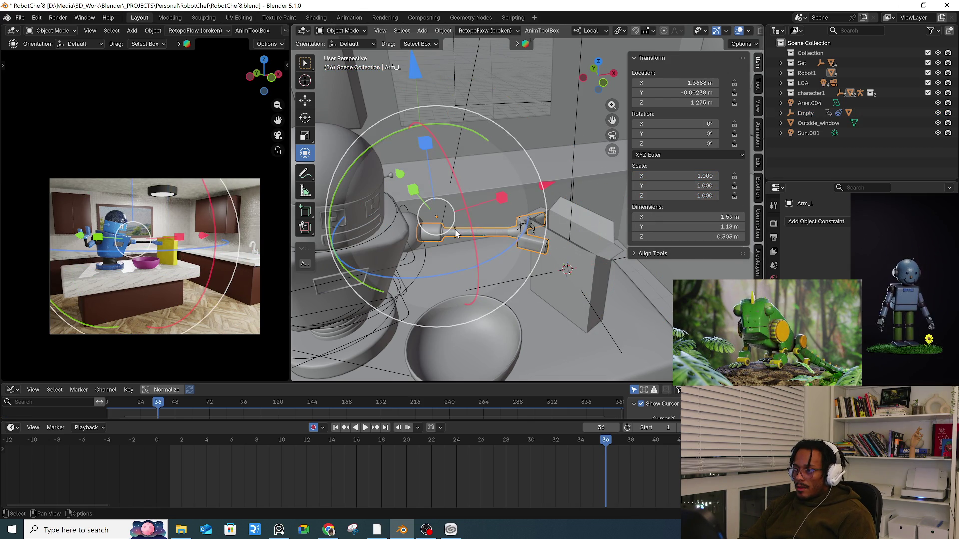
- Select the rig in Pose Mode, test-rotate the arm and undo it, then deselect the bone
click(453, 232)
click(454, 232)
key(ctrl+Tab)
click(474, 297)
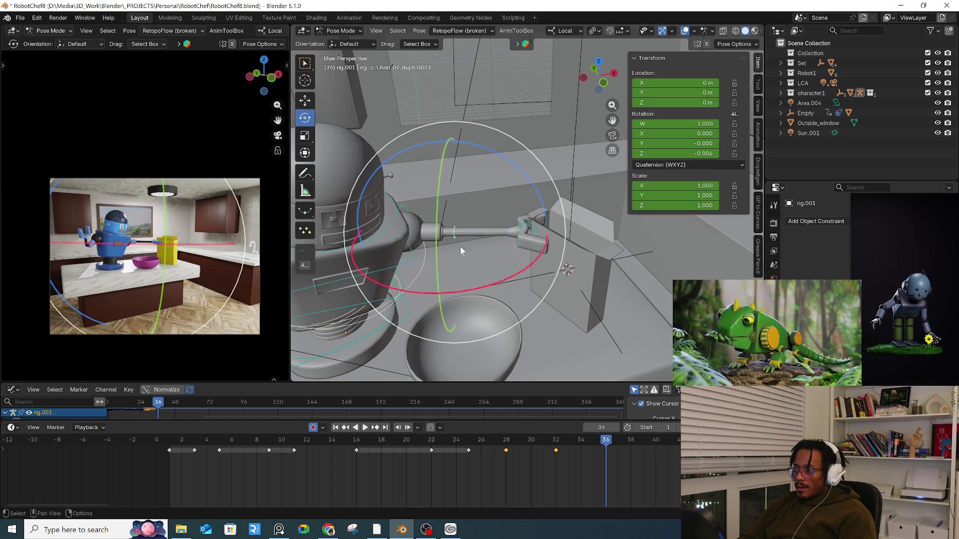
drag(506, 199, 487, 172)
key(ctrl+z)
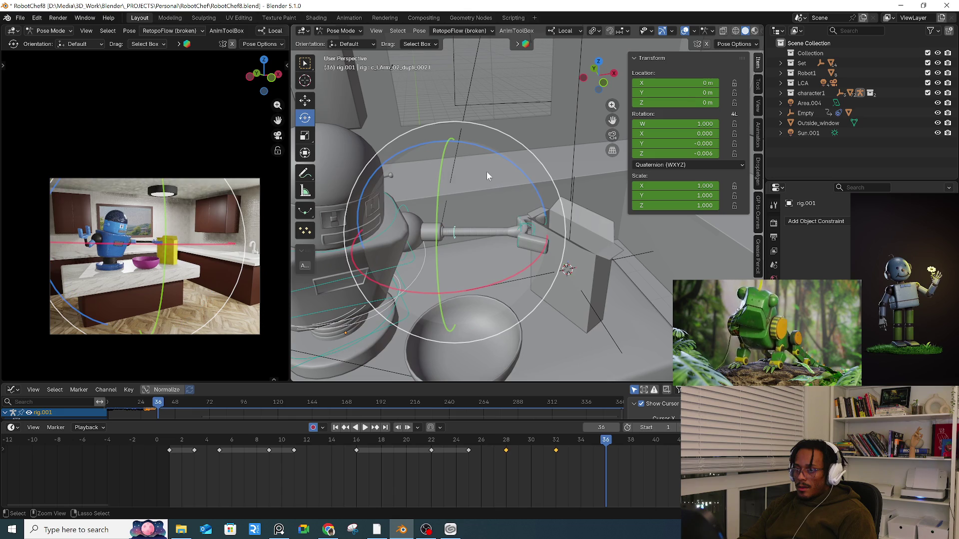
click(599, 319)
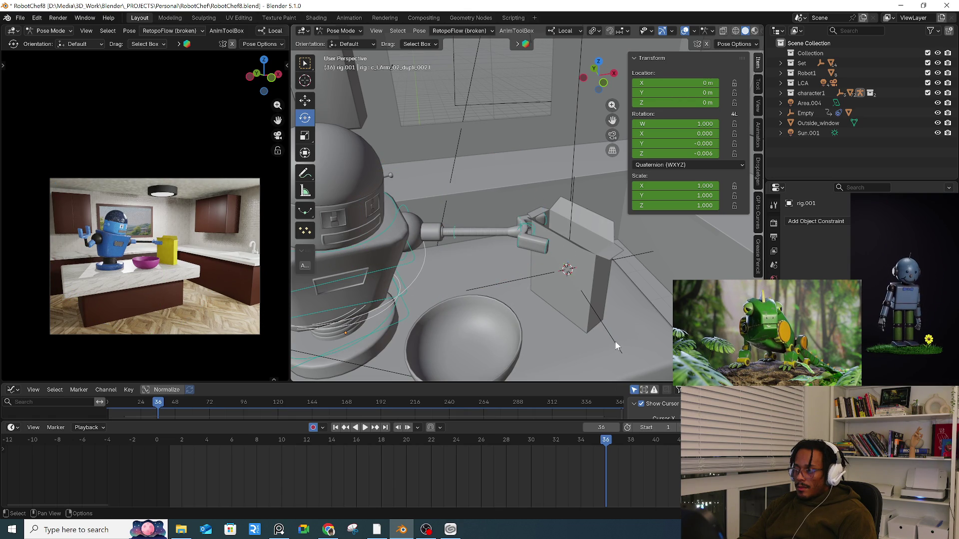
- Select the Empty and step between frames 35 and 36 to check its 1.326 scale keys
click(622, 353)
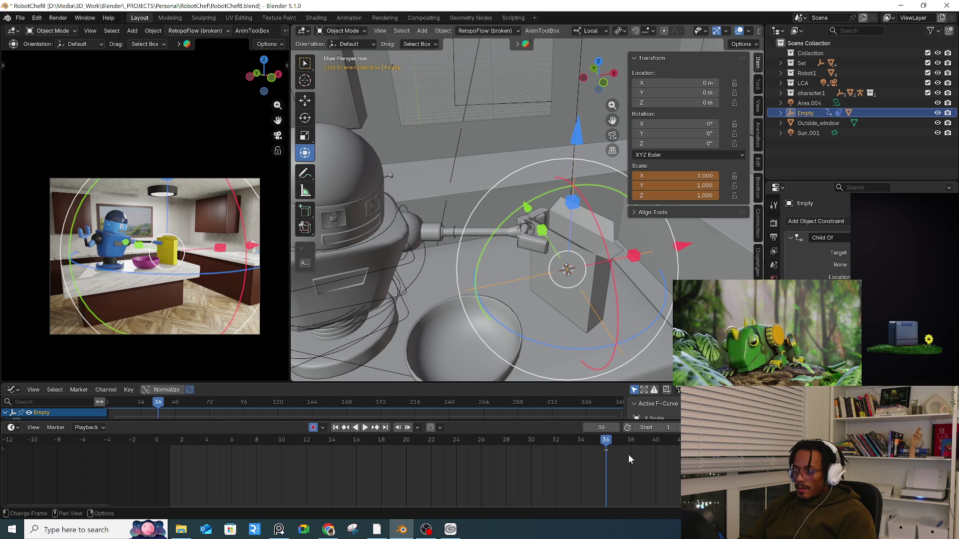
key(Left)
key(Right)
key(Left)
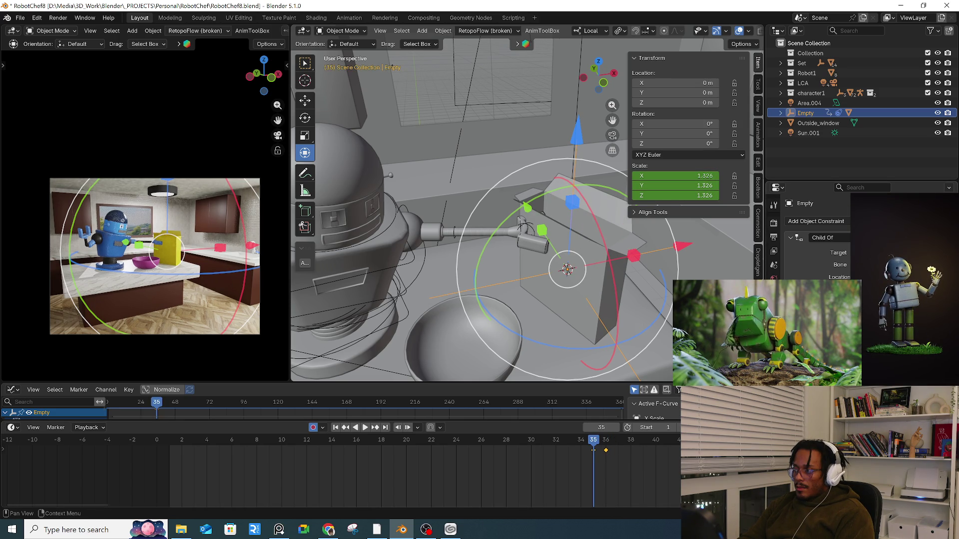
key(Right)
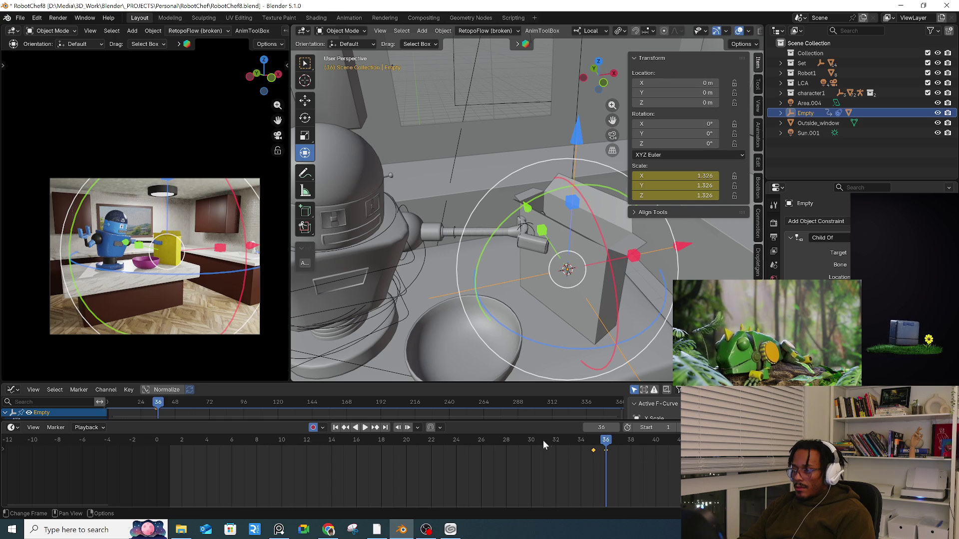
- Play back the grab animation and scrub through to around frame 40
key(space)
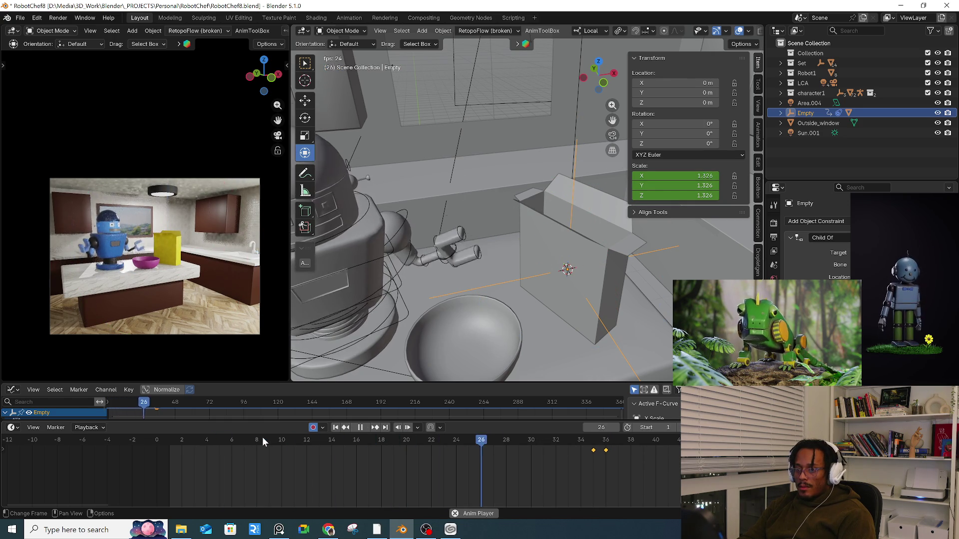
drag(593, 440, 656, 445)
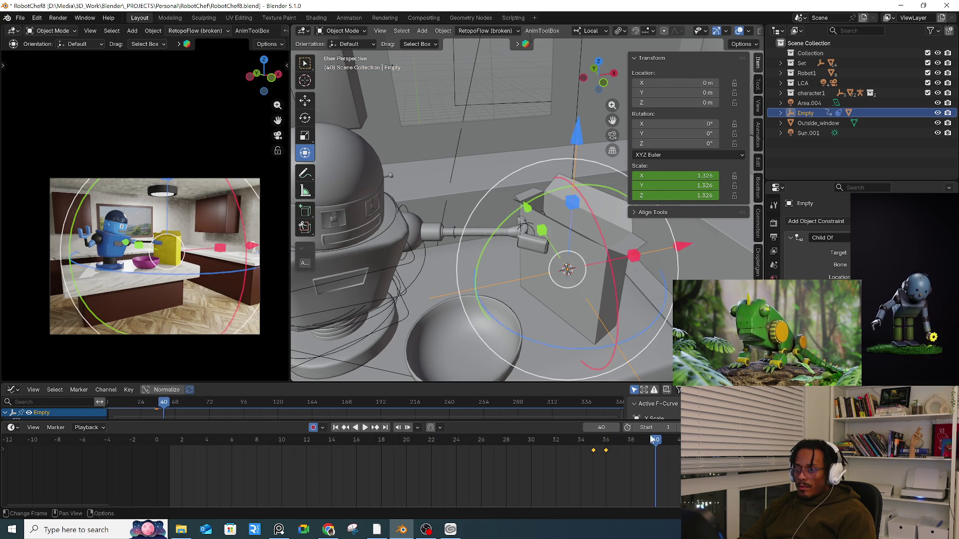
key(space)
click(440, 255)
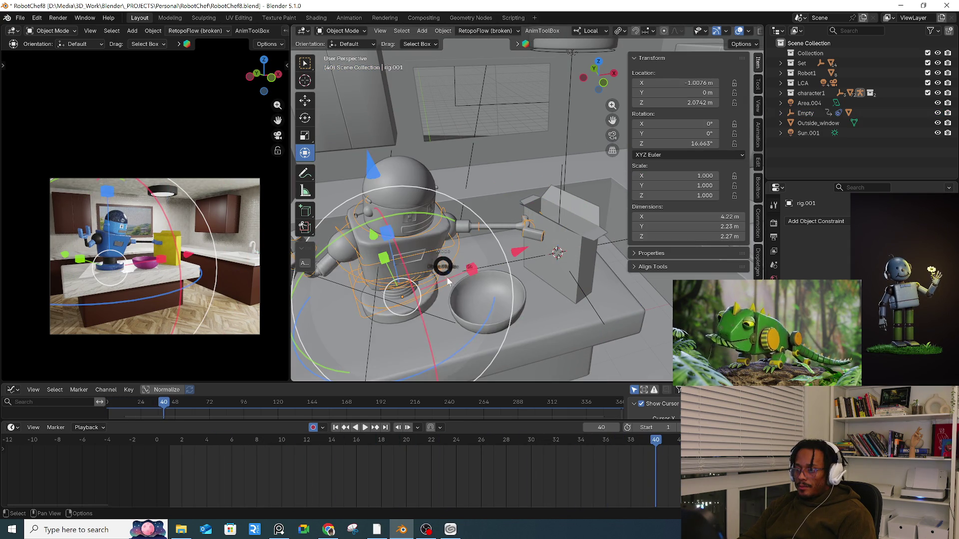
- In Pose Mode, key the arm pose at frame 38, keeping the key after a trial deletion
key(ctrl+Tab)
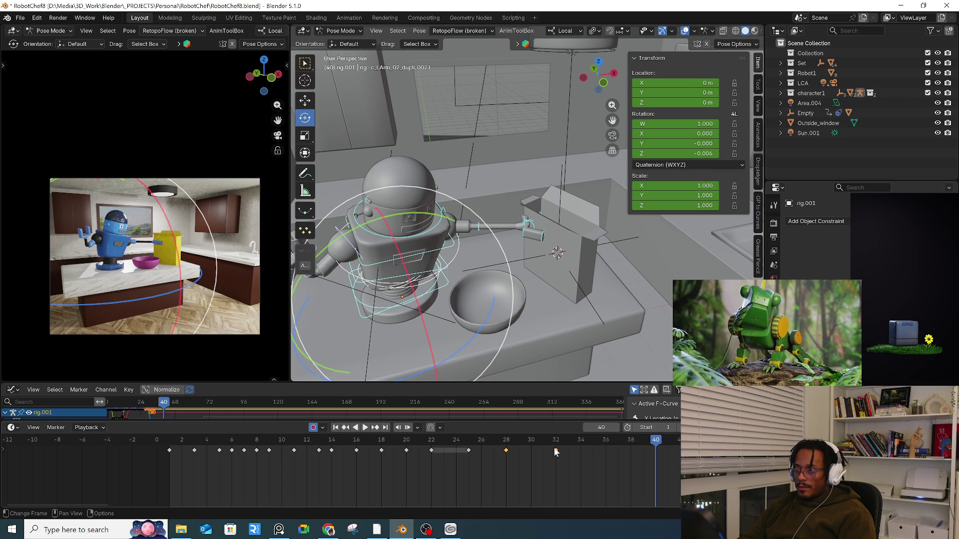
click(556, 442)
key(Right)
key(Right)
key(Right)
key(Right)
key(Right)
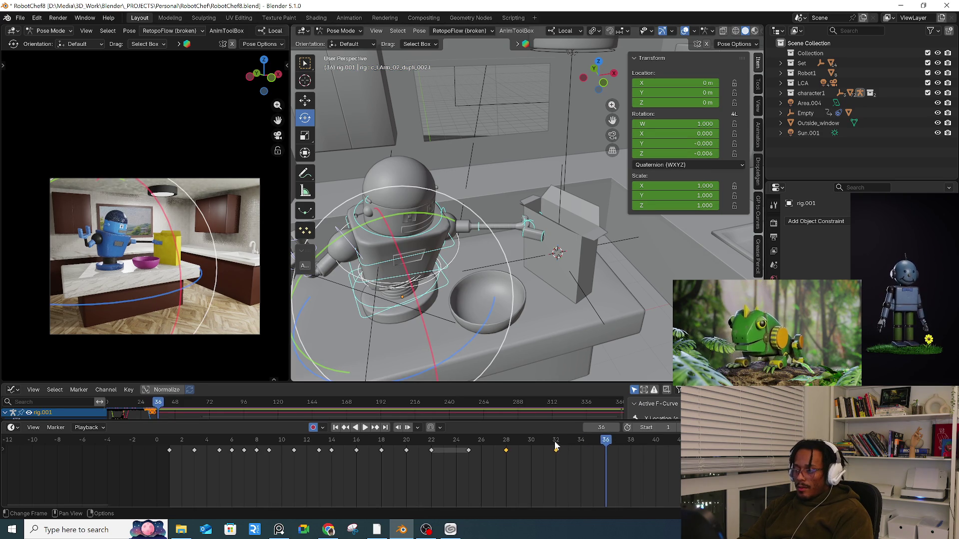
middle_drag(455, 234, 456, 240)
key(i)
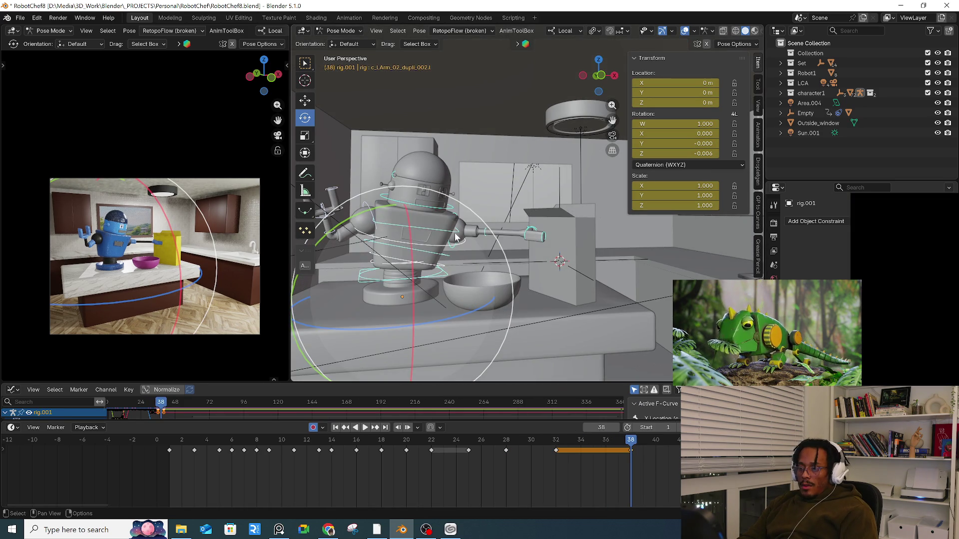
key(alt+i)
click(456, 237)
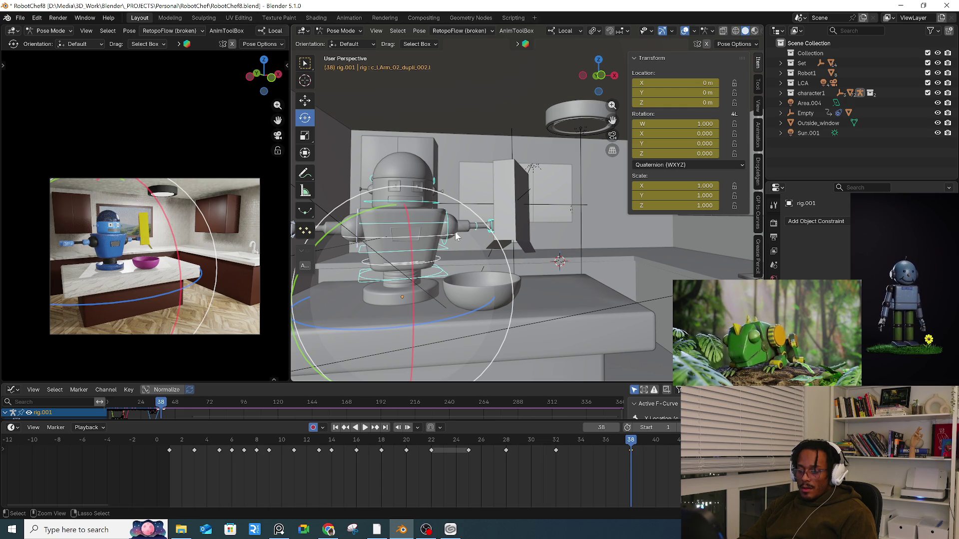
key(ctrl+z)
- Rotate the c_spine_02.x torso bone -26.1° so the arm lifts the box
click(445, 248)
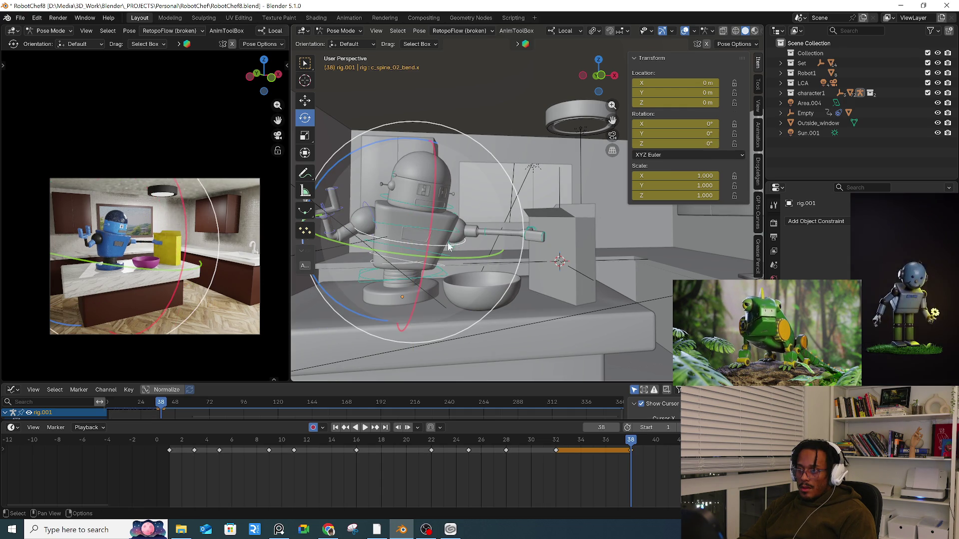
click(452, 234)
key(r)
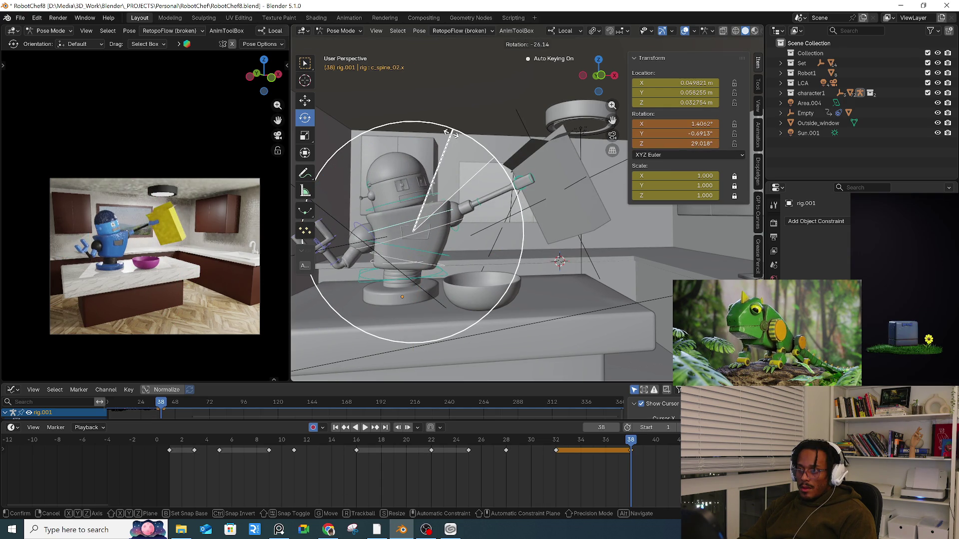
click(451, 133)
mouse_move(446, 186)
shift+middle_down()
mouse_move(495, 187)
mouse_move(556, 271)
shift+middle_up()
key(ctrl+z)
key(ctrl+z)
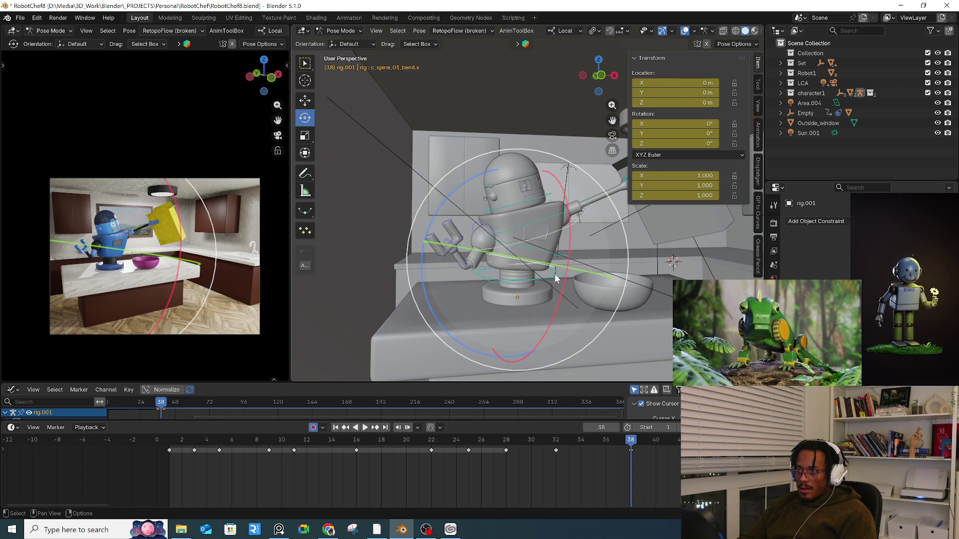
middle_drag(556, 273, 542, 274)
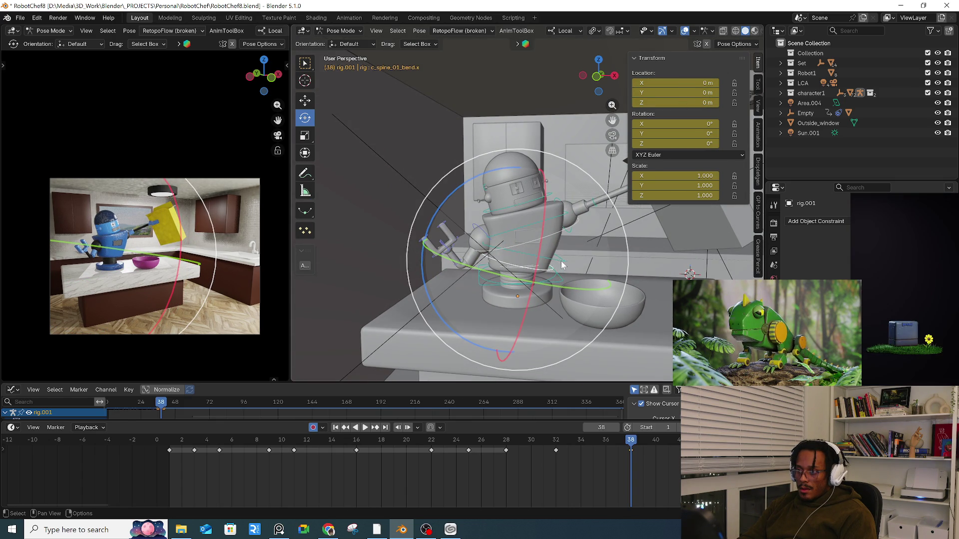
key(ctrl+z)
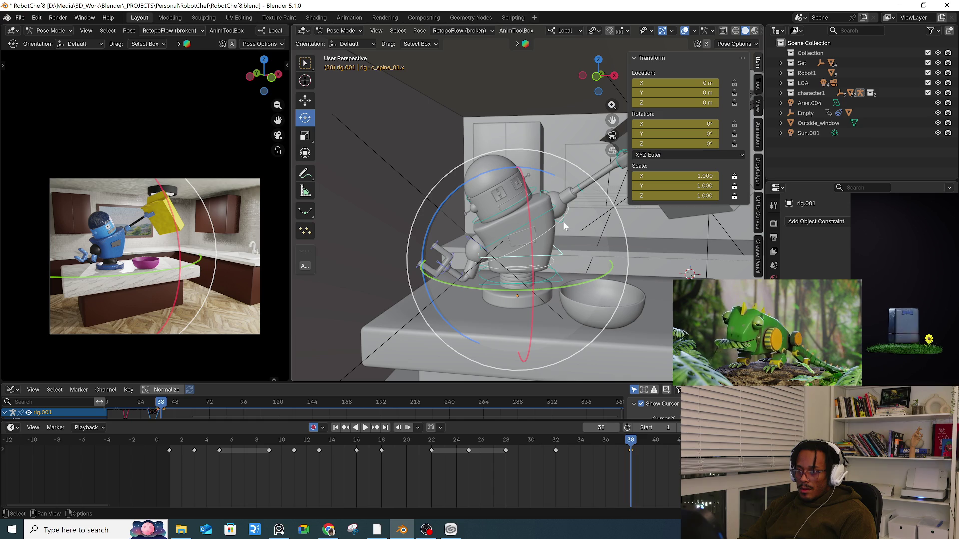
- Zoom in on the left hand and bend the c_Lhand_finger1_02 finger bone about its local Z
scroll(574, 259, up, 8)
mouse_move(575, 259)
middle_down()
mouse_move(554, 240)
mouse_move(469, 209)
mouse_move(505, 236)
mouse_move(603, 260)
mouse_move(559, 246)
middle_up()
click(501, 217)
key(r)
key(r)
click(505, 235)
scroll(509, 240, up, 3)
click(420, 208)
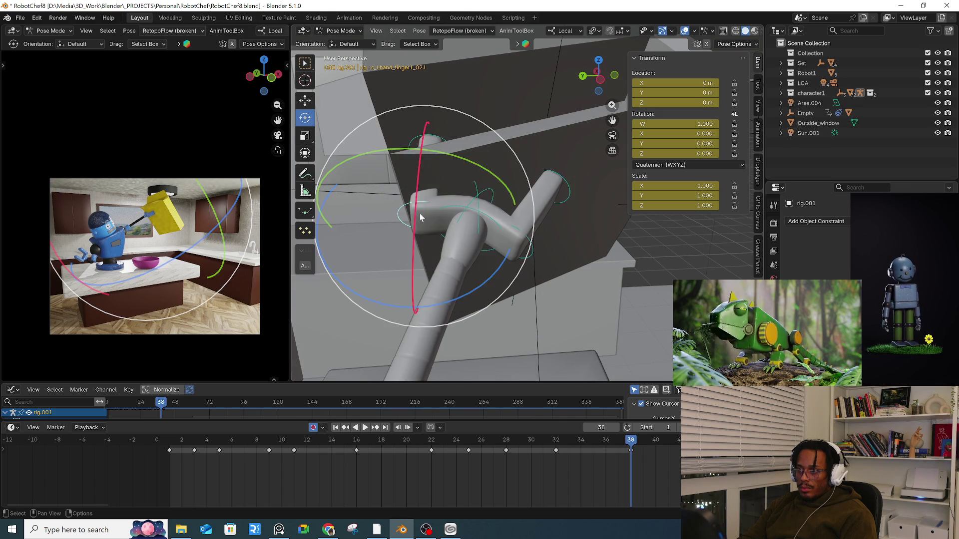
mouse_move(475, 295)
mouse_down()
mouse_move(540, 224)
mouse_move(518, 241)
mouse_move(496, 229)
mouse_up()
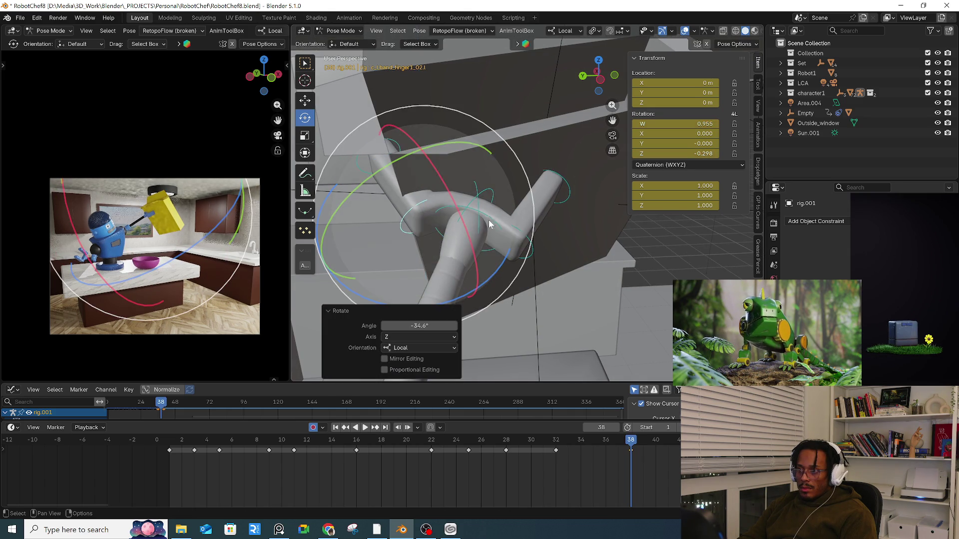
- Reselect the finger's middle bone and curl it about 16° around Z
key(g)
key(Escape)
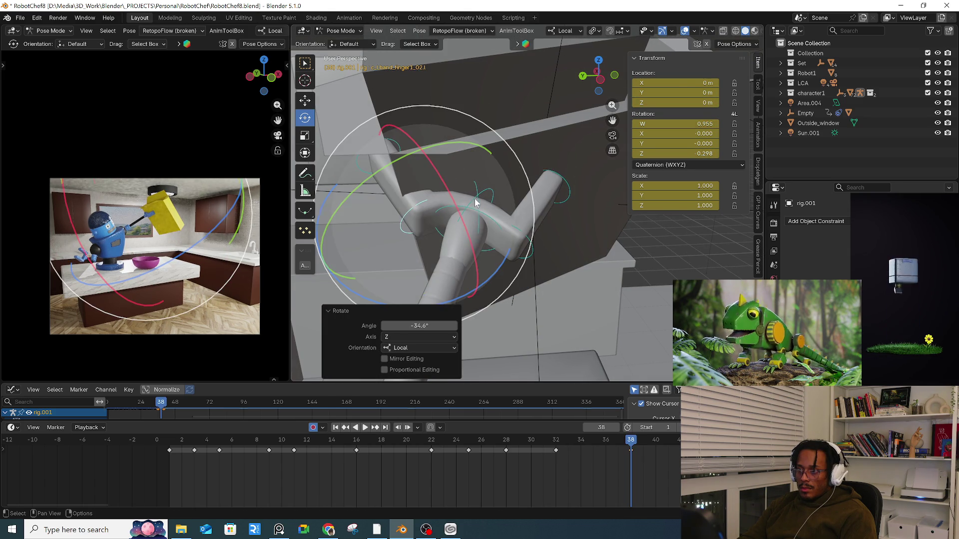
click(475, 202)
middle_drag(475, 203, 470, 208)
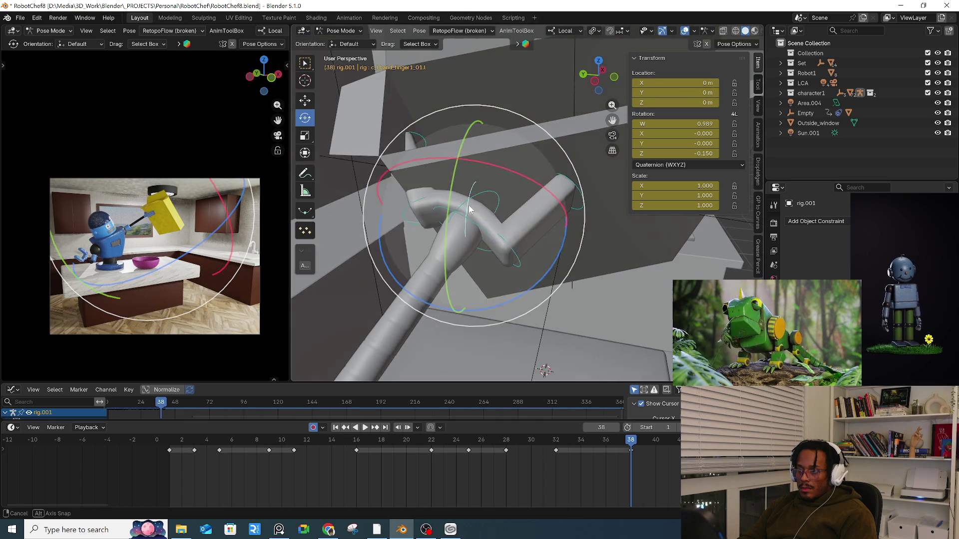
key(g)
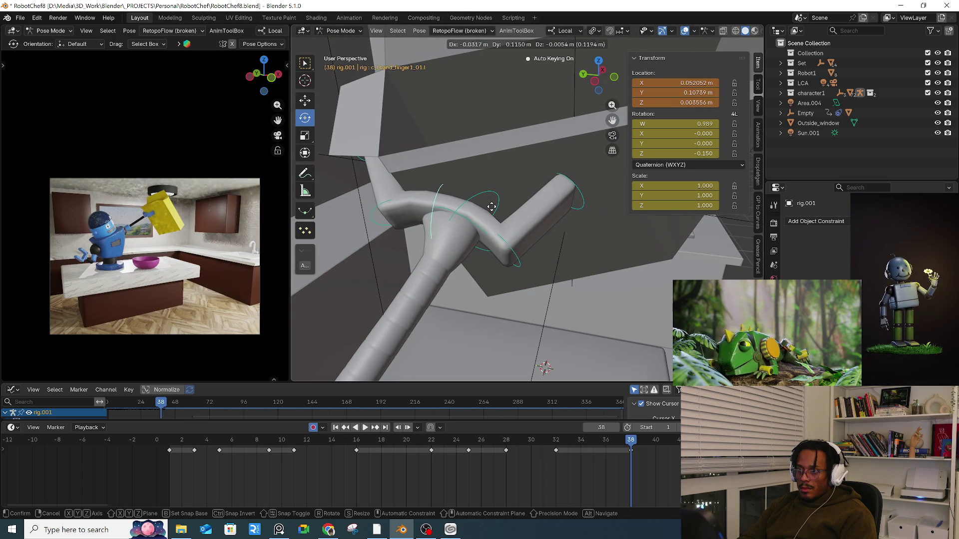
key(Escape)
click(428, 225)
drag(468, 261, 449, 270)
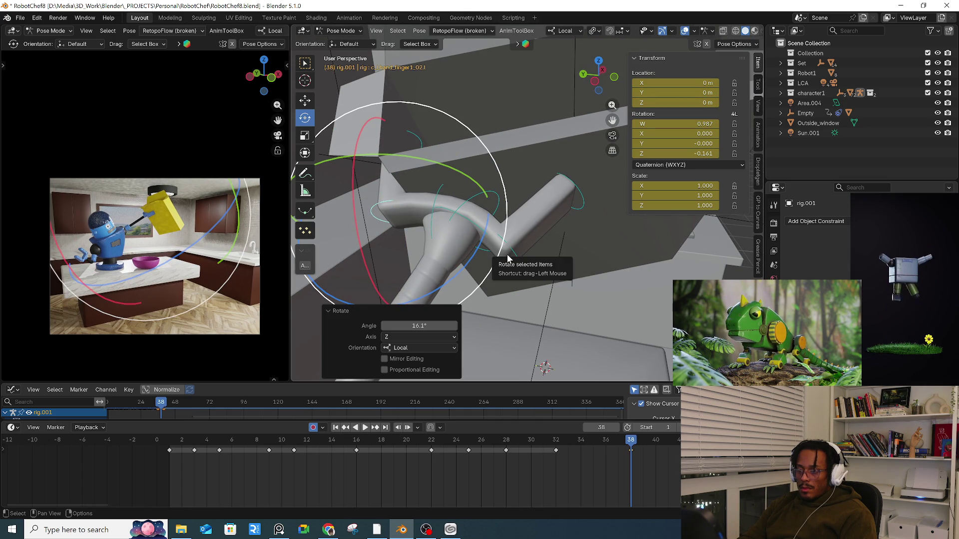
- Scrub back to frame 32, deselect the bone, return to Object Mode and select the Empty
mouse_move(624, 454)
mouse_down()
mouse_move(533, 433)
mouse_move(621, 442)
mouse_move(523, 443)
mouse_move(622, 445)
mouse_move(555, 448)
mouse_up()
key(KP_Decimal)
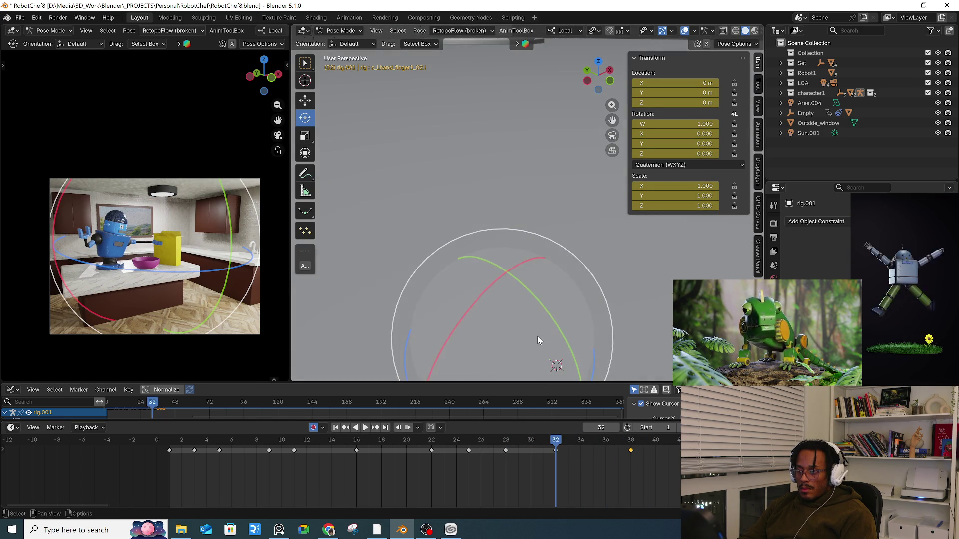
scroll(540, 255, down, 10)
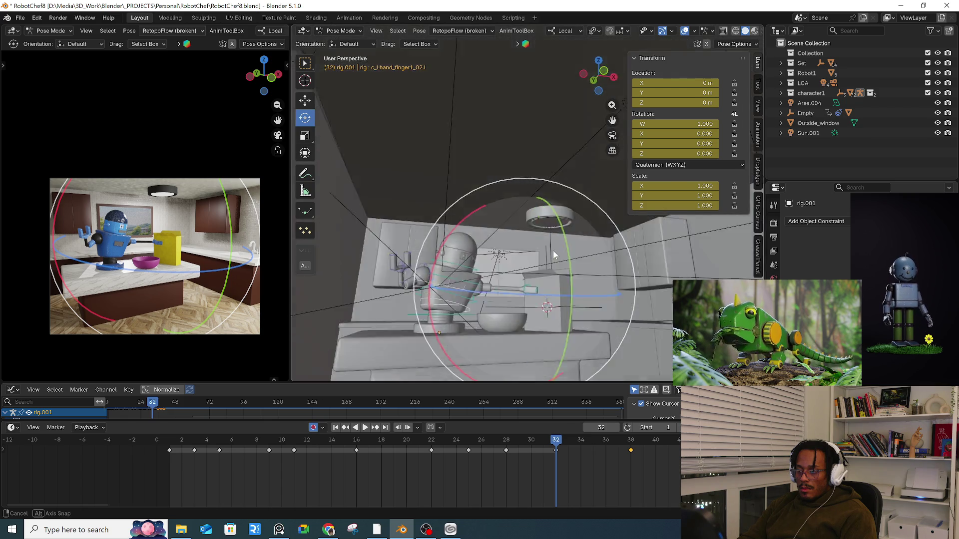
click(569, 322)
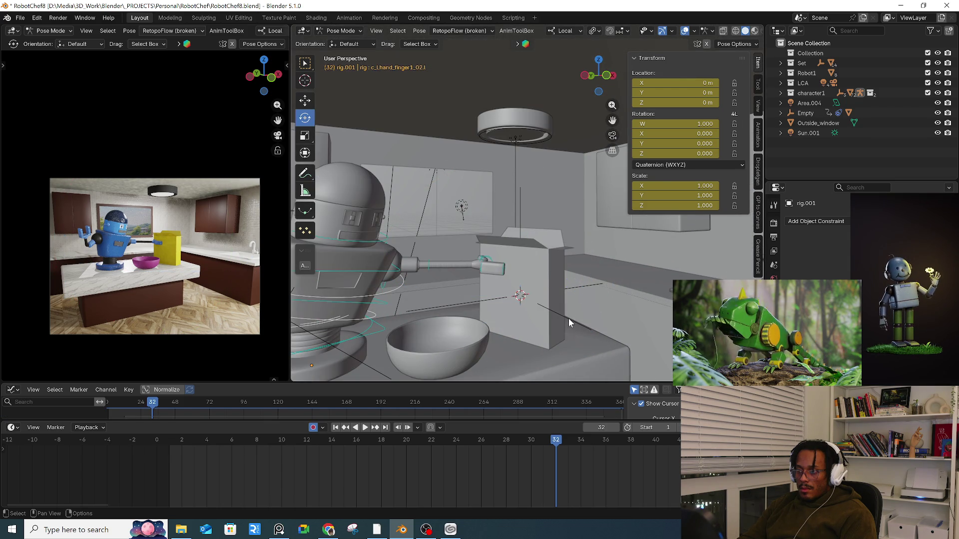
key(ctrl+Tab)
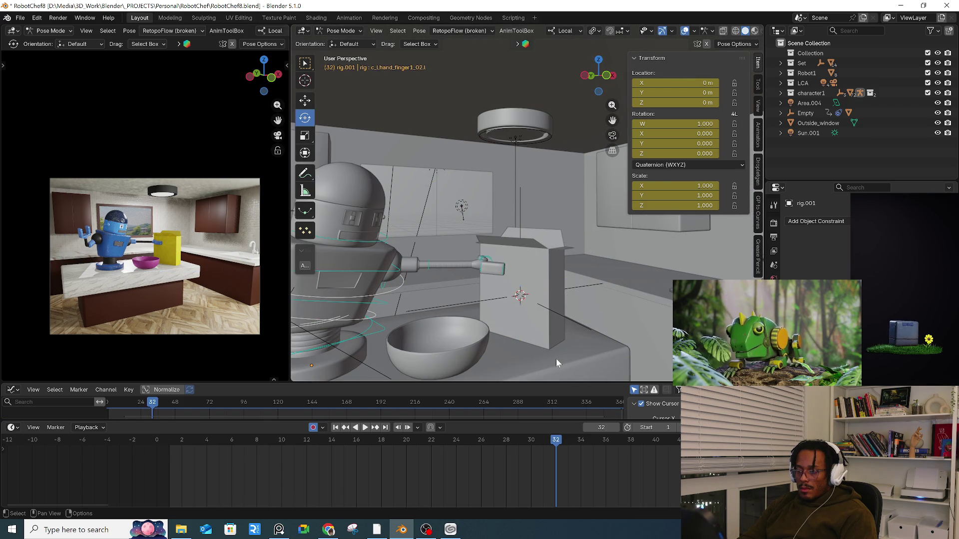
key(ctrl+Tab)
click(484, 353)
click(568, 288)
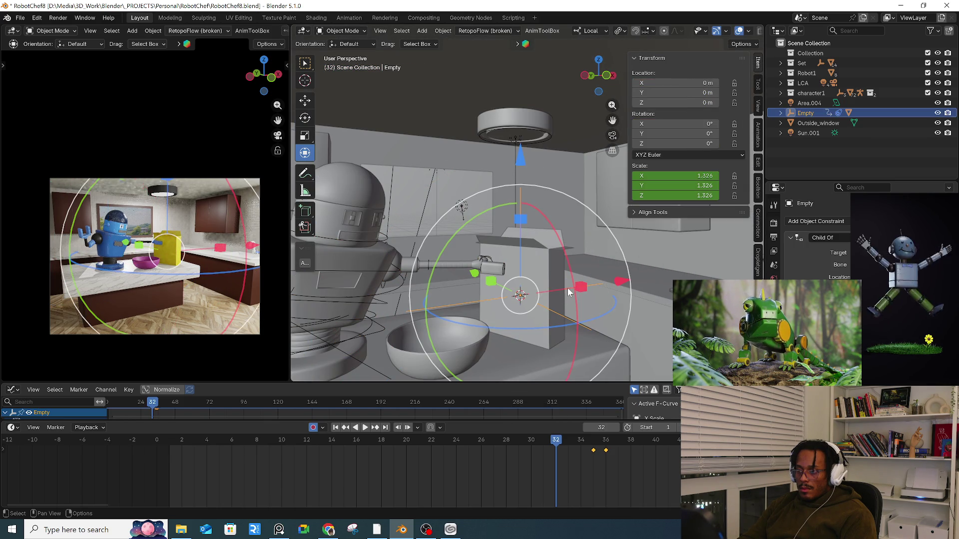
- Check the rig's finger bone in Pose Mode at frame 32, then return the rig to Object Mode
scroll(615, 457, up, 2)
mouse_move(615, 445)
mouse_down()
mouse_move(472, 449)
mouse_move(508, 447)
mouse_up()
key(ctrl+z)
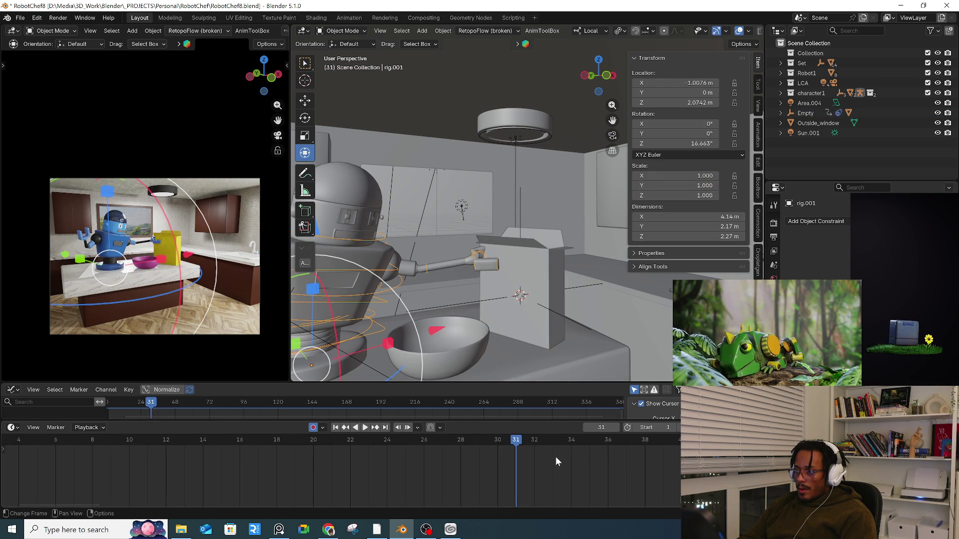
key(ctrl+Tab)
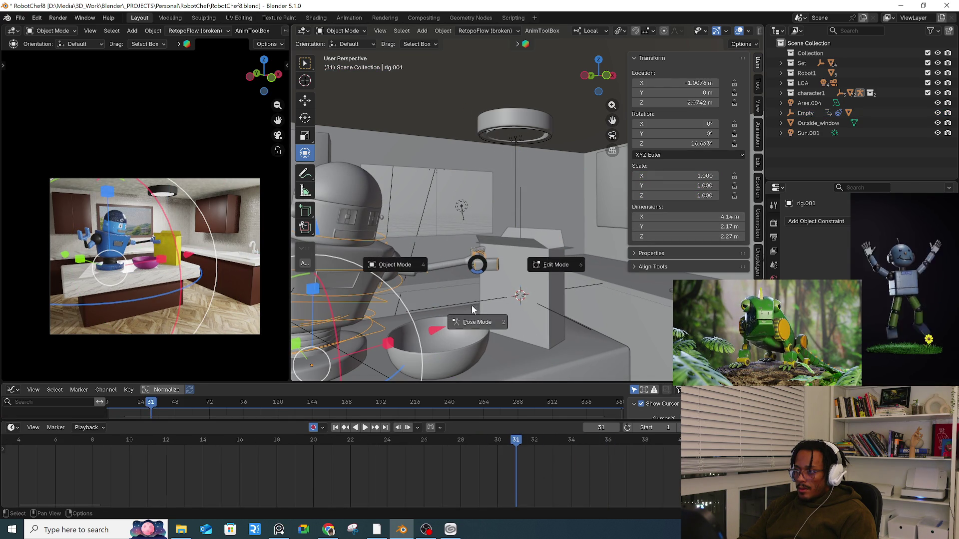
click(479, 333)
click(475, 264)
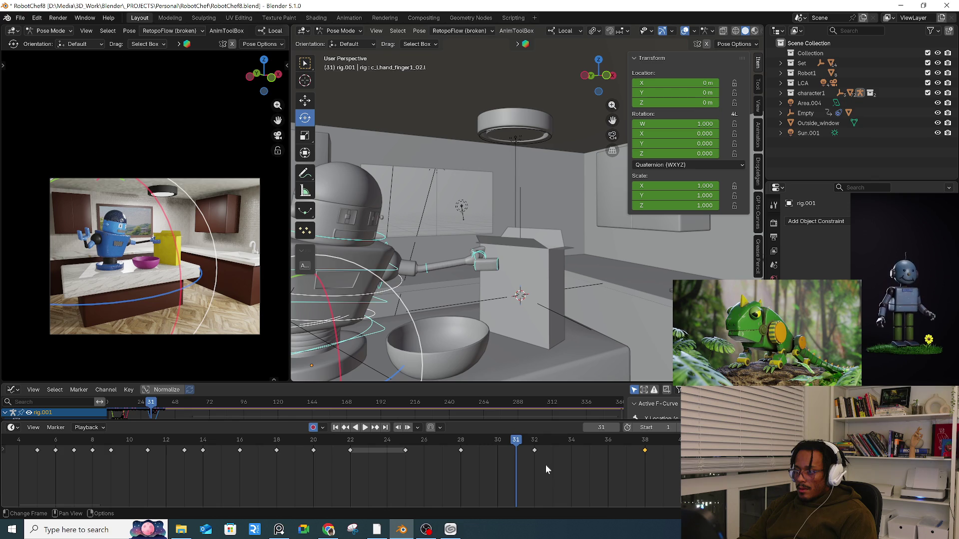
click(532, 442)
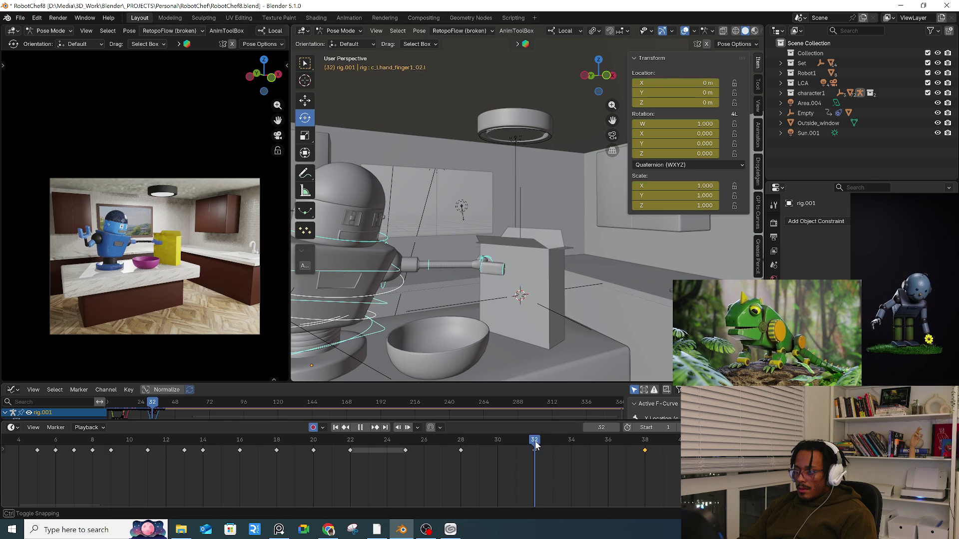
click(561, 322)
key(ctrl+Tab)
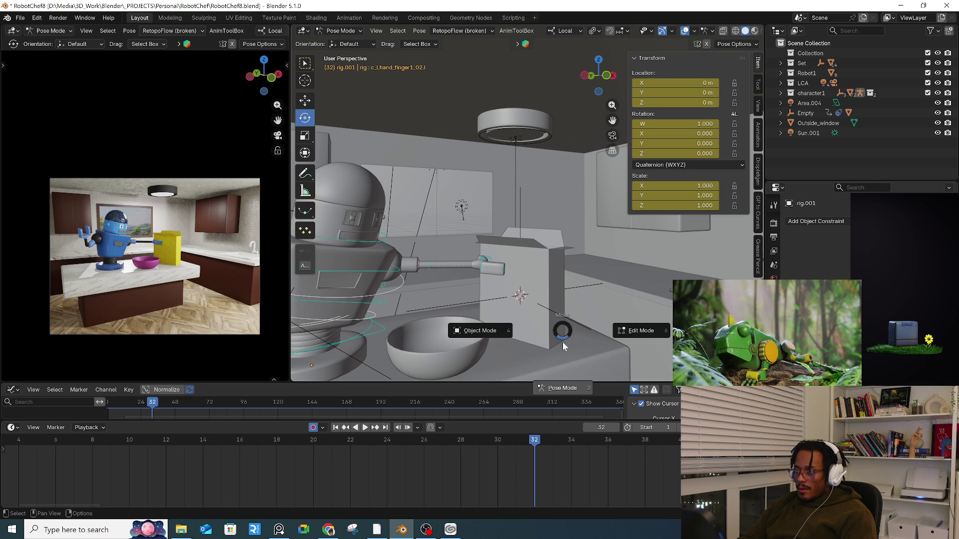
click(524, 343)
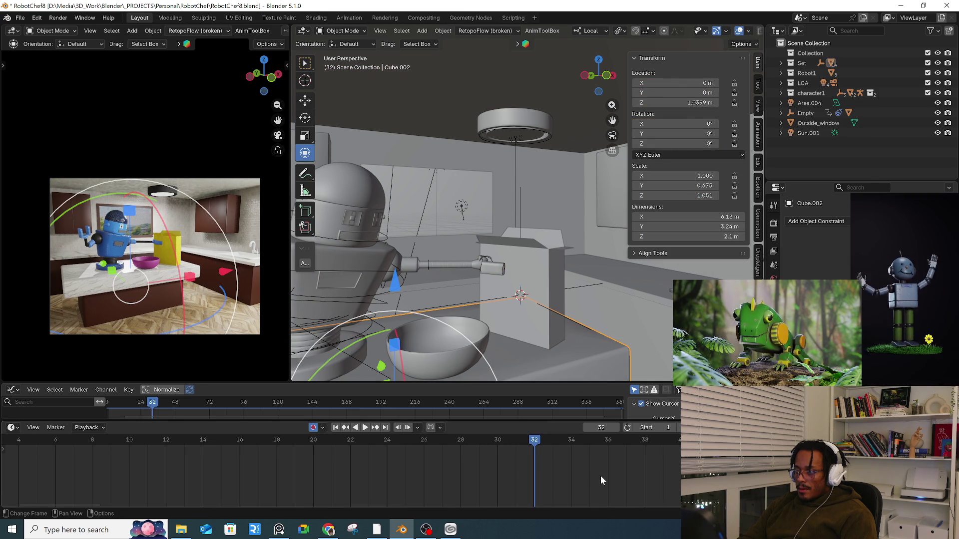
- Move the Empty's keyframes two frames earlier so they end at frame 32
click(586, 287)
click(584, 286)
mouse_move(627, 477)
mouse_down()
mouse_move(569, 441)
mouse_move(644, 443)
mouse_move(397, 446)
mouse_up()
key(g)
click(536, 453)
- Play back the animation to check the new box timing up to frame 50
key(space)
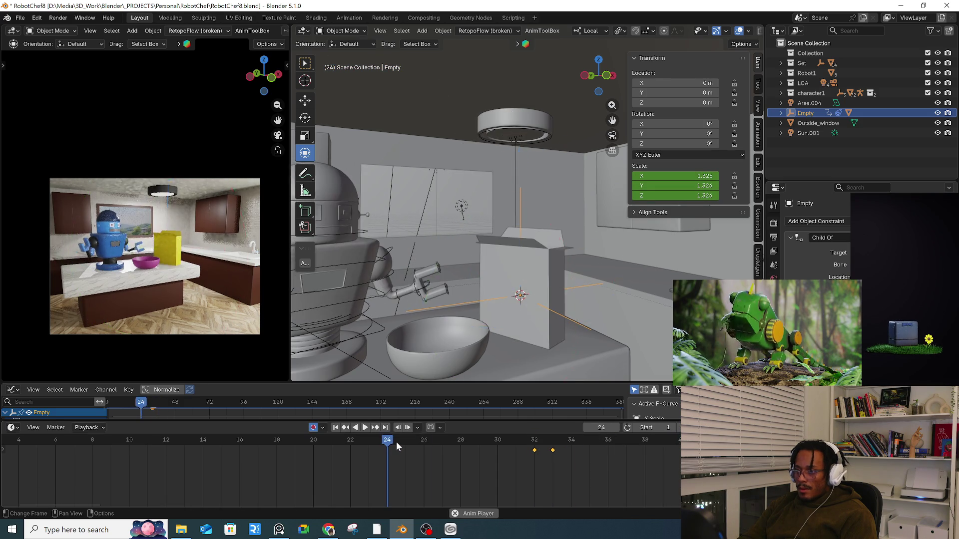
key(space)
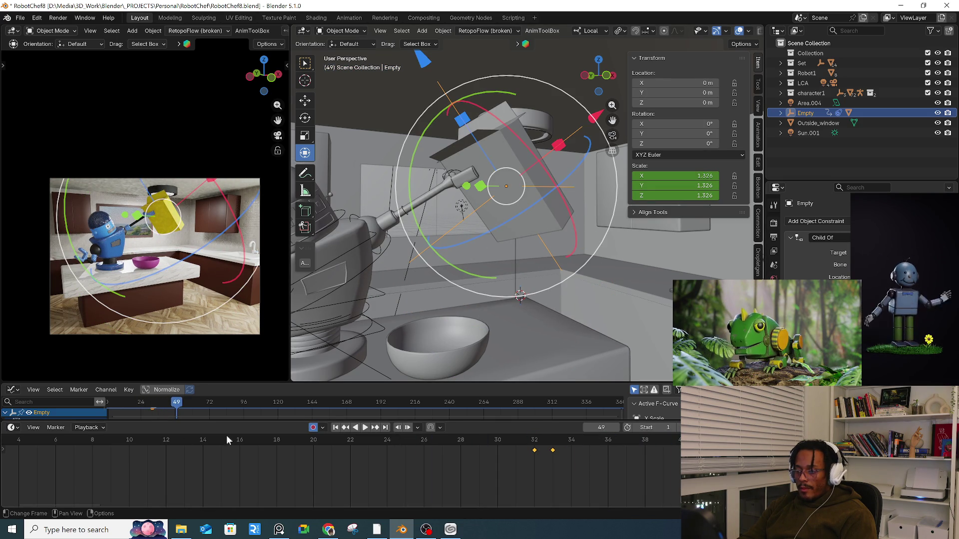
key(shift+Left)
scroll(140, 477, down, 3)
key(space)
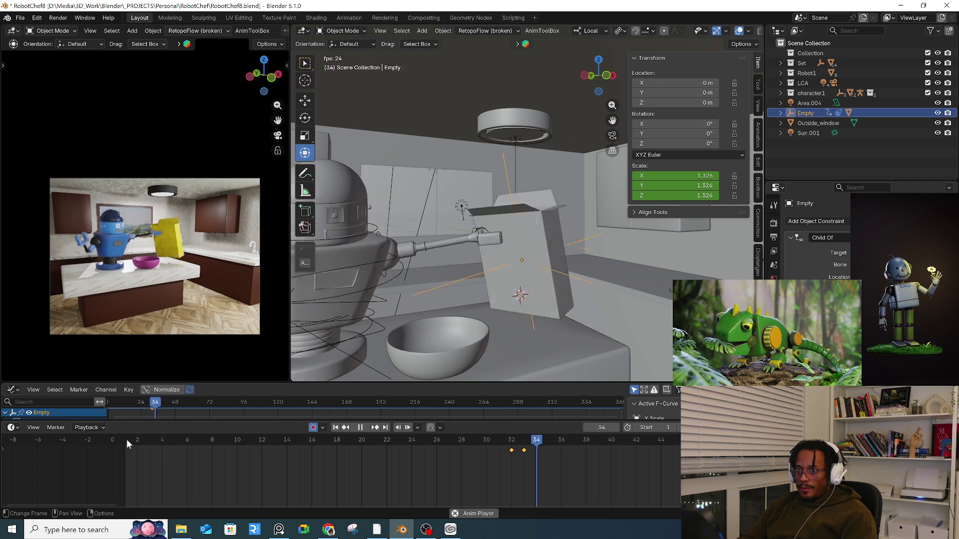
key(space)
- Put rig.001 in Pose Mode and paste the copied hand pose keys at frame 35
key(a)
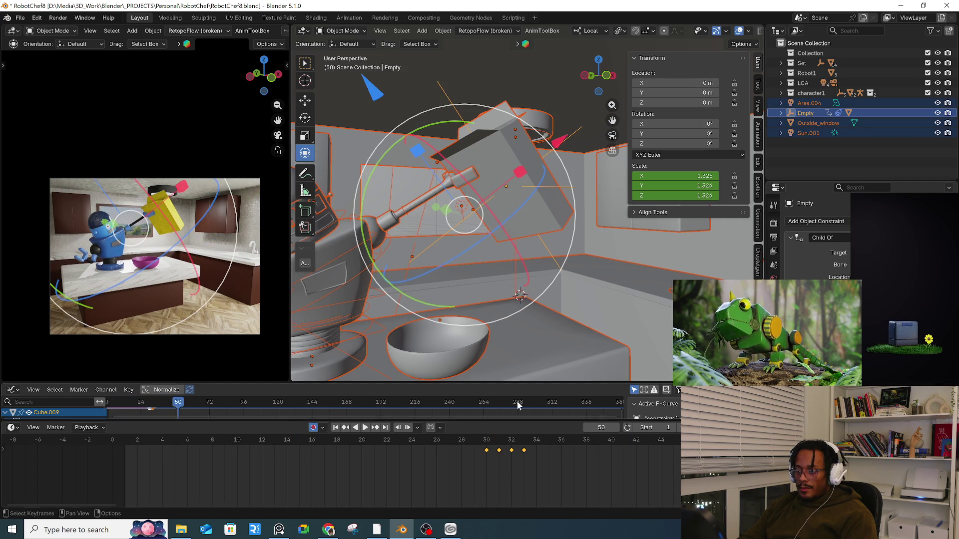
click(335, 256)
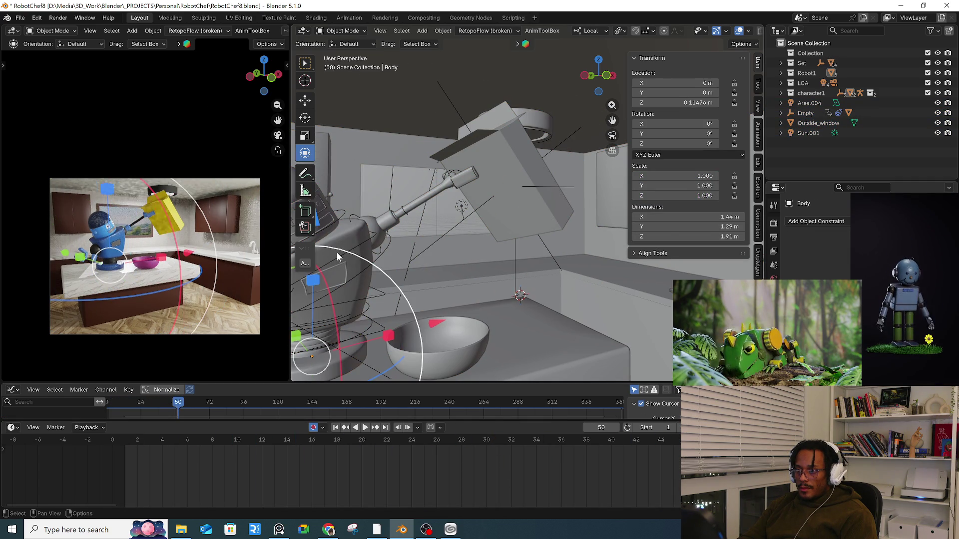
click(336, 256)
key(ctrl+Tab)
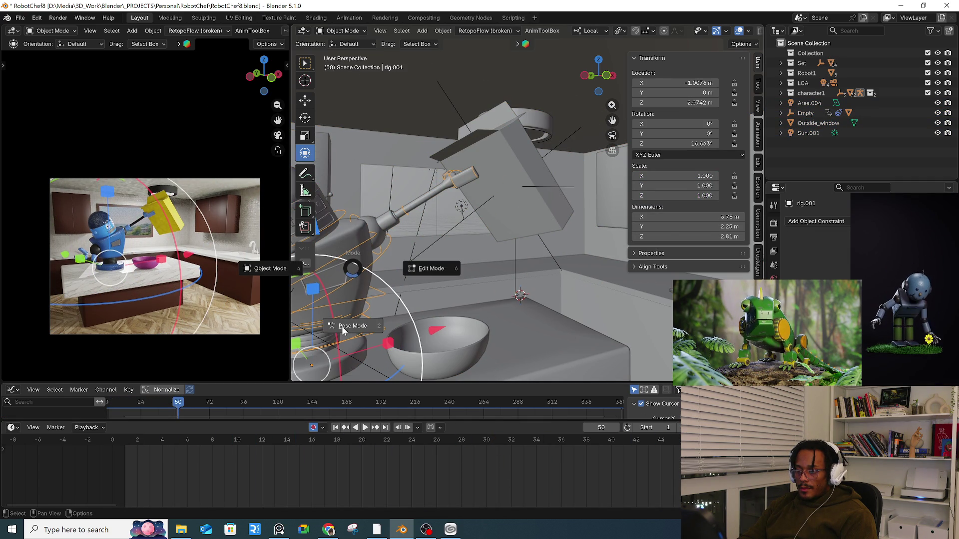
click(343, 327)
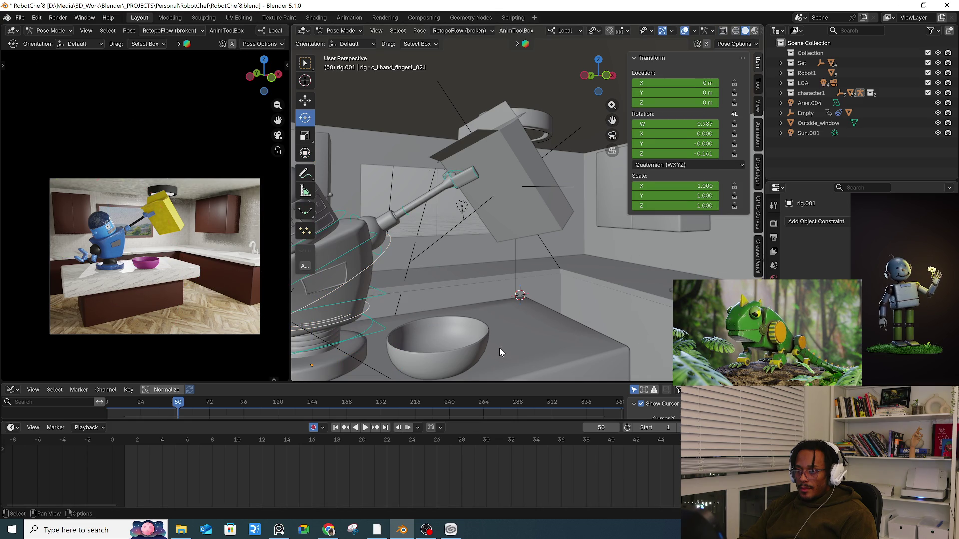
mouse_move(515, 469)
mouse_down()
mouse_move(464, 450)
mouse_move(547, 449)
mouse_up()
key(ctrl+v)
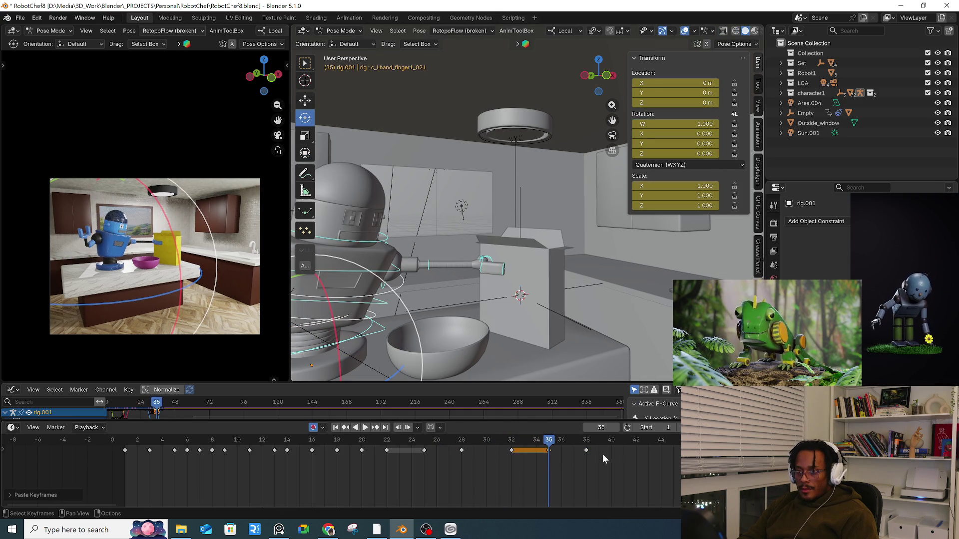
- Move the last keyframe from frame 42 to 45 and review the new timing
key(space)
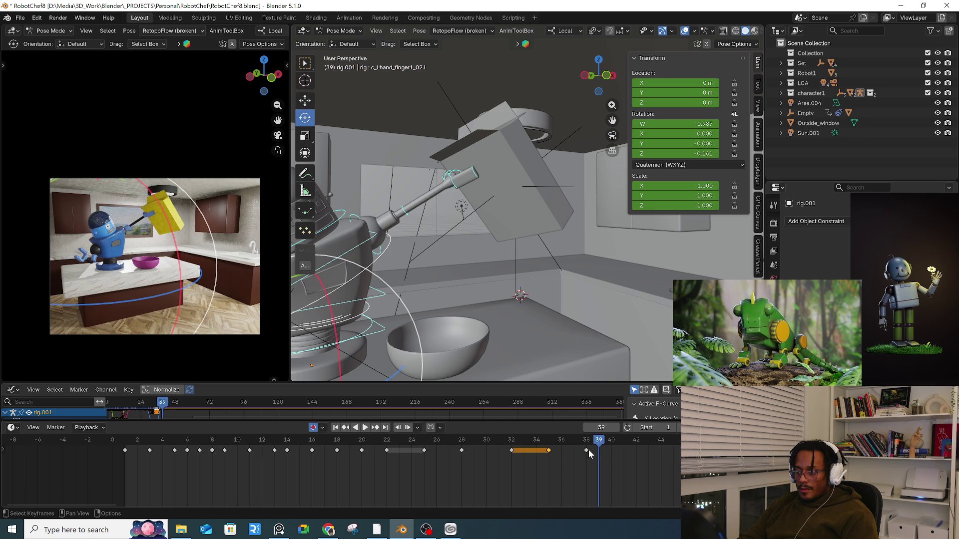
key(space)
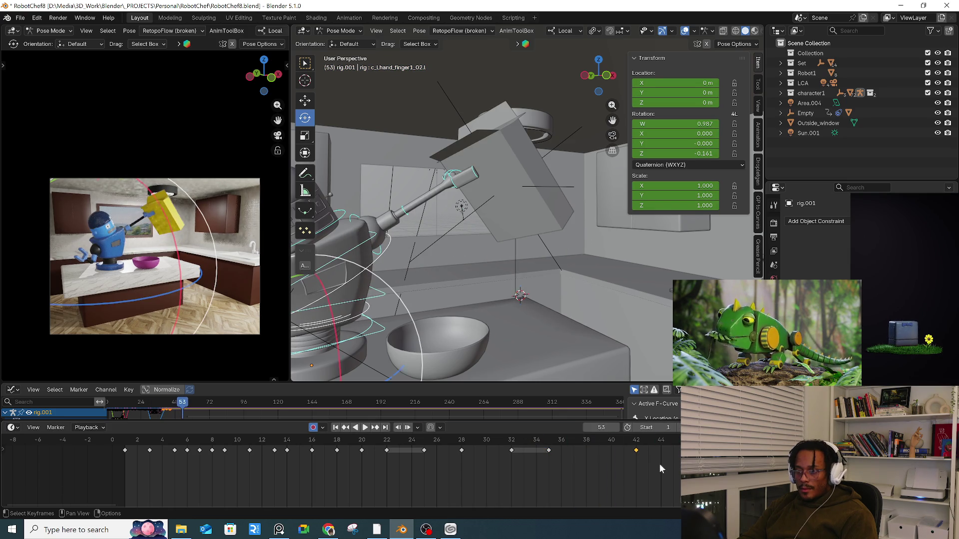
drag(637, 450, 674, 451)
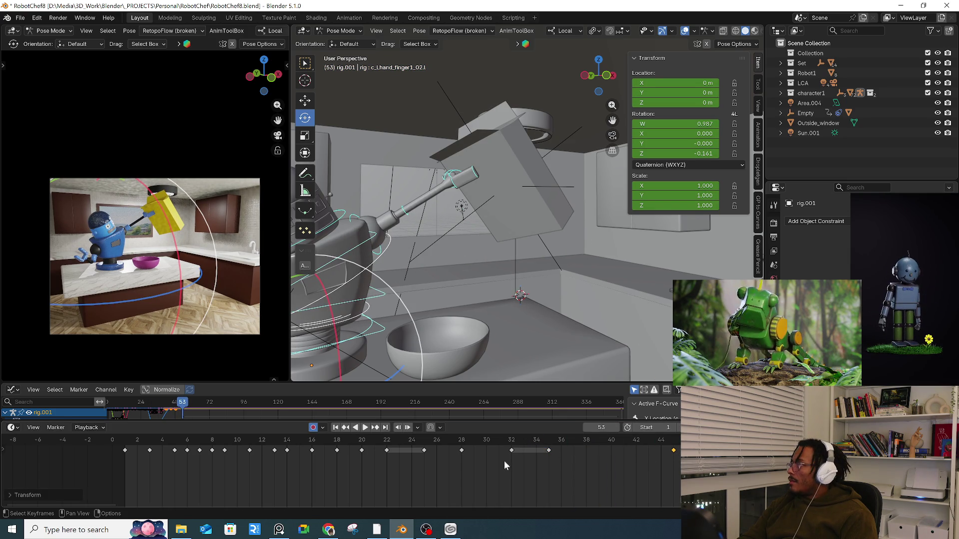
scroll(505, 463, down, 2)
key(space)
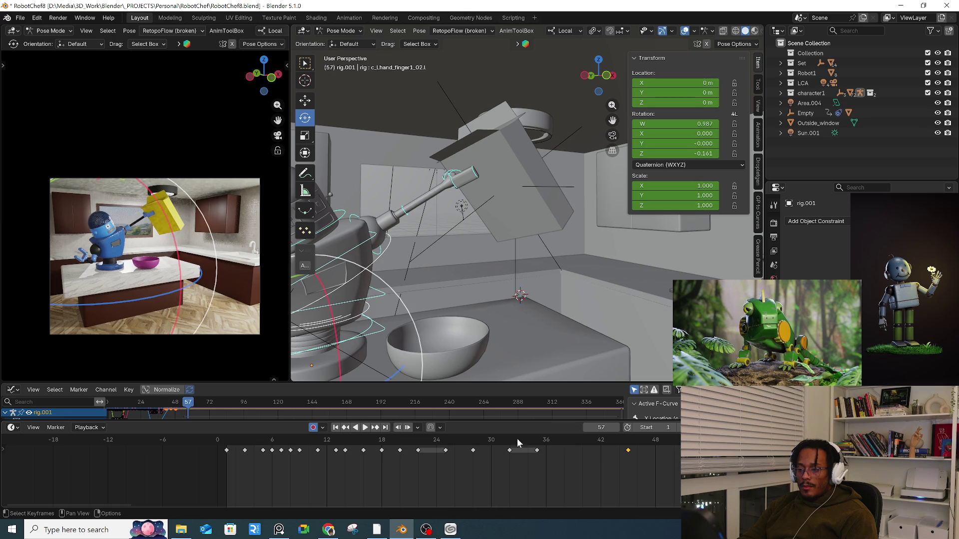
key(space)
mouse_move(553, 443)
mouse_down()
mouse_move(523, 439)
mouse_move(601, 443)
mouse_up()
- At frame 45, rotate the right arm and head bones and tilt the spine 10.4°
mouse_move(575, 320)
middle_down()
mouse_move(544, 297)
mouse_move(496, 326)
middle_up()
key(Up)
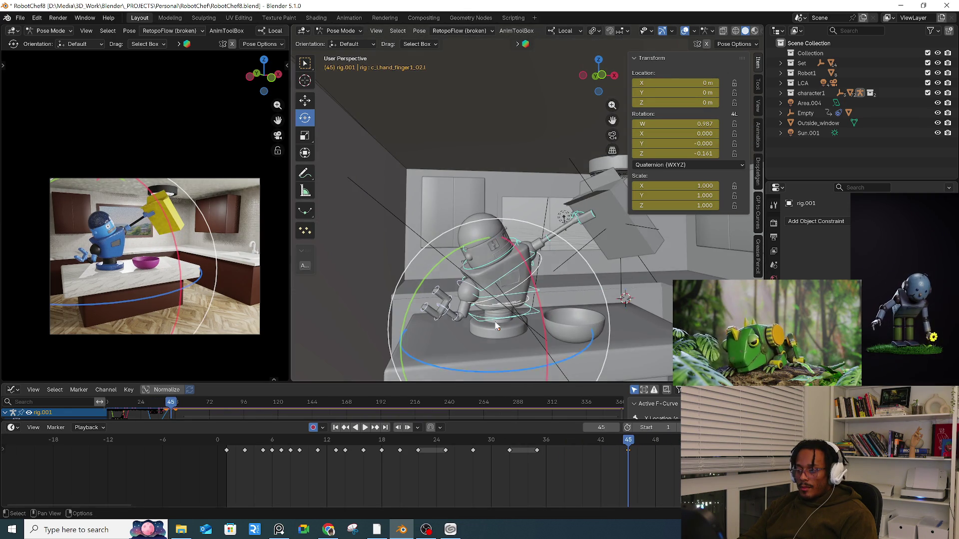
scroll(496, 325, up, 4)
click(437, 306)
drag(378, 233, 364, 268)
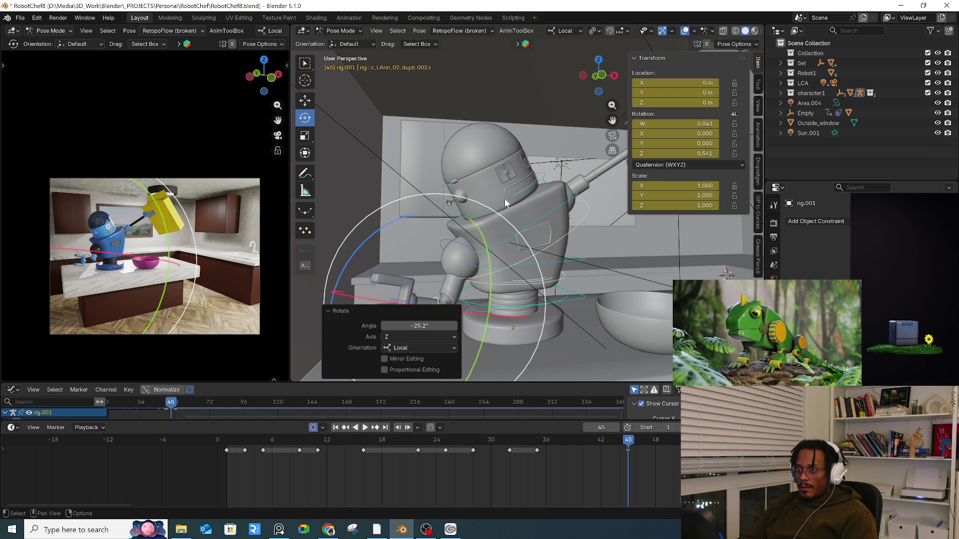
click(505, 200)
mouse_move(514, 218)
mouse_down()
mouse_move(470, 216)
mouse_move(507, 215)
mouse_up()
click(566, 218)
scroll(566, 218, up, 5)
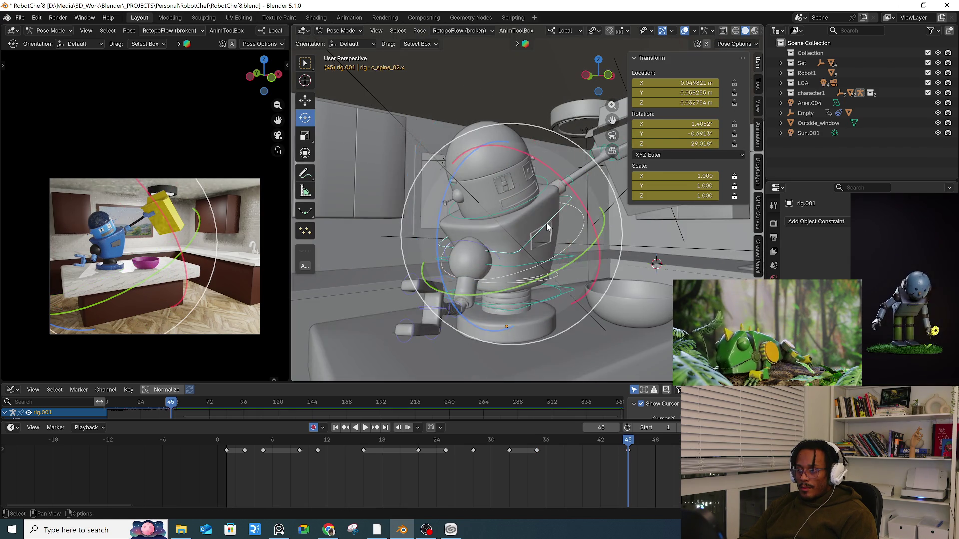
mouse_move(590, 200)
mouse_down()
mouse_move(617, 261)
mouse_move(590, 240)
mouse_up()
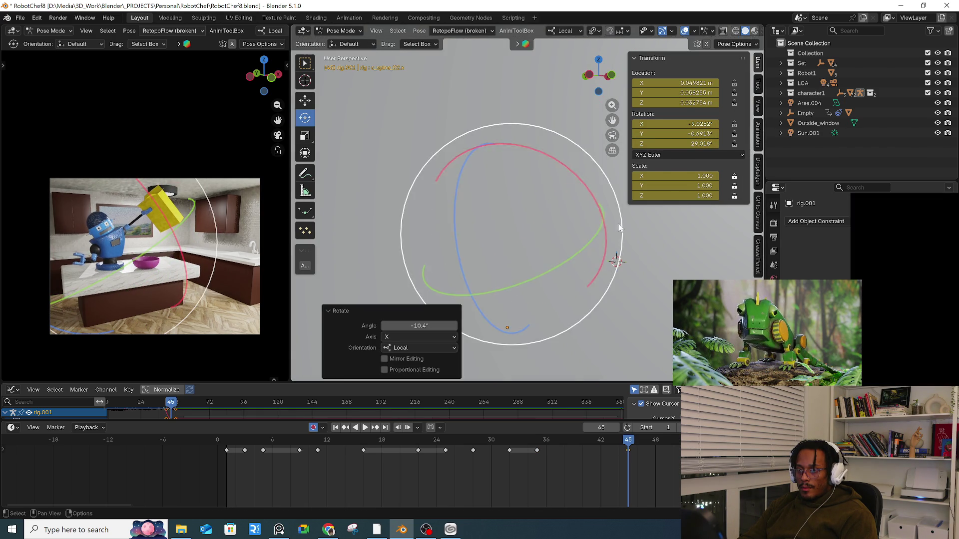
scroll(556, 233, down, 3)
- Rotate the left forearm bone -22.1° about local Z to swing the box upward
mouse_move(555, 232)
middle_down()
mouse_move(514, 259)
mouse_move(532, 274)
mouse_move(415, 255)
middle_up()
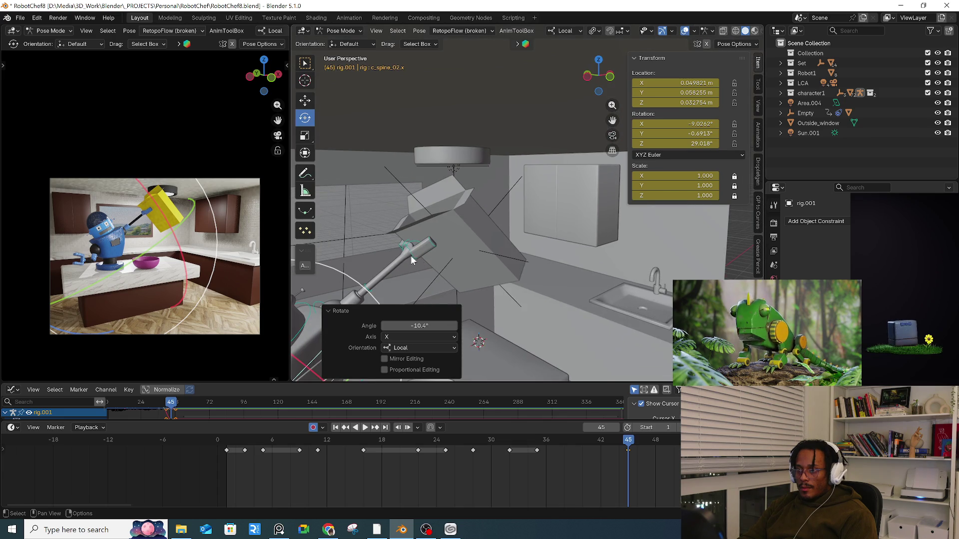
scroll(407, 250, up, 5)
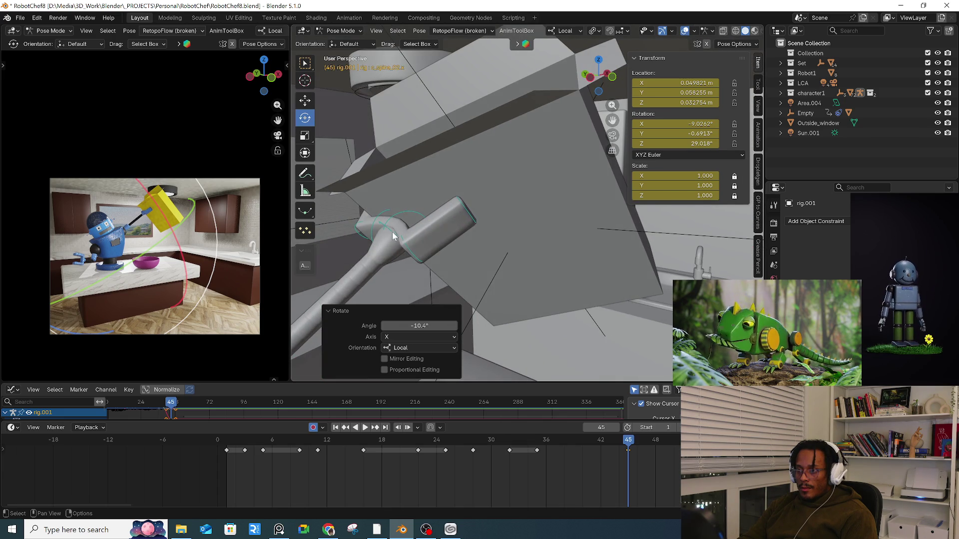
click(404, 253)
middle_drag(403, 253, 460, 253)
drag(460, 252, 465, 224)
mouse_move(544, 437)
mouse_down()
mouse_move(561, 440)
mouse_move(488, 446)
mouse_move(573, 442)
mouse_up()
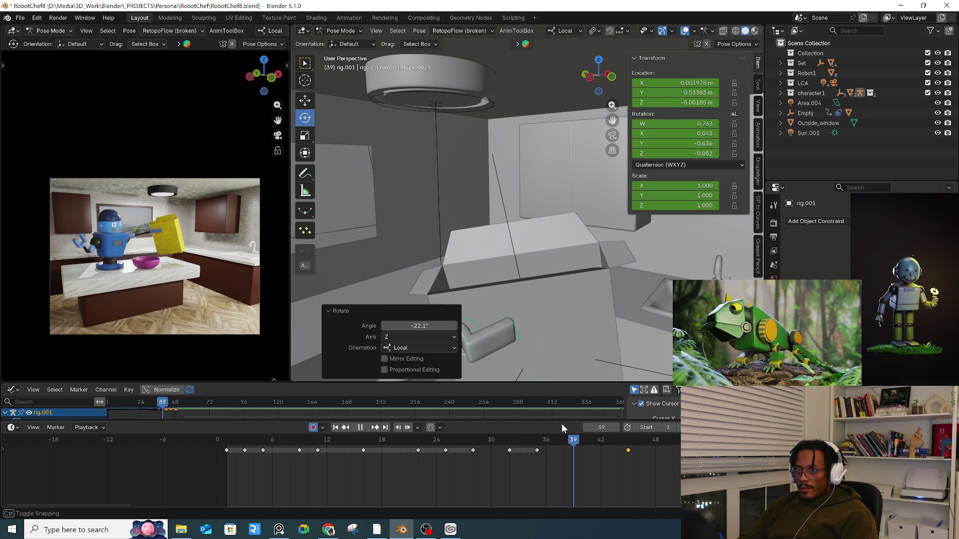
- Trackball-rotate the arm bone 8.99° at frame 39 and play back to review
key(r)
key(r)
key(r)
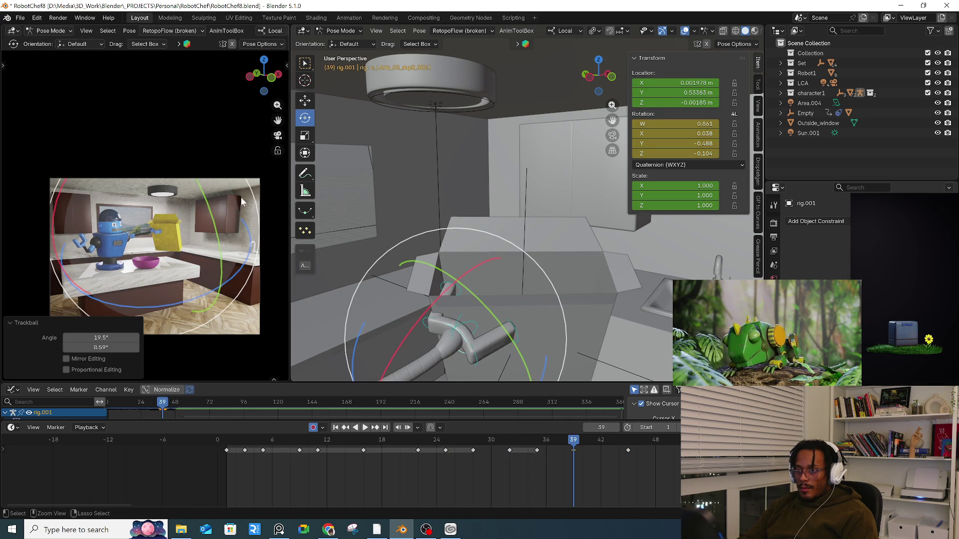
click(526, 437)
drag(526, 438, 573, 443)
key(space)
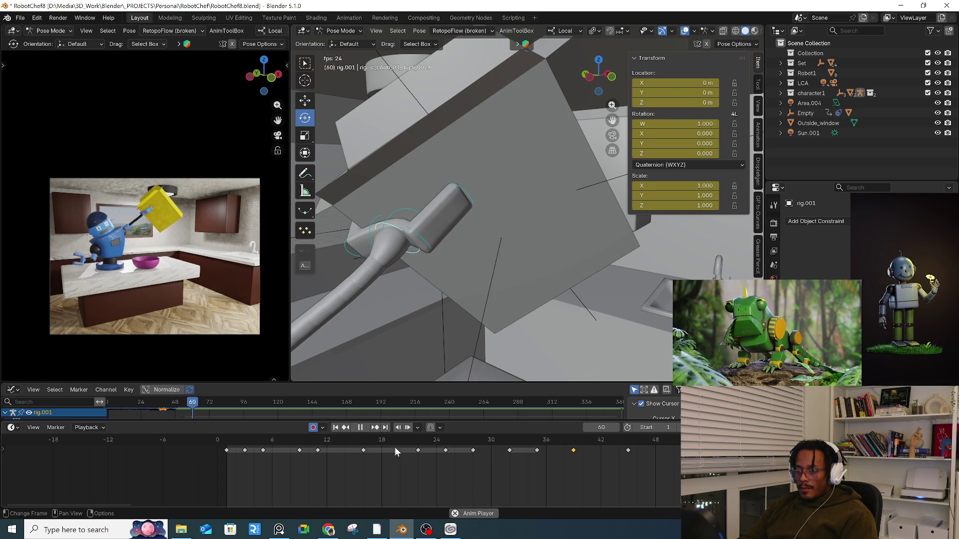
key(space)
- Inspect the bowl and arm in wireframe, restore solid shading, and switch to Object Mode
mouse_move(493, 291)
middle_down()
mouse_move(439, 202)
mouse_move(453, 220)
mouse_move(427, 252)
middle_up()
key(shift+z)
shift+middle_drag(434, 211, 531, 235)
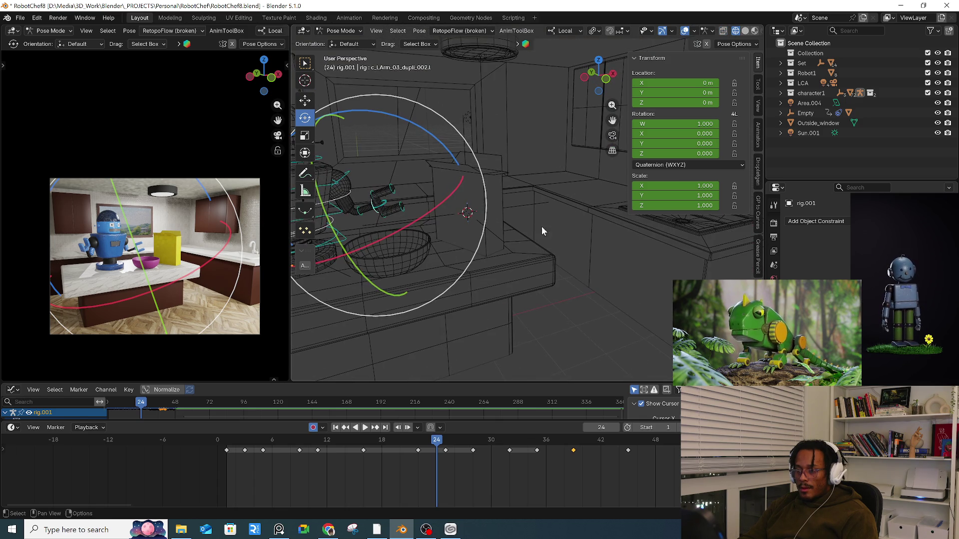
click(743, 32)
click(736, 31)
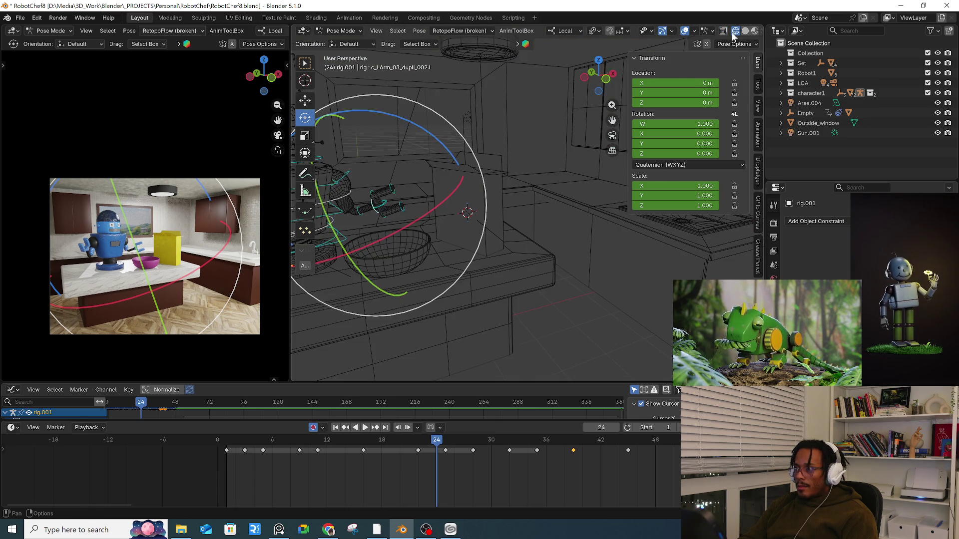
mouse_move(559, 235)
middle_down()
mouse_move(537, 229)
mouse_move(504, 193)
mouse_move(552, 176)
middle_up()
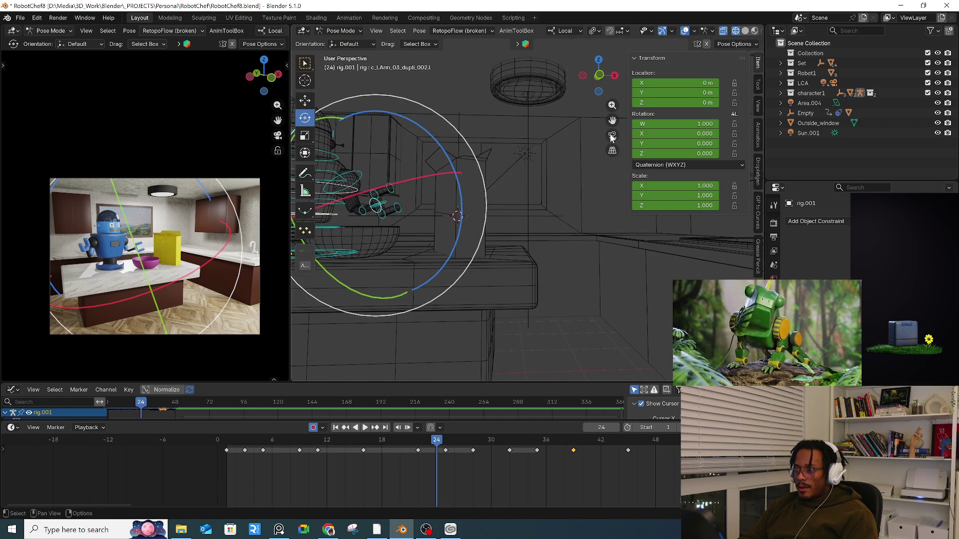
click(343, 32)
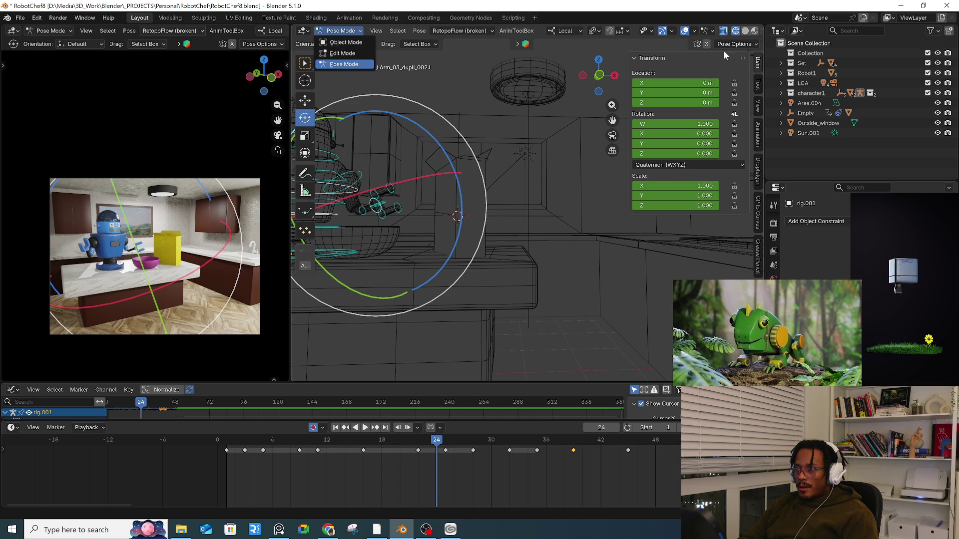
key(shift+z)
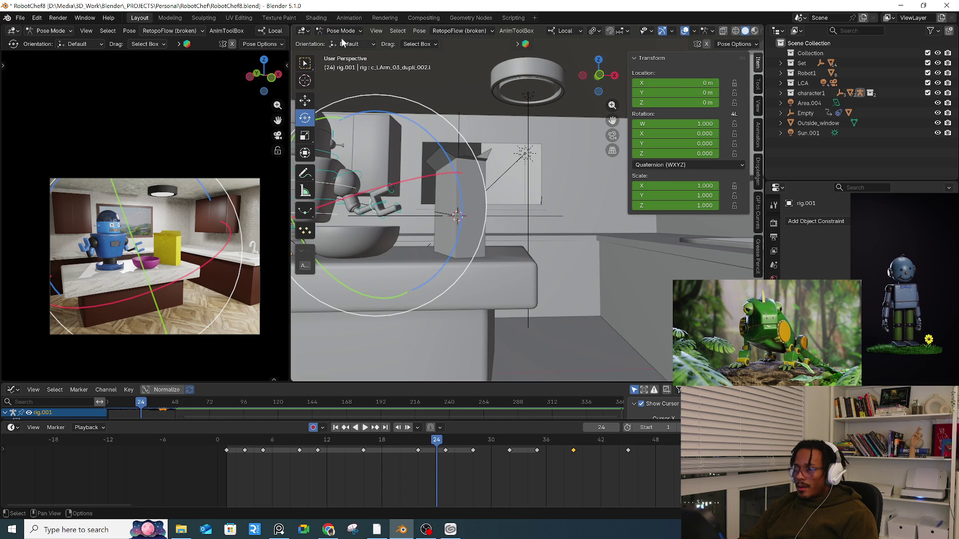
click(340, 42)
mouse_move(449, 190)
middle_down()
mouse_move(478, 215)
mouse_move(497, 247)
mouse_move(490, 259)
mouse_move(495, 235)
mouse_move(498, 244)
middle_up()
- Select all of the box's mesh in Edit Mode and make a first Z scale and move
click(497, 247)
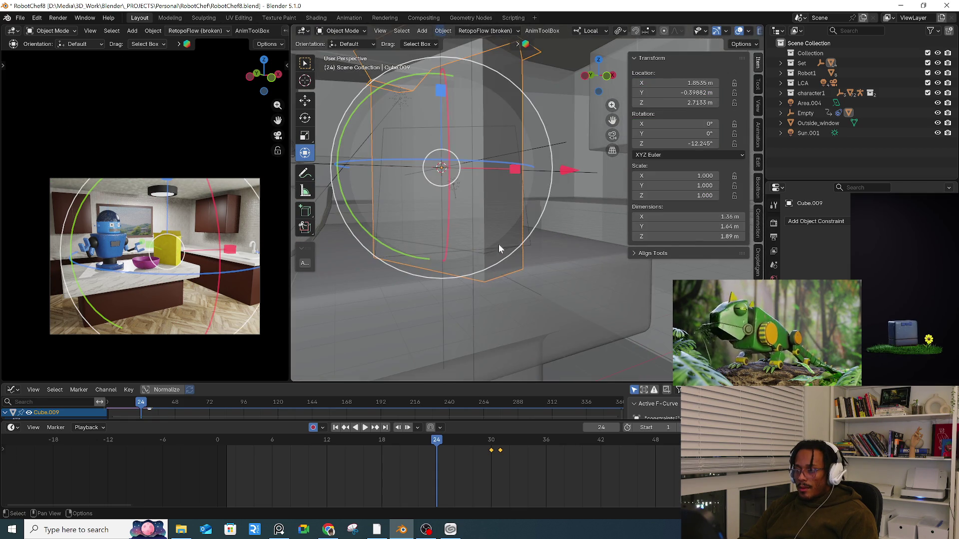
key(Tab)
key(a)
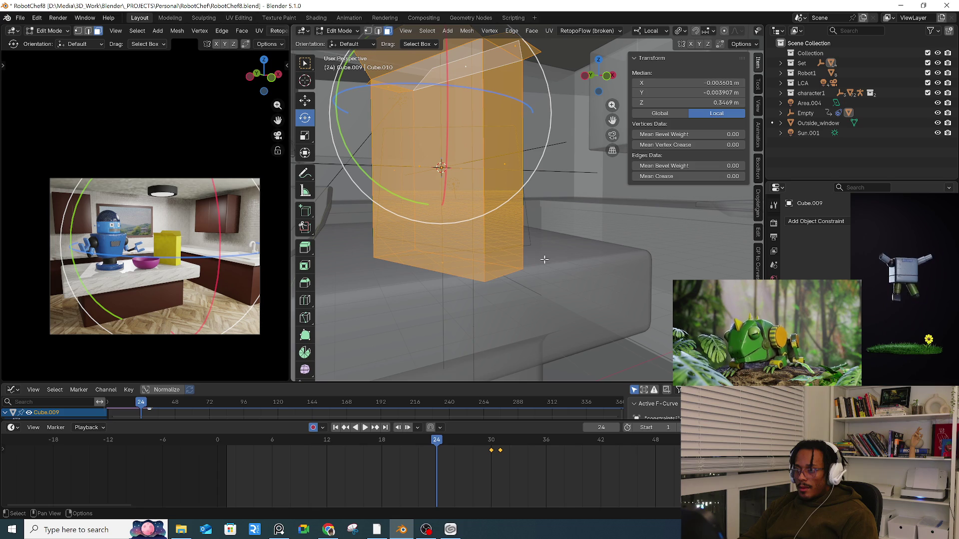
key(s)
key(z)
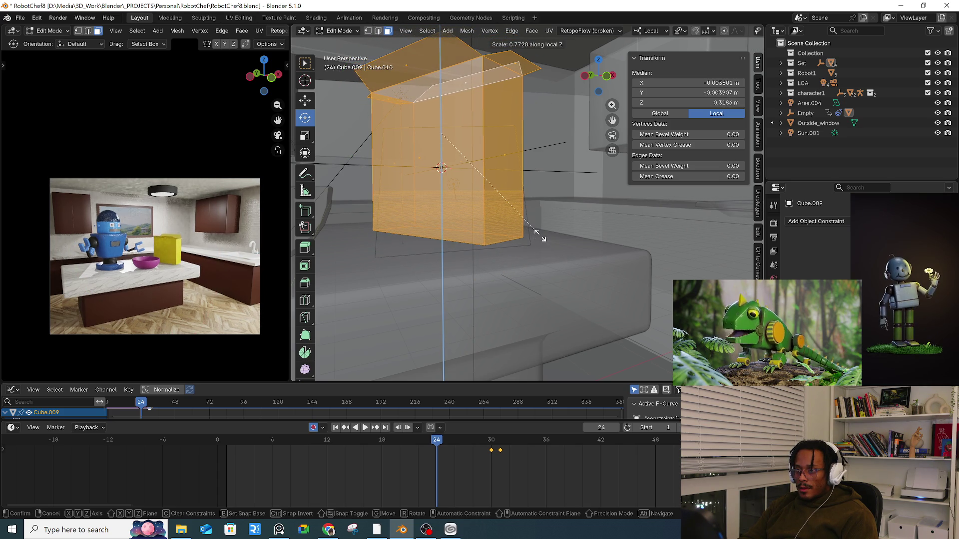
key(g)
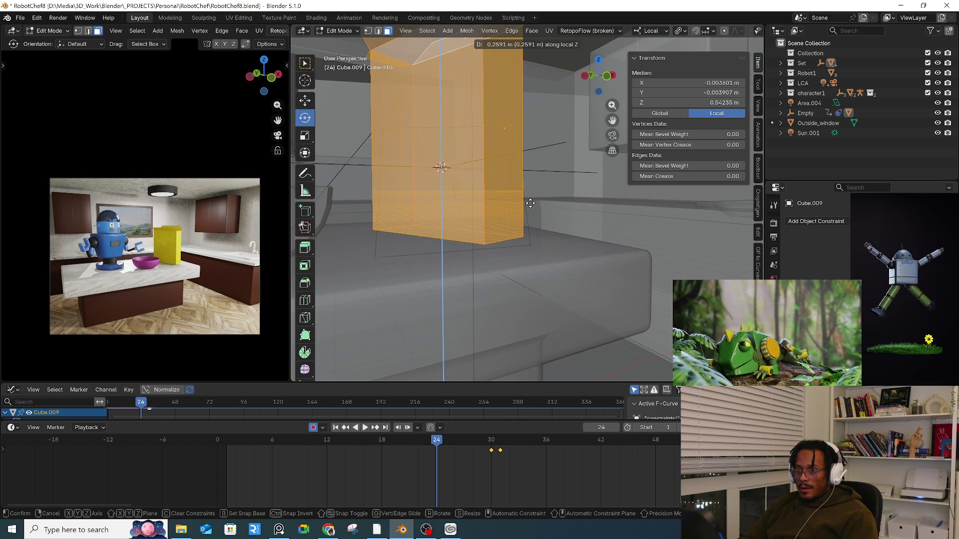
click(530, 203)
- Scale the box mesh to 0.911 along Z, lower it -0.1247 m, and exit Edit Mode
key(s)
key(z)
click(582, 216)
key(g)
key(z)
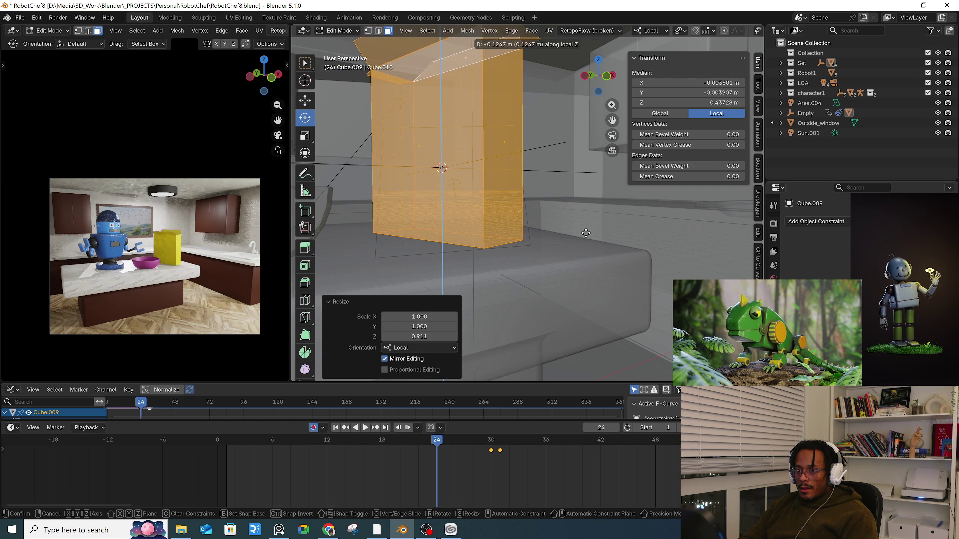
click(586, 234)
key(Tab)
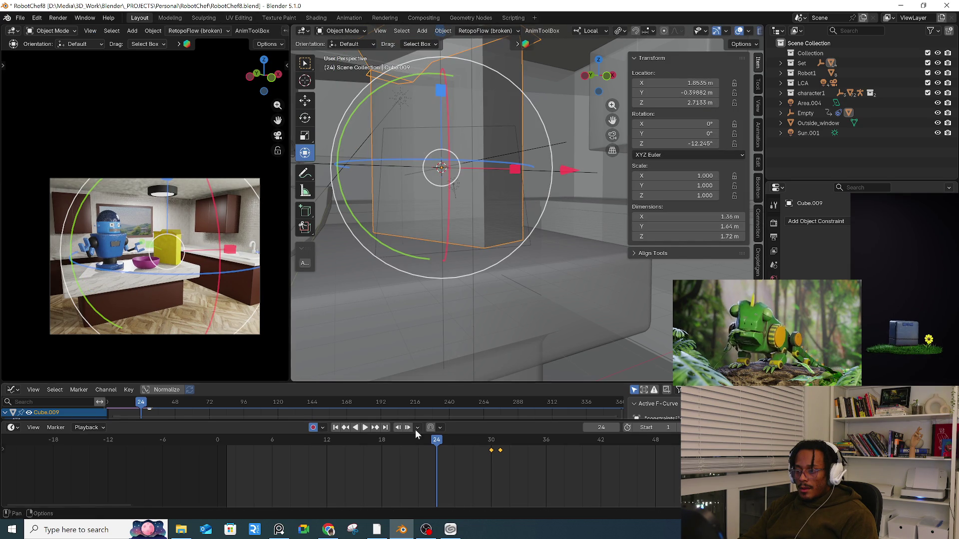
- Scrub and play the animation from the start to review the box lift
mouse_move(437, 441)
mouse_down()
mouse_move(610, 439)
mouse_move(223, 448)
mouse_up()
key(space)
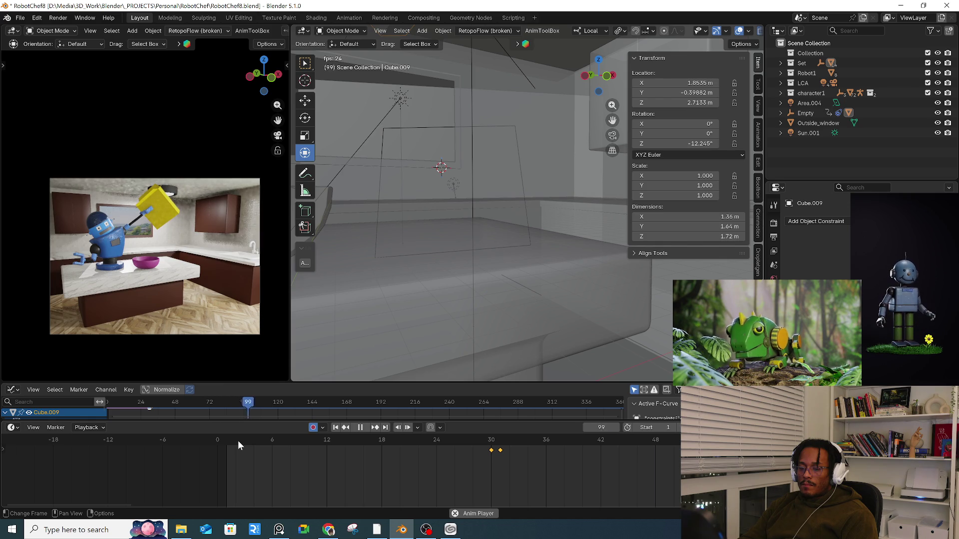
key(space)
click(240, 440)
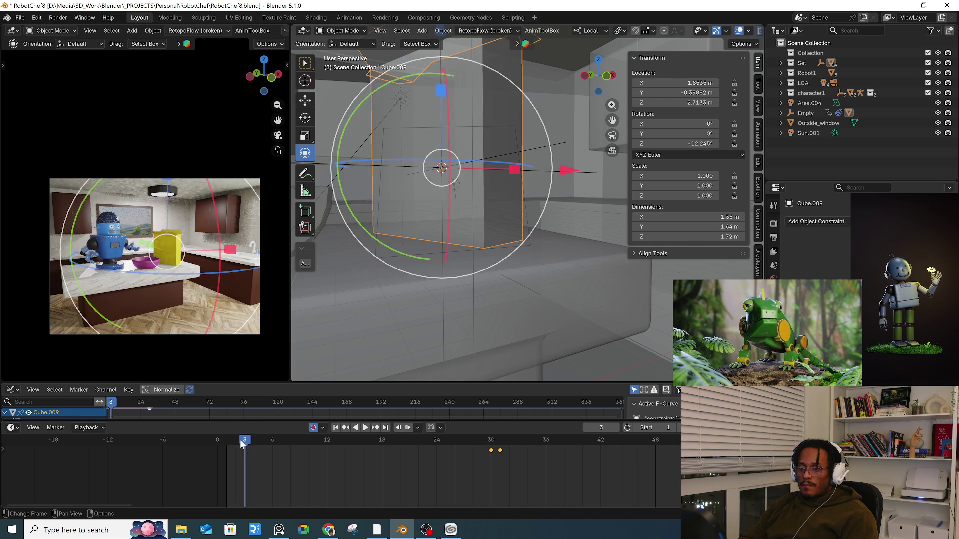
key(space)
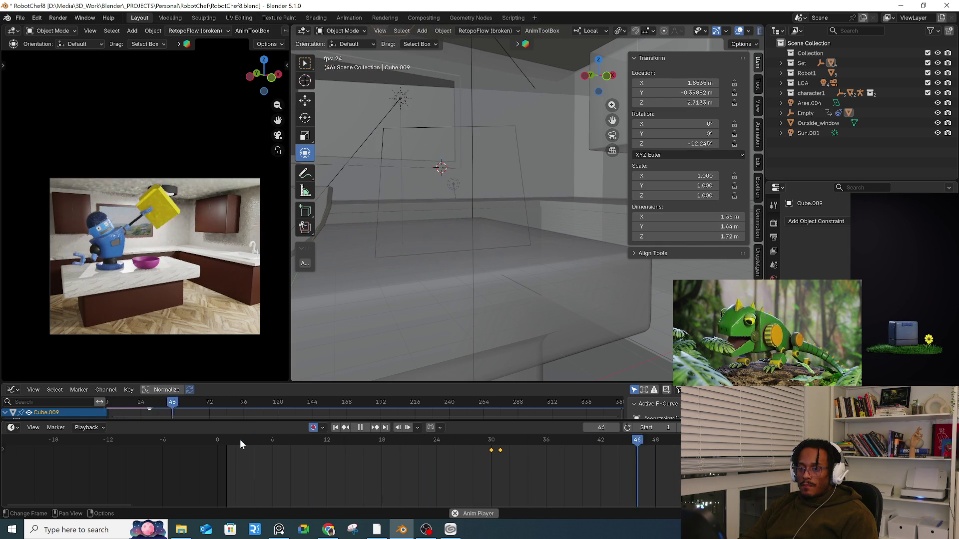
key(space)
mouse_move(509, 451)
mouse_down()
mouse_move(482, 449)
mouse_move(546, 440)
mouse_up()
- Frame Cube.009, zoom out, and select rig.001 to choose its editing mode
key(KP_Decimal)
scroll(471, 274, down, 5)
mouse_move(472, 273)
middle_down()
mouse_move(550, 295)
mouse_move(427, 251)
middle_up()
click(426, 253)
key(ctrl+Tab)
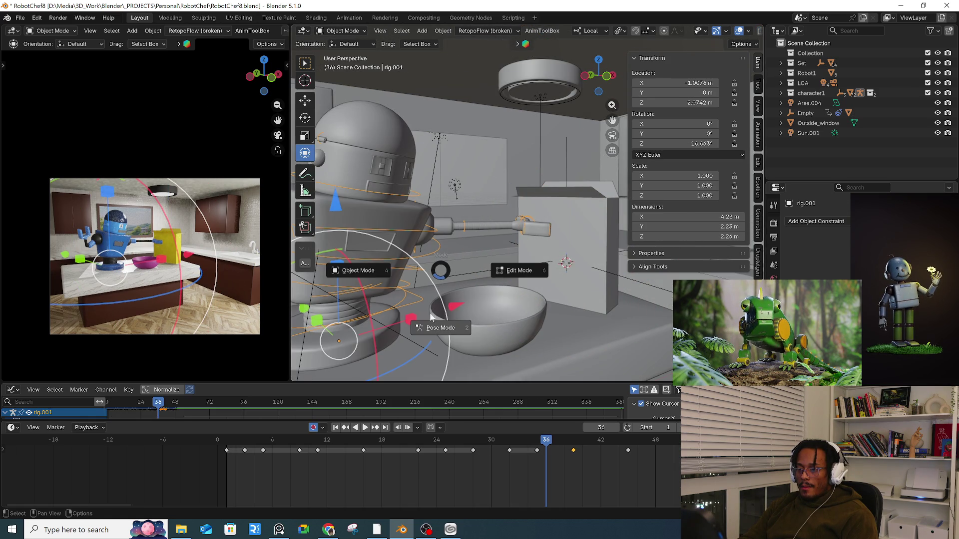
- Enter Pose Mode and insert a keyframe for the arm pose at frame 51
click(440, 327)
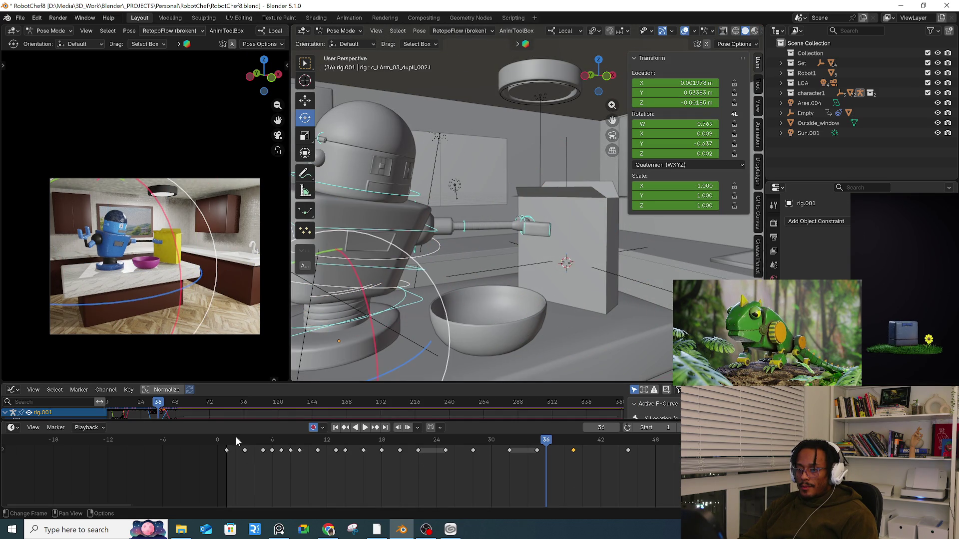
key(space)
key(space)
middle_drag(516, 484, 373, 481)
click(419, 450)
key(space)
drag(456, 440, 492, 440)
key(space)
key(i)
- Blend the frame-45 arm pose toward its neighbouring keys and play it back
click(472, 447)
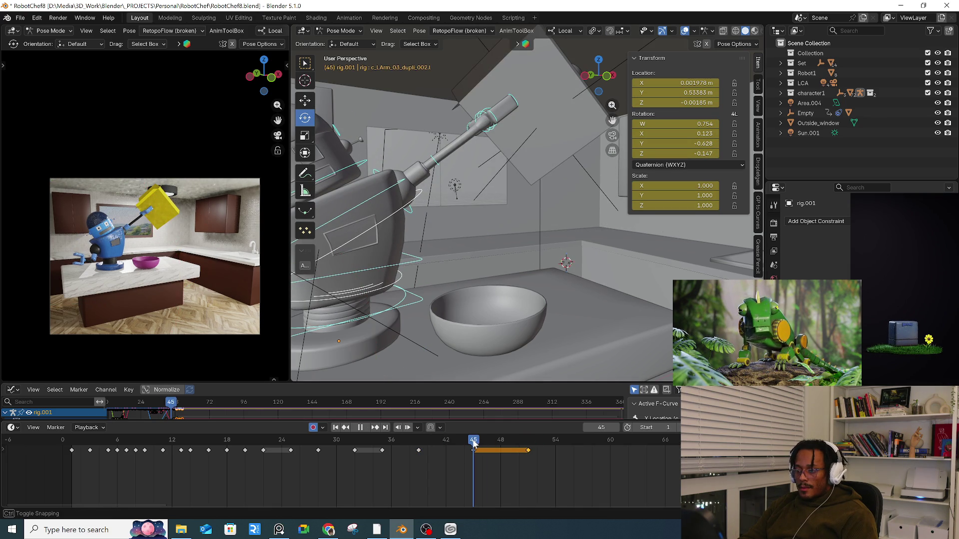
key(shift+alt+e)
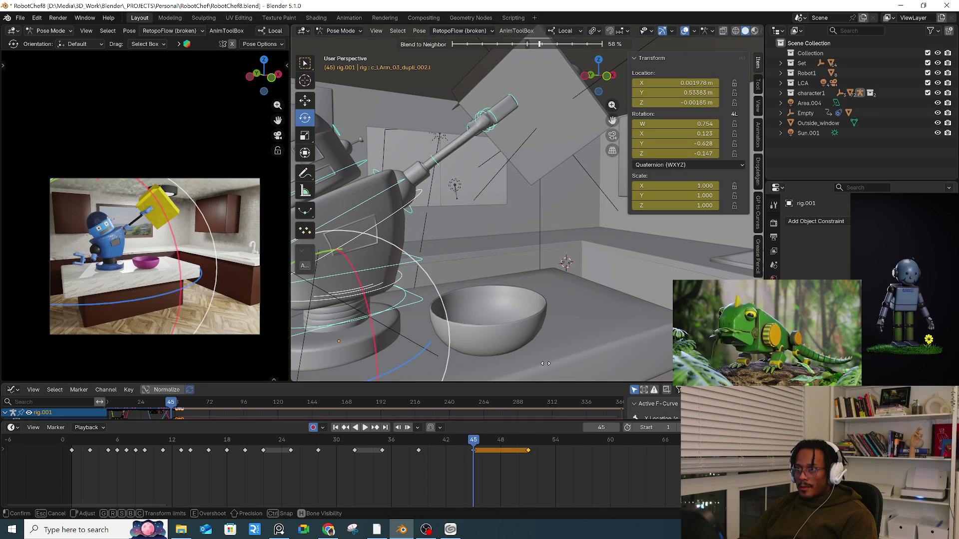
click(526, 364)
key(space)
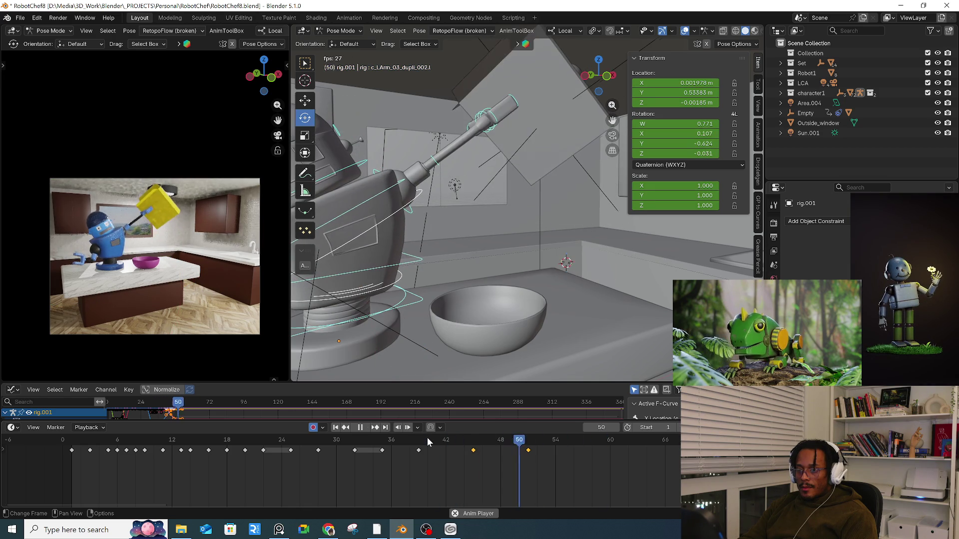
key(space)
- Shift the last two arm keys earlier, to about frames 43 and 47
key(g)
click(511, 451)
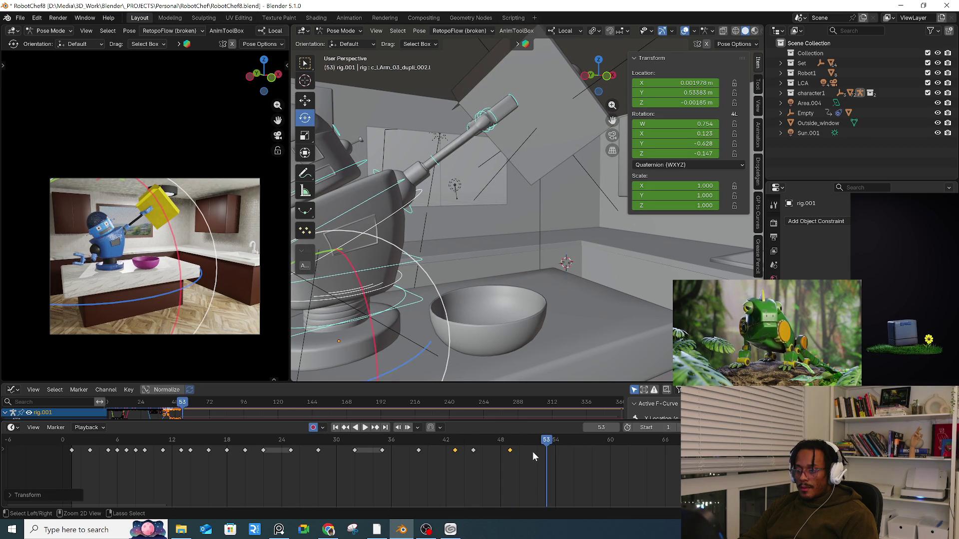
click(528, 450)
key(g)
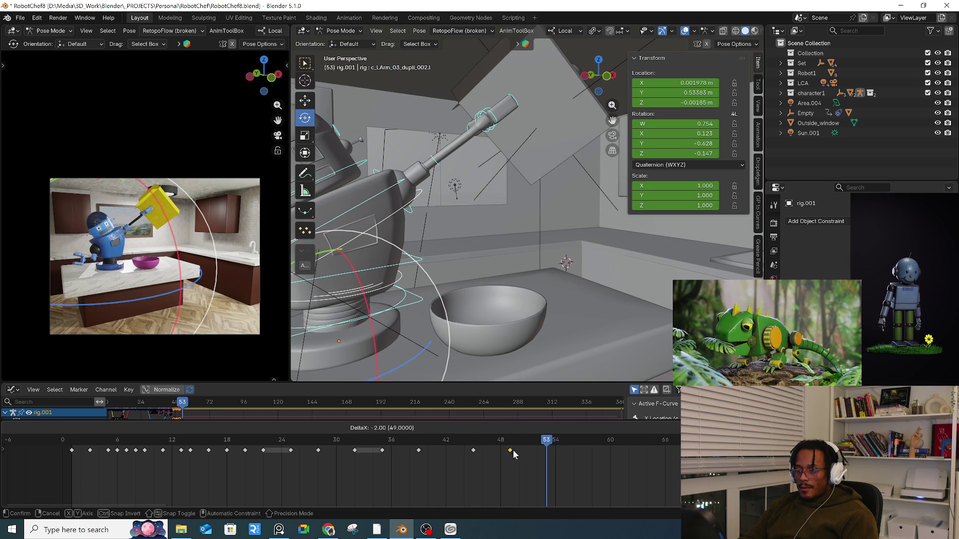
click(510, 450)
click(483, 441)
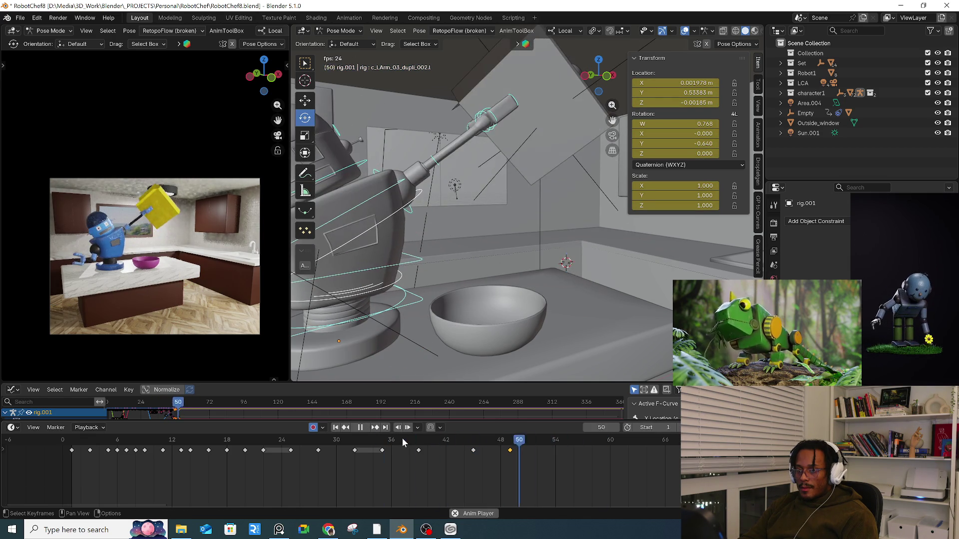
key(space)
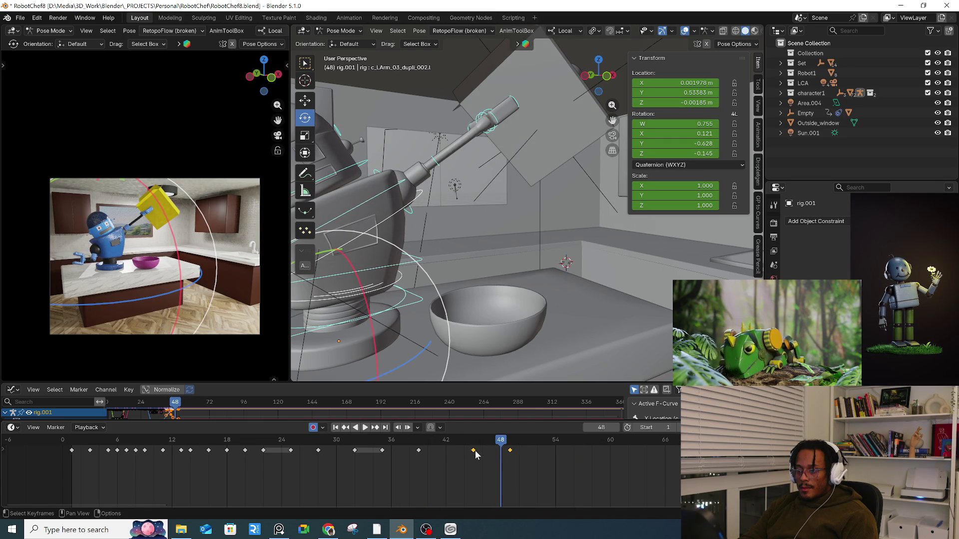
key(g)
click(399, 441)
key(space)
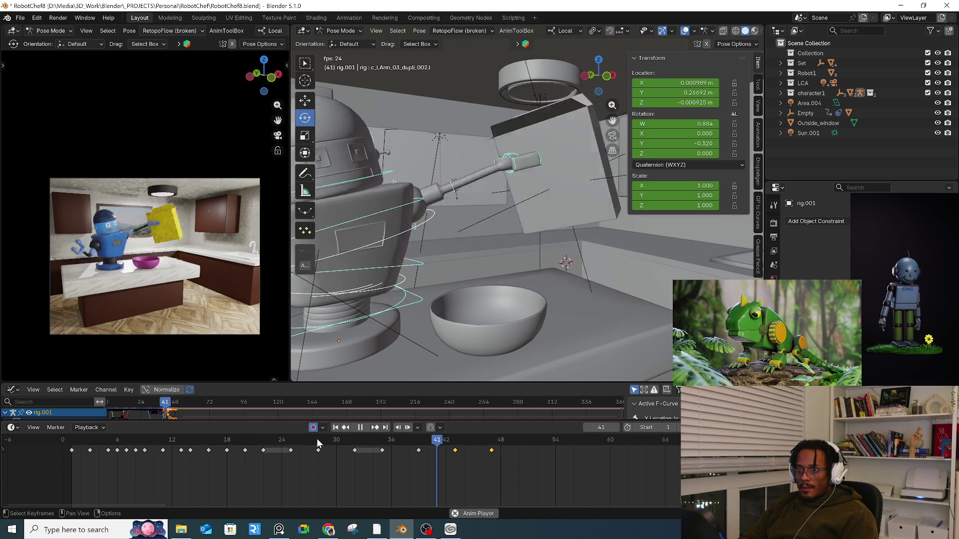
- At frame 38, rotate the left arm bone 19.8° toward the box
key(space)
drag(351, 439, 408, 440)
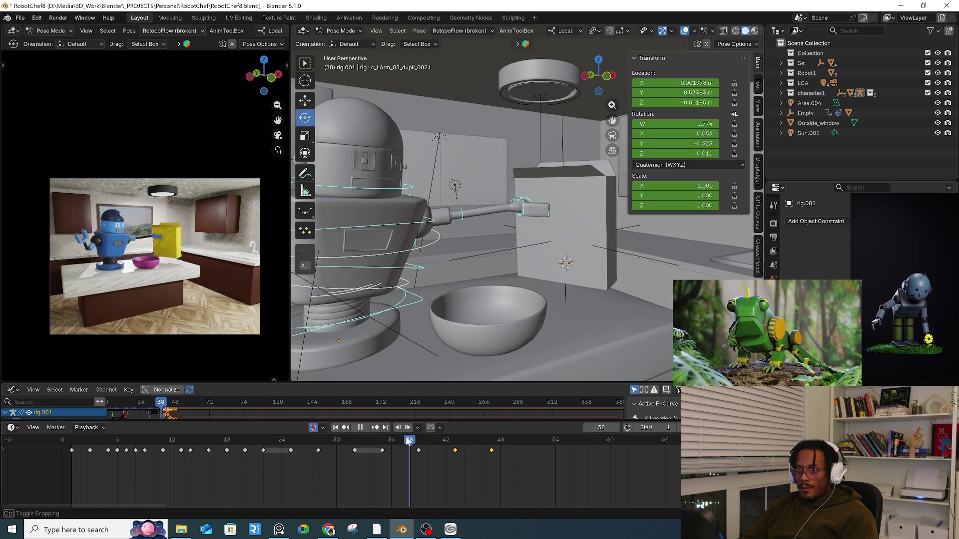
click(529, 203)
key(KP_Decimal)
middle_drag(502, 214, 457, 245)
click(458, 245)
key(r)
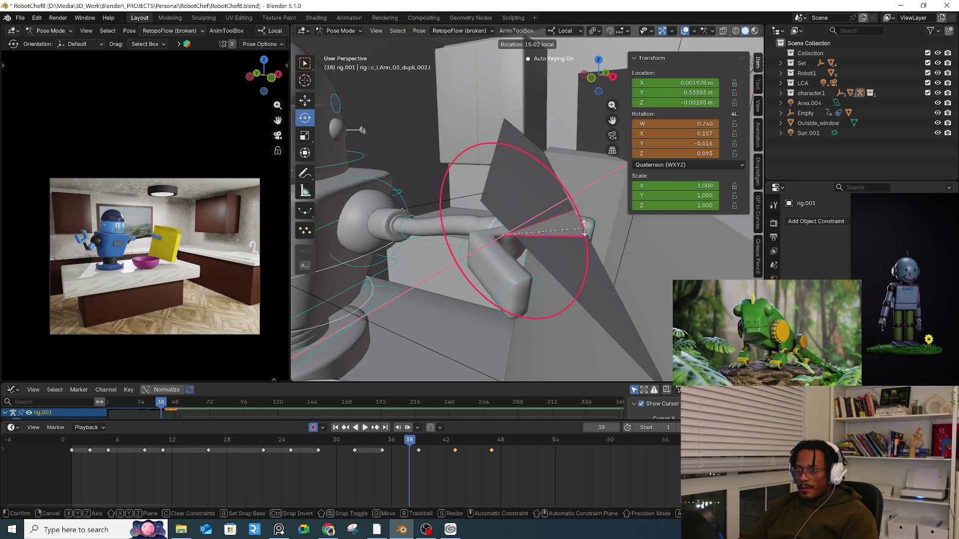
click(582, 229)
- Move the left arm to a new position and play back from frame 35 to check it
middle_drag(485, 289, 569, 243)
key(g)
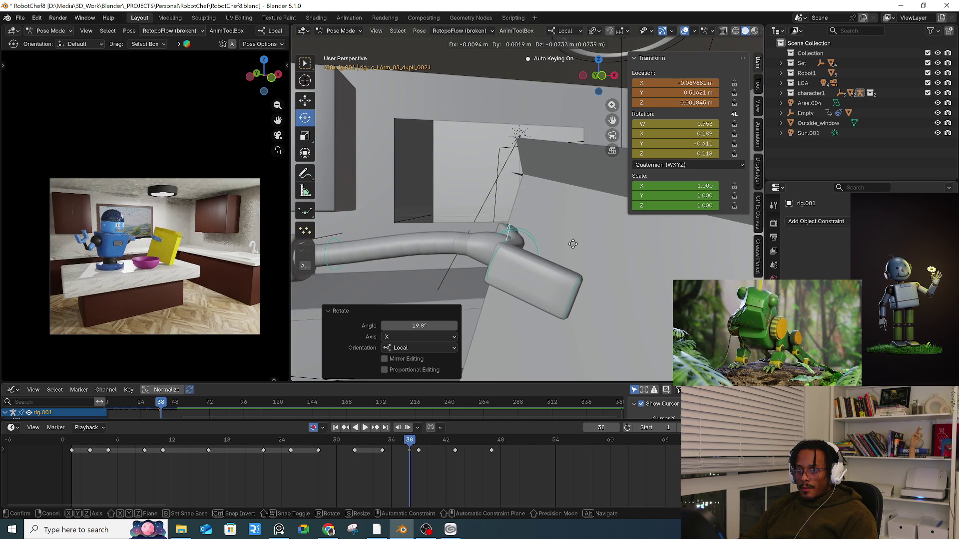
click(575, 236)
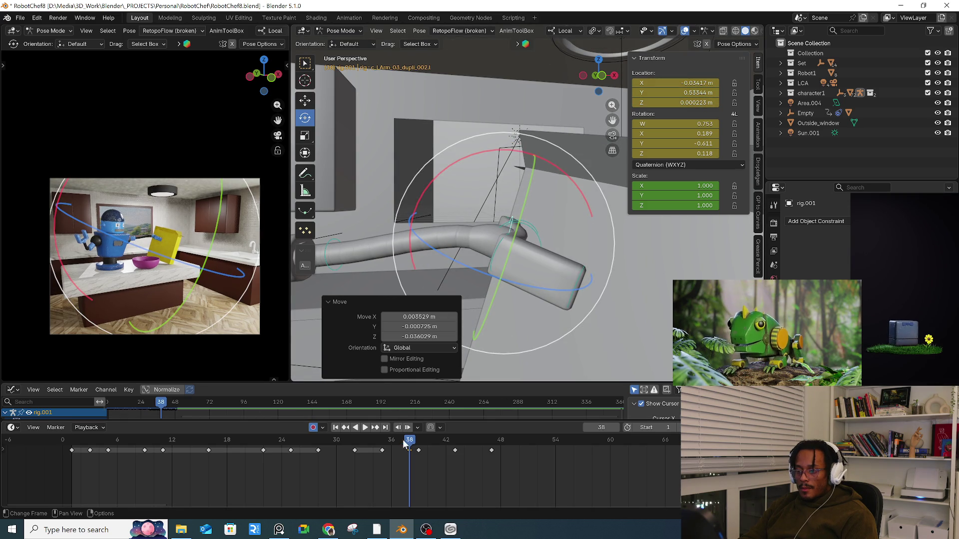
drag(407, 445, 379, 447)
key(space)
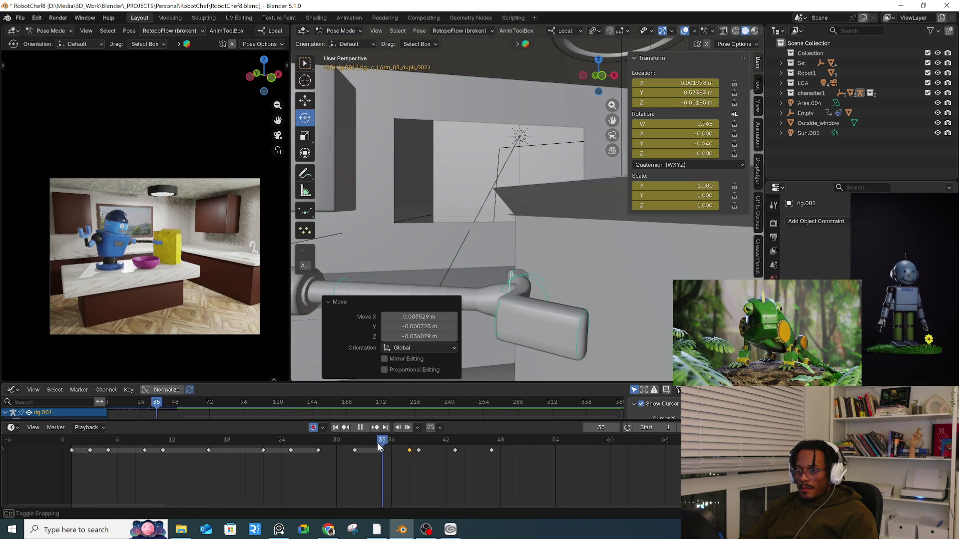
key(space)
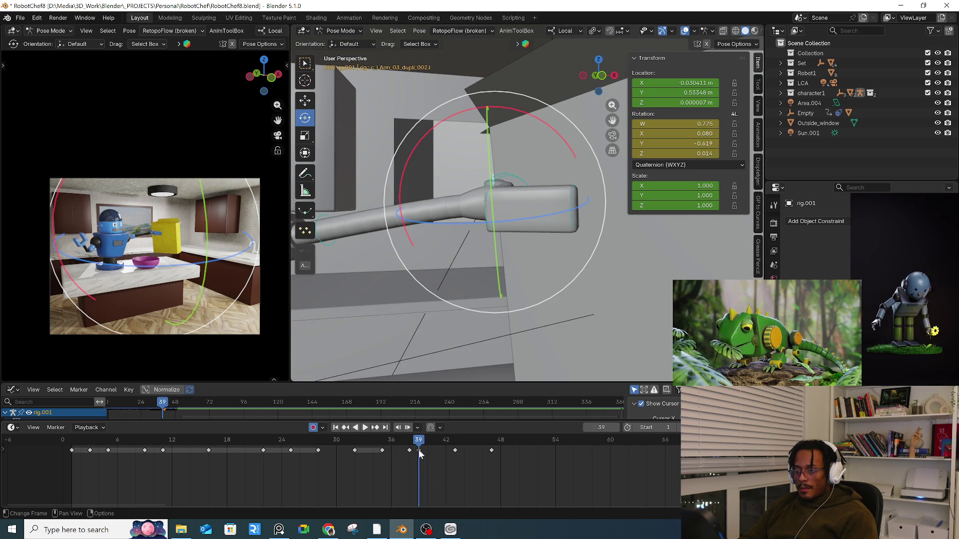
- Compare frames 38 and 39, adjust the arm's reach rotation, then play from frame 47
key(Left)
key(Right)
key(Left)
drag(244, 217, 269, 206)
drag(395, 440, 495, 439)
key(space)
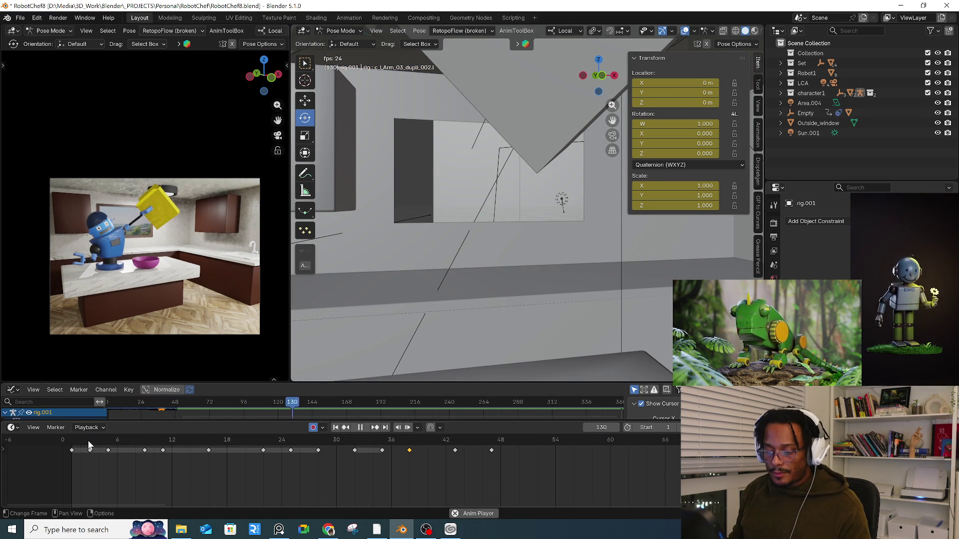
- Replay the animation from the early frames and scrub to frame 49
click(88, 442)
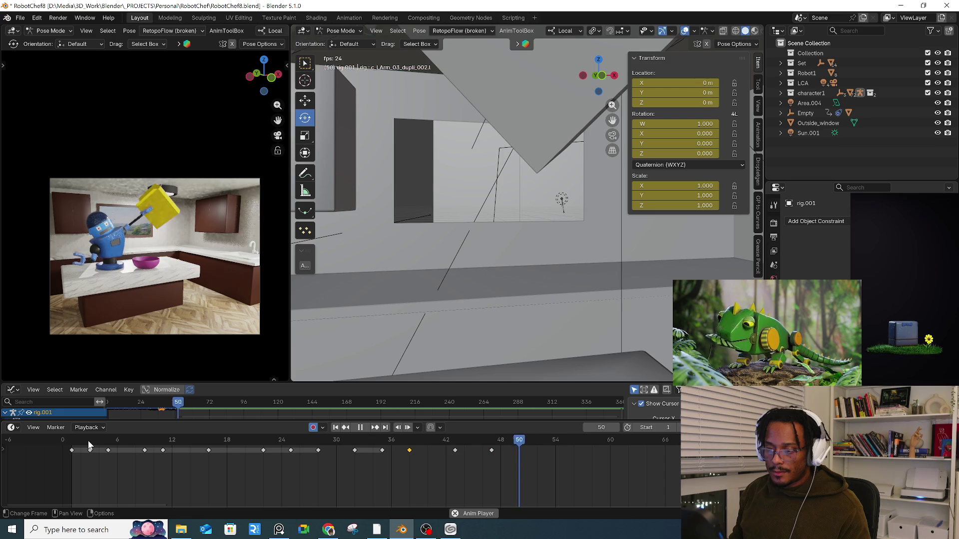
key(space)
click(313, 439)
key(space)
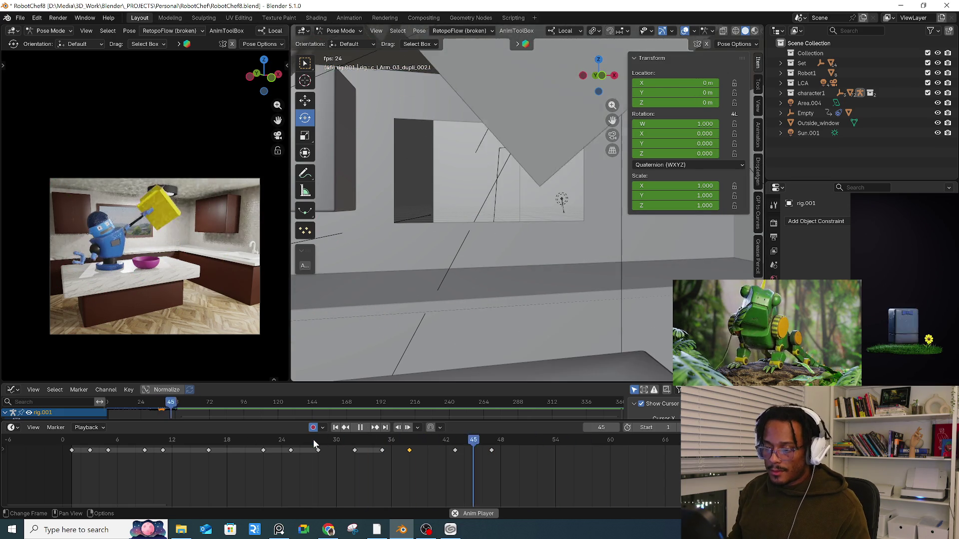
click(91, 439)
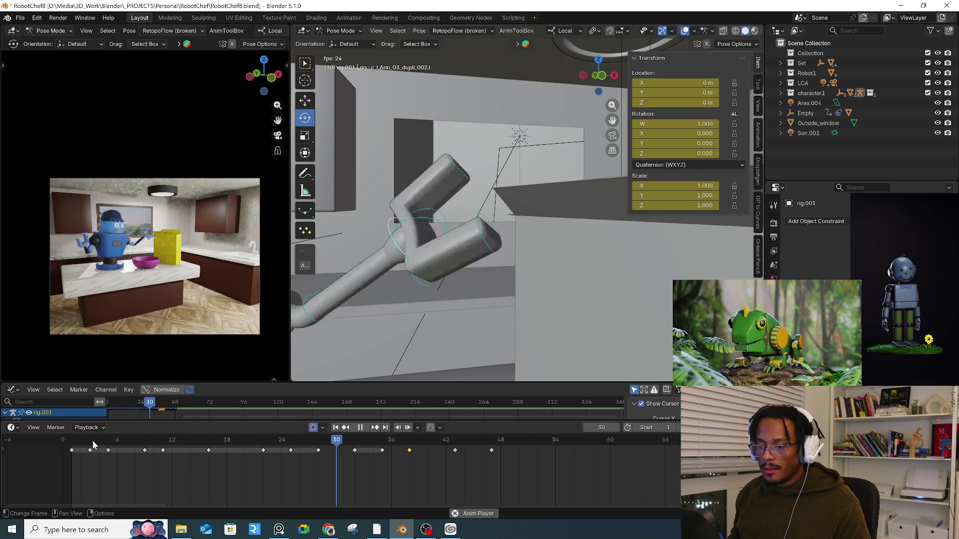
drag(425, 457, 526, 442)
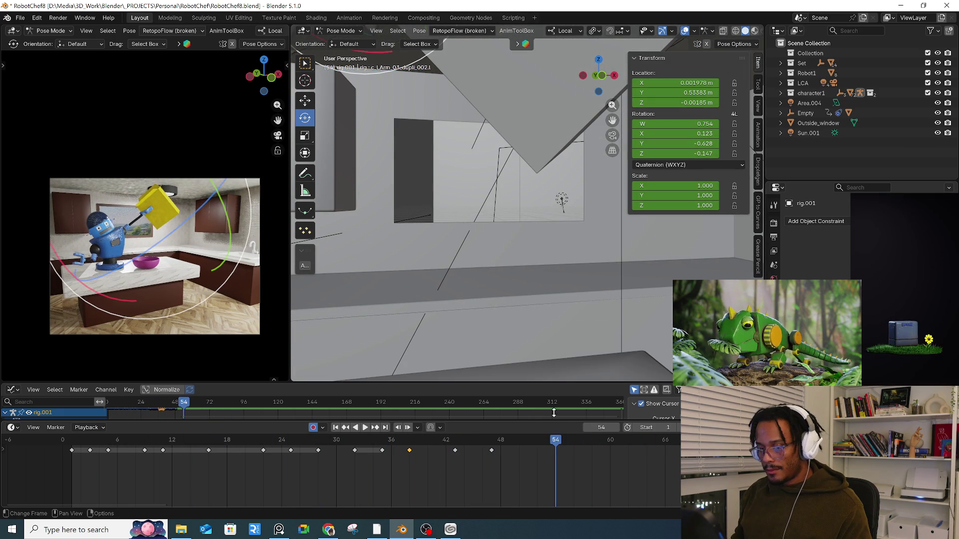
- Reset the raised arm and hand bones to their rest rotation
scroll(496, 257, down, 10)
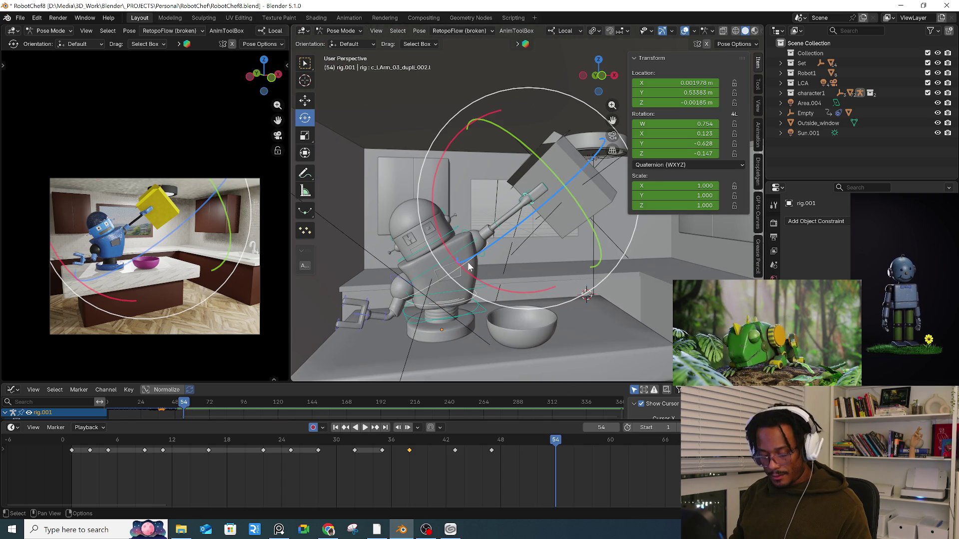
click(468, 266)
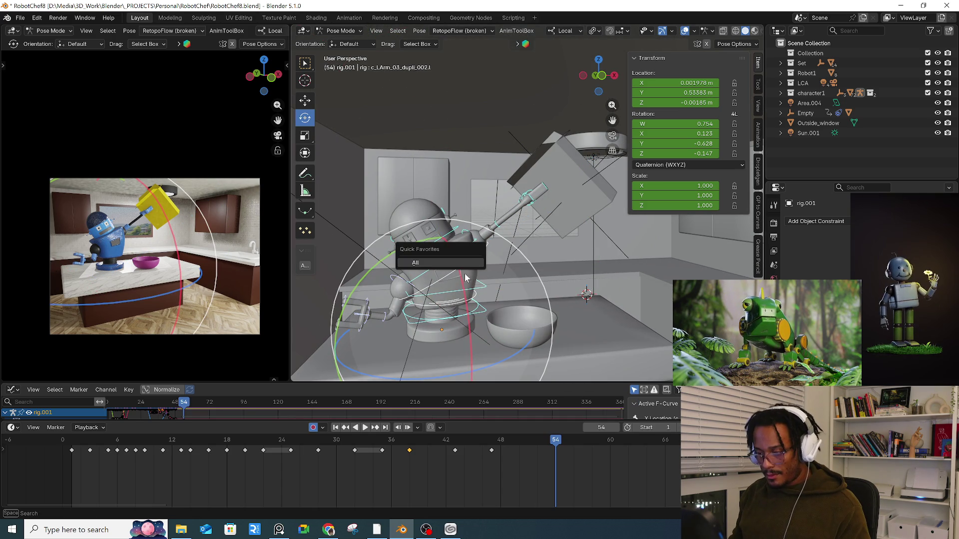
key(alt+g)
key(alt+r)
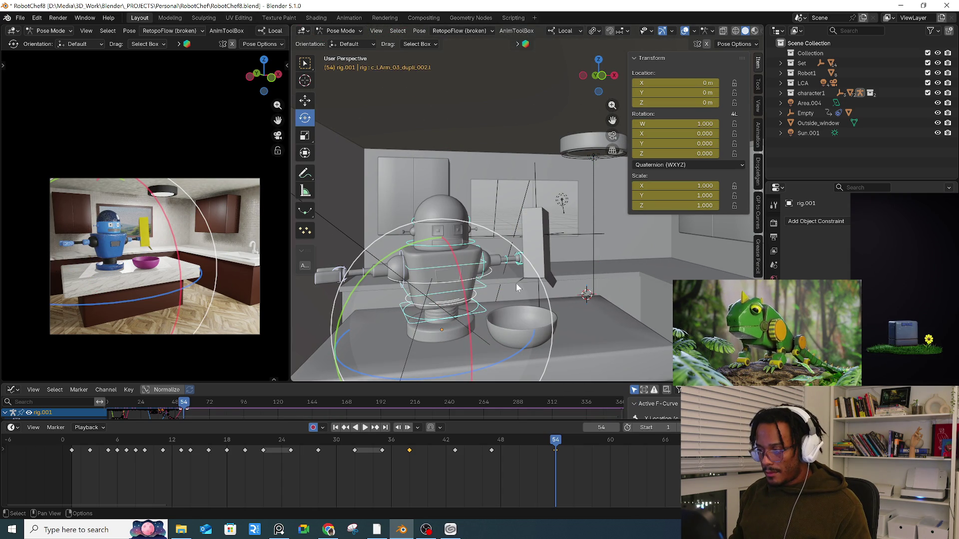
key(ctrl+z)
key(ctrl+z)
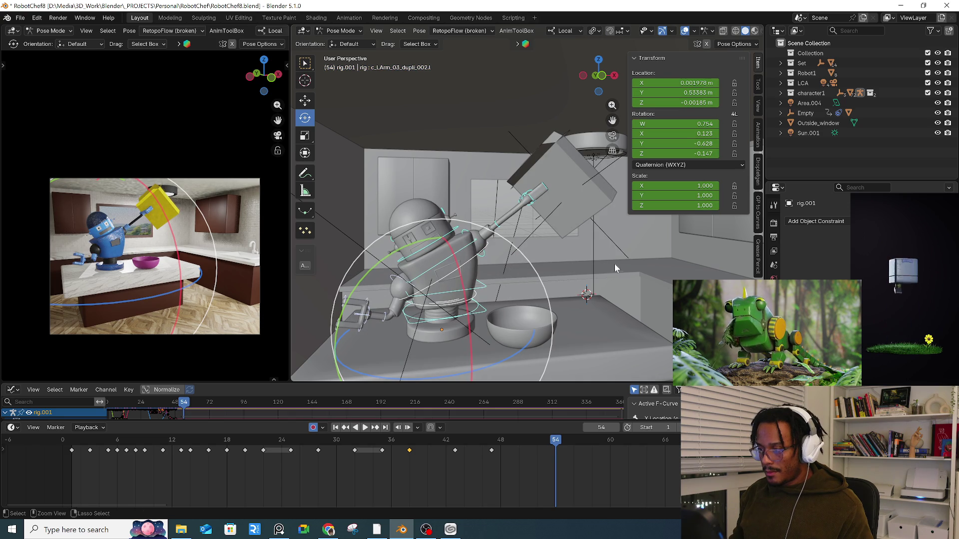
drag(513, 191, 514, 192)
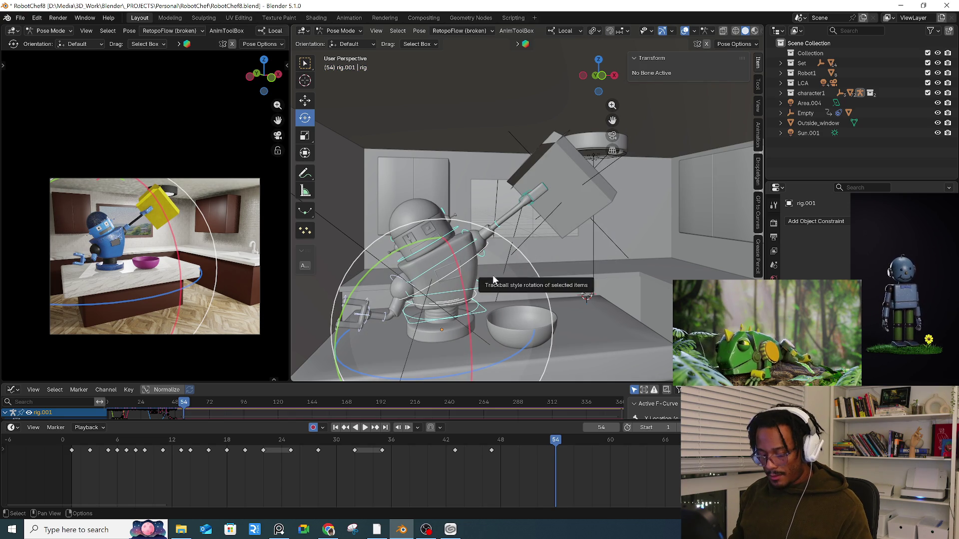
key(alt+r)
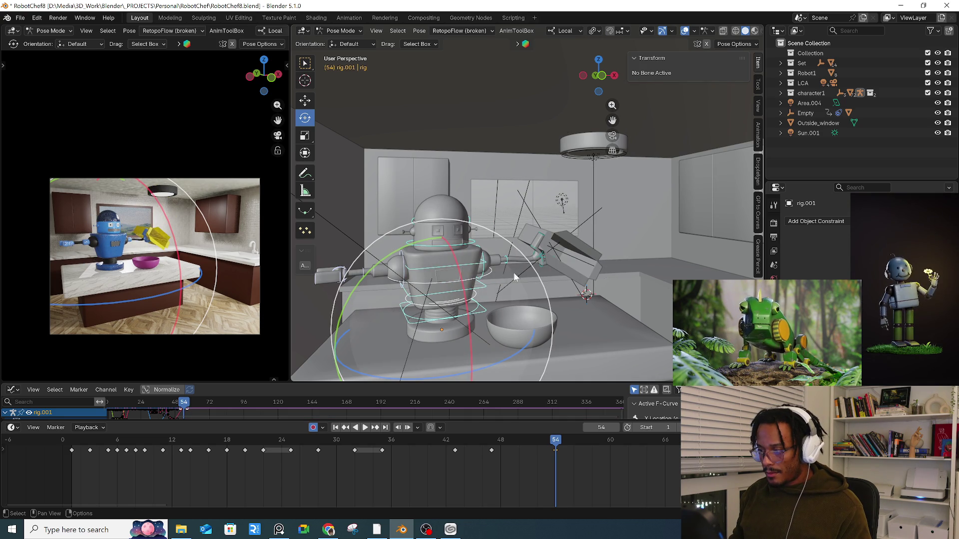
- Rotate the hand bone freely so it turns to grip the box
click(538, 262)
key(KP_Decimal)
middle_drag(537, 258, 582, 273)
key(g)
right_click(608, 279)
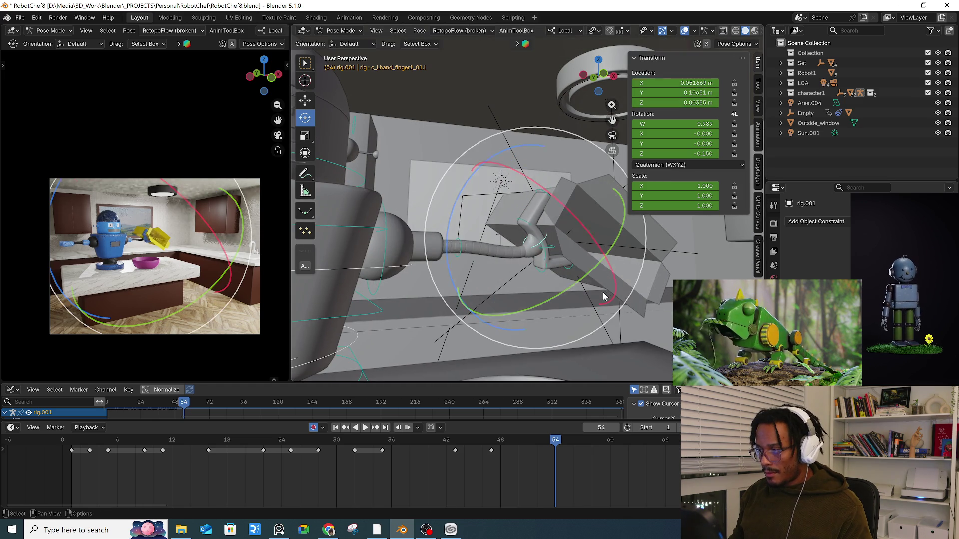
click(551, 259)
click(551, 274)
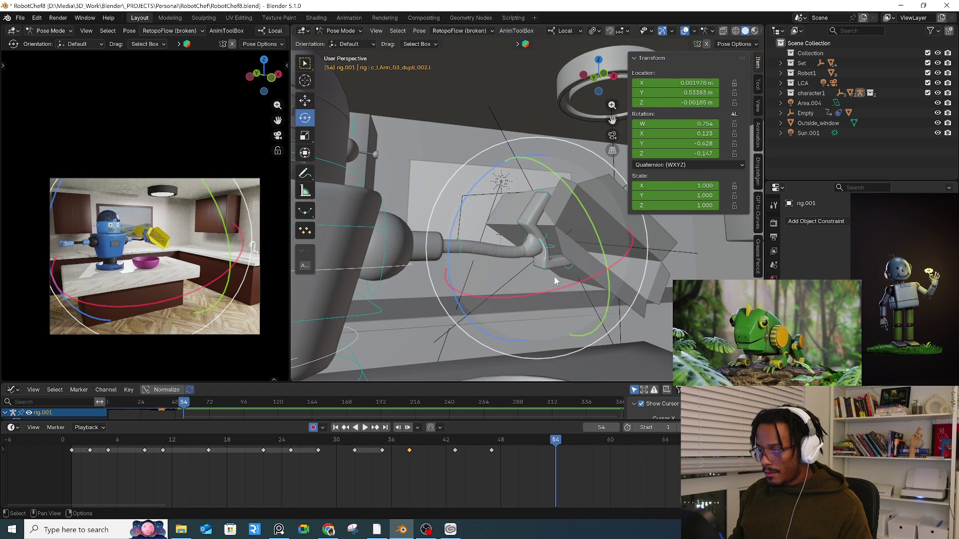
key(r)
key(r)
click(582, 277)
mouse_move(582, 276)
middle_down()
mouse_move(562, 273)
mouse_move(596, 252)
middle_up()
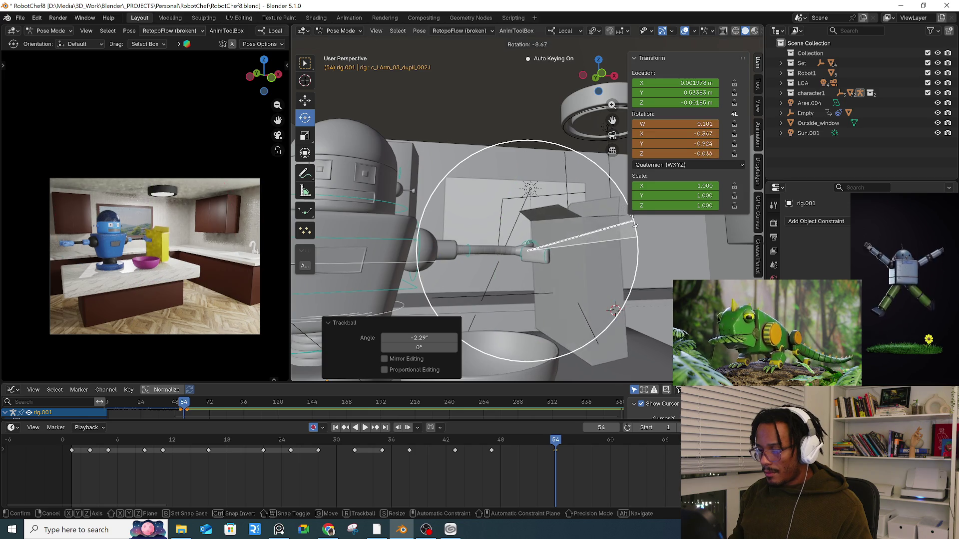
click(589, 277)
key(r)
key(r)
click(598, 275)
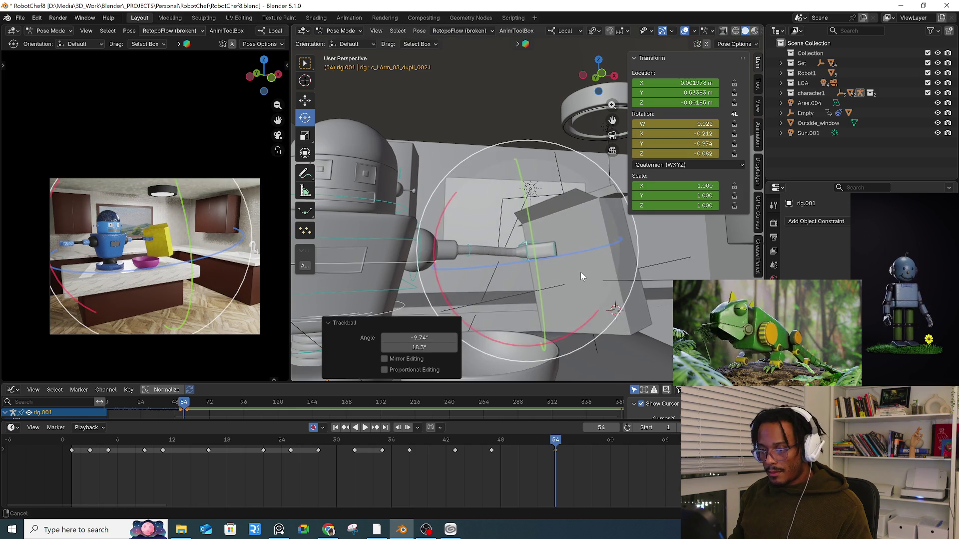
- Swing the free arm down and bend its forearm 43.9° about local Z
scroll(577, 274, down, 5)
click(460, 268)
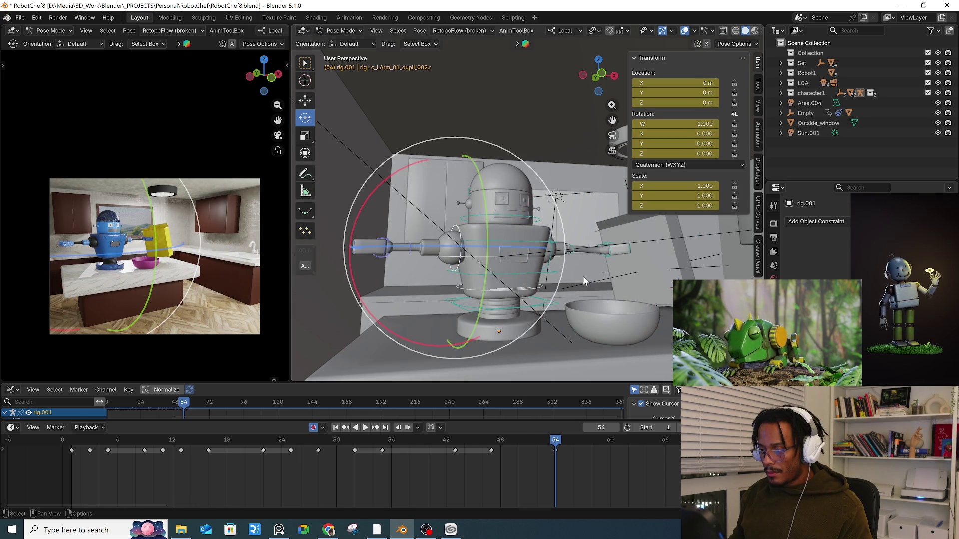
key(r)
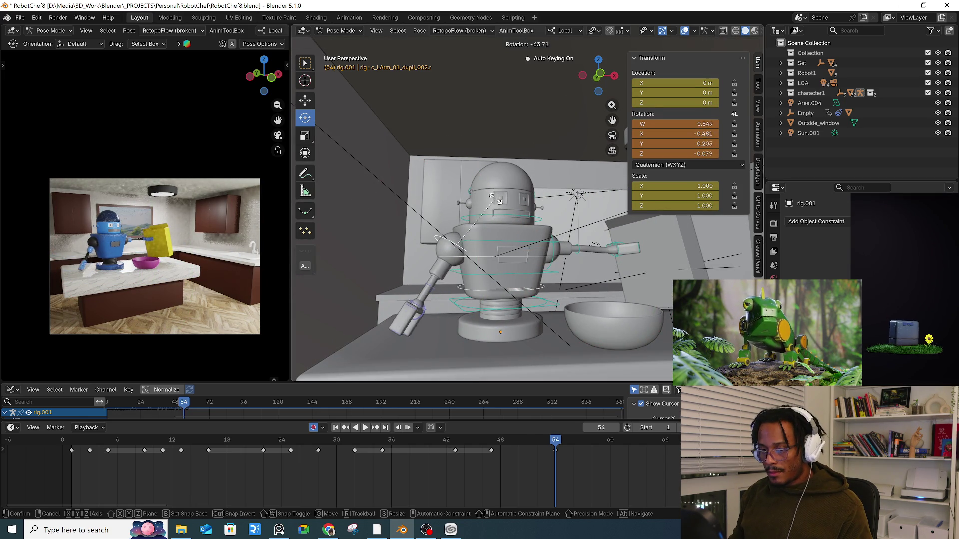
click(476, 189)
middle_drag(476, 189, 500, 300)
key(r)
key(r)
click(493, 279)
click(457, 315)
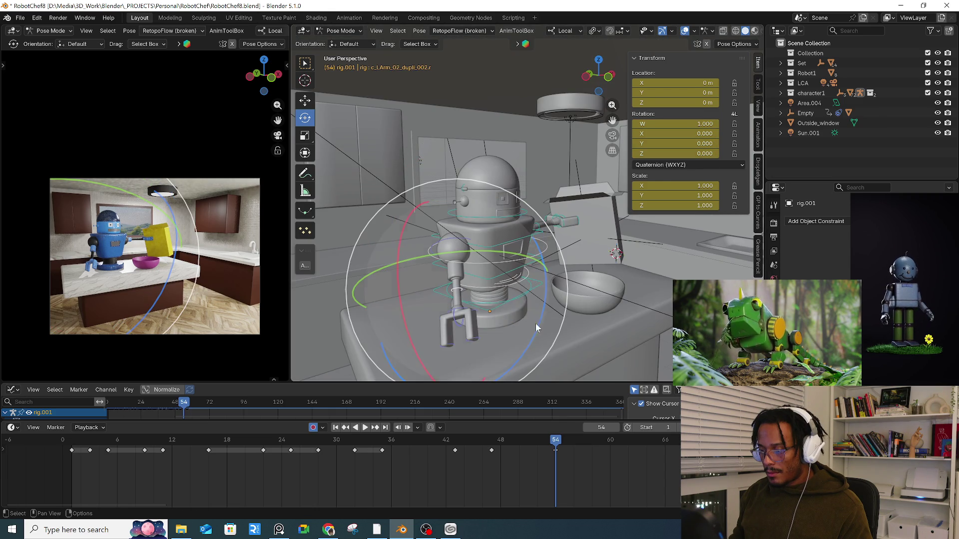
drag(534, 324, 545, 263)
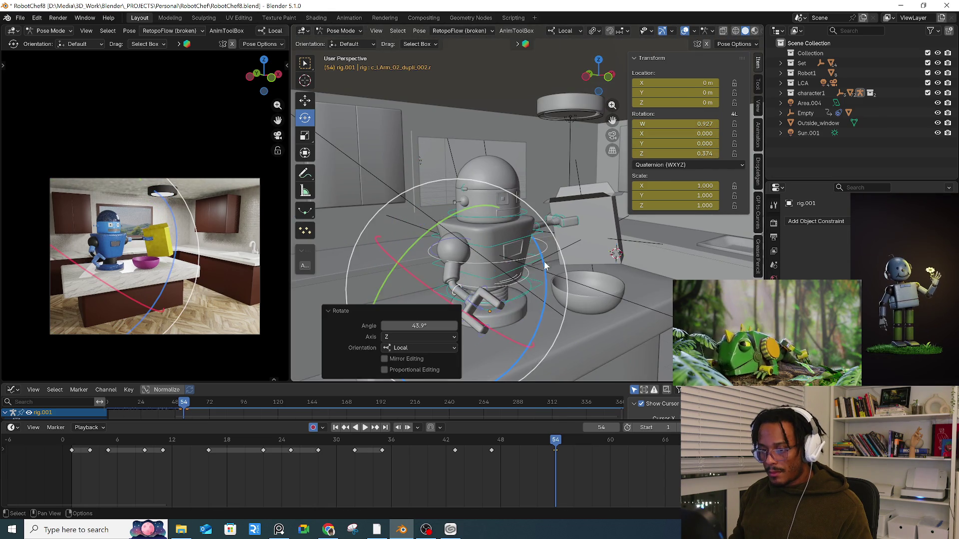
- Twist the torso 28.5° toward the box and raise the box-holding upper arm
middle_drag(545, 264, 521, 242)
click(529, 246)
drag(526, 241, 604, 258)
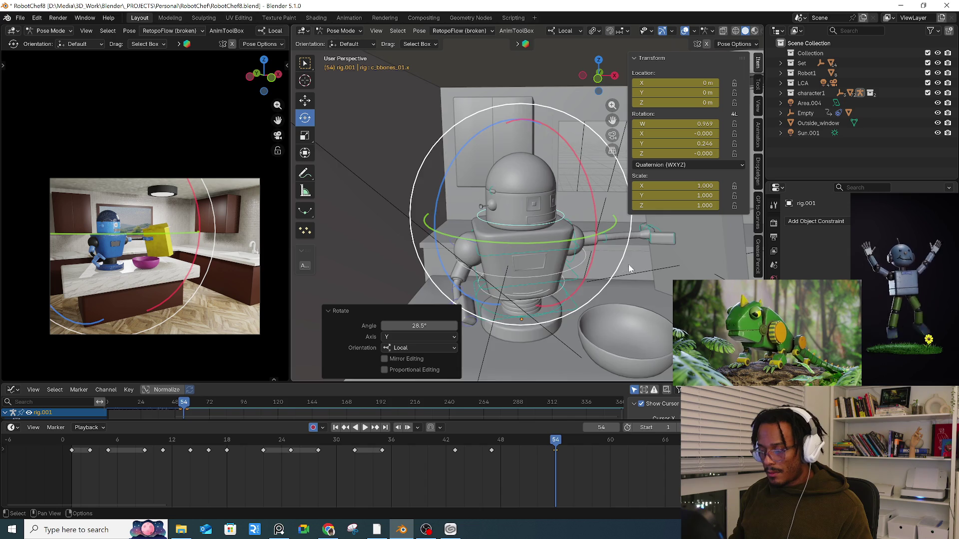
middle_drag(629, 268, 531, 232)
click(531, 232)
key(g)
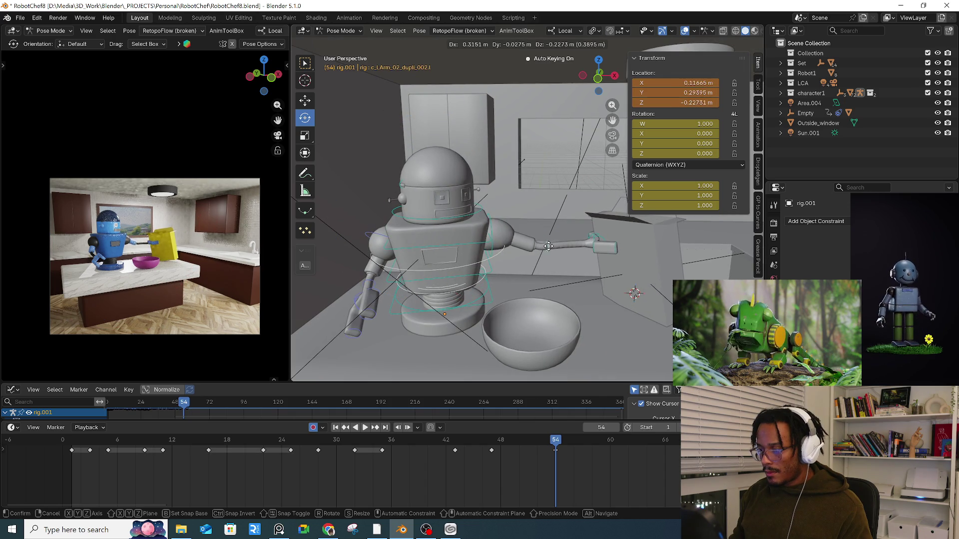
right_click(549, 246)
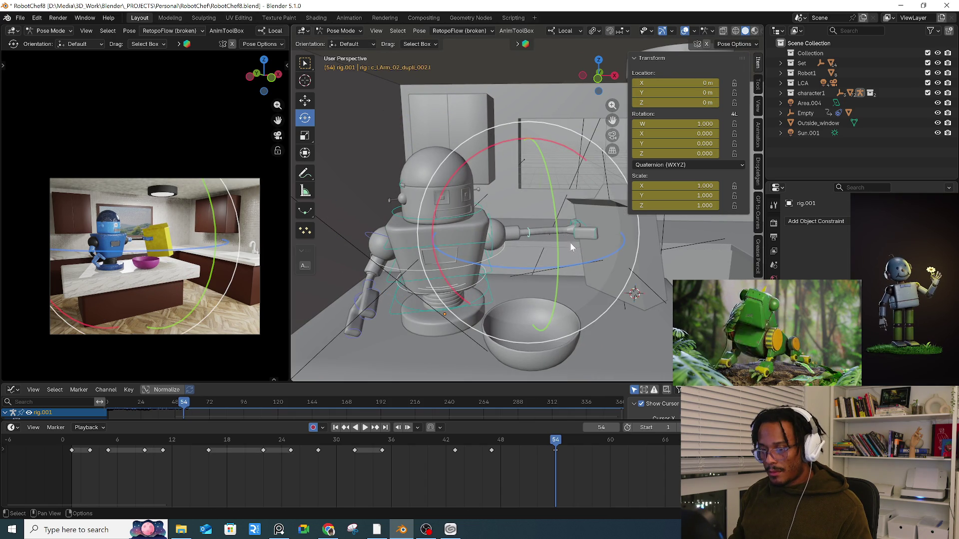
middle_drag(567, 241, 573, 256)
click(523, 234)
middle_drag(523, 235, 599, 255)
key(r)
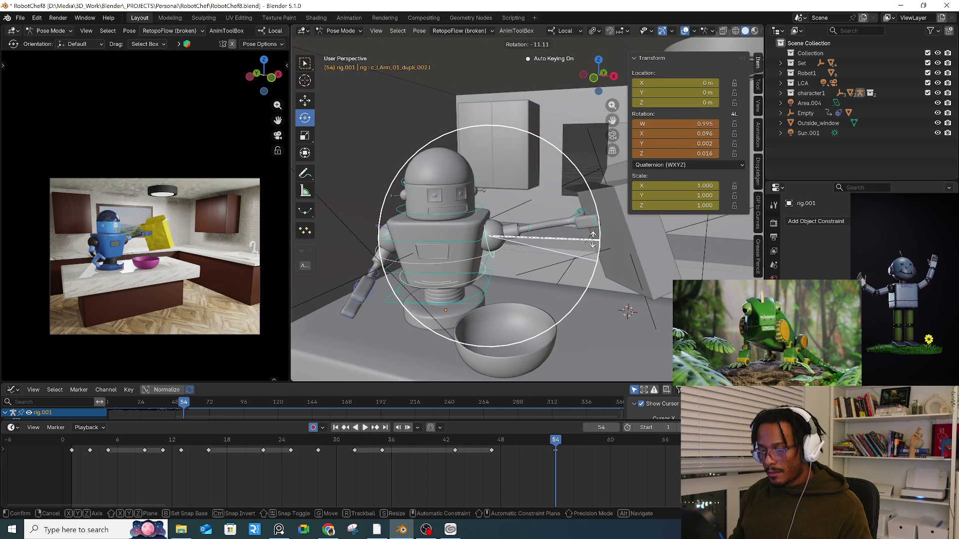
click(567, 206)
- Turn the box hand 20.3°, tilt it back to -3.49°, then preview up to frame 58
scroll(567, 205, up, 3)
click(592, 215)
mouse_move(592, 215)
middle_down()
mouse_move(616, 235)
mouse_move(576, 216)
mouse_move(577, 242)
mouse_move(472, 212)
mouse_move(440, 215)
mouse_move(404, 235)
middle_up()
click(575, 216)
key(r)
click(251, 247)
key(r)
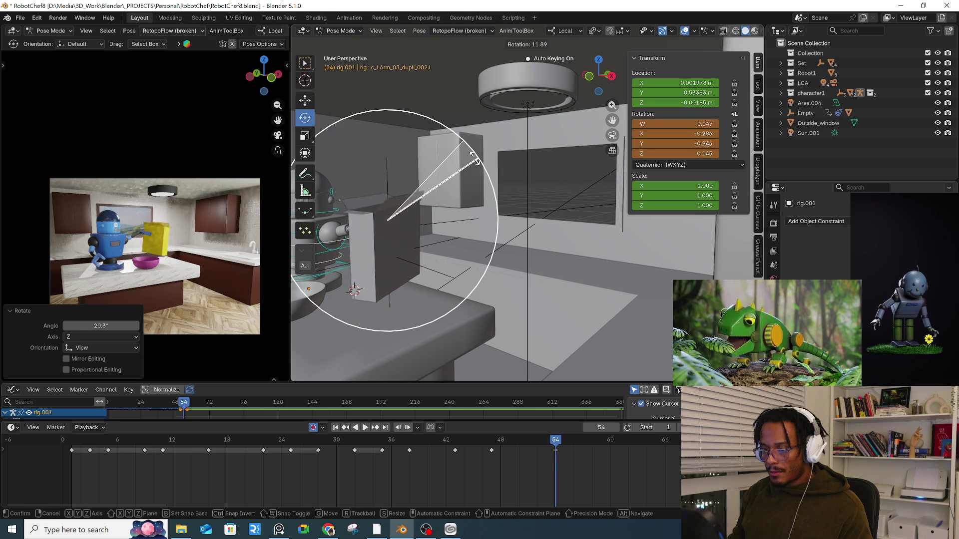
click(441, 190)
mouse_move(442, 190)
middle_down()
mouse_move(570, 187)
mouse_move(497, 199)
middle_up()
drag(497, 199, 494, 191)
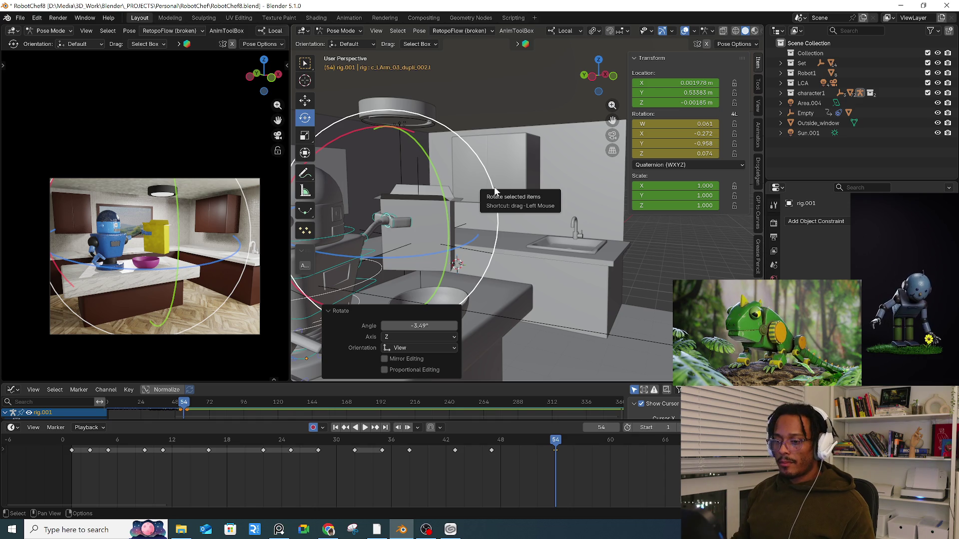
key(a)
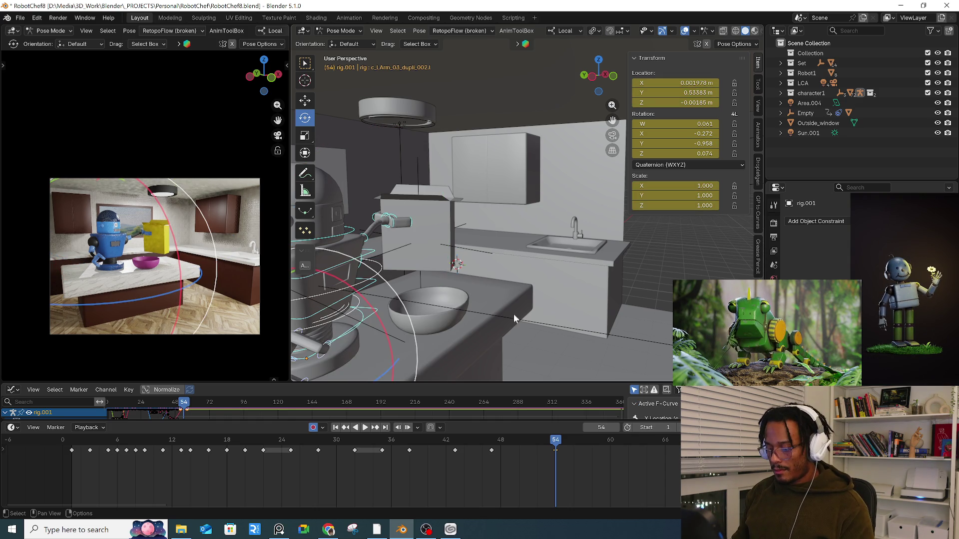
drag(484, 436, 542, 437)
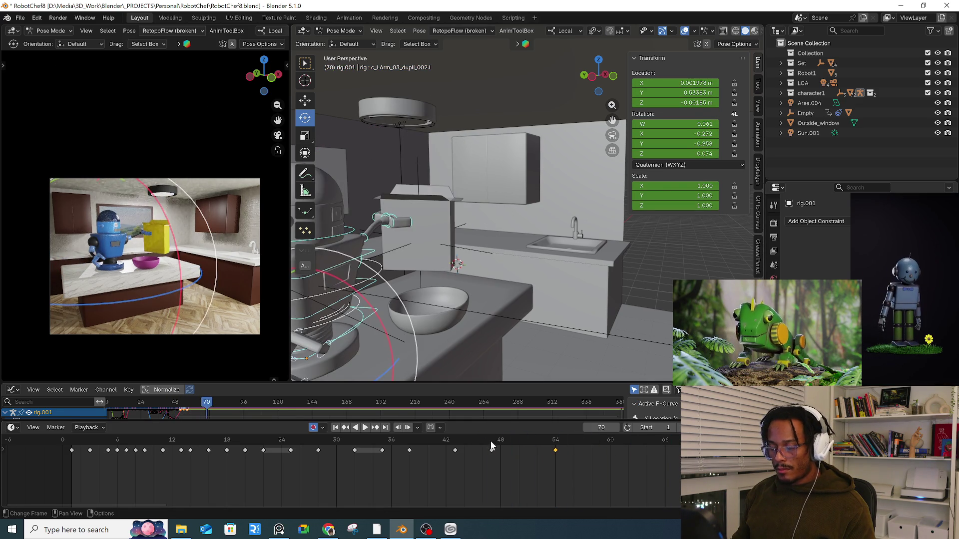
drag(558, 442, 591, 451)
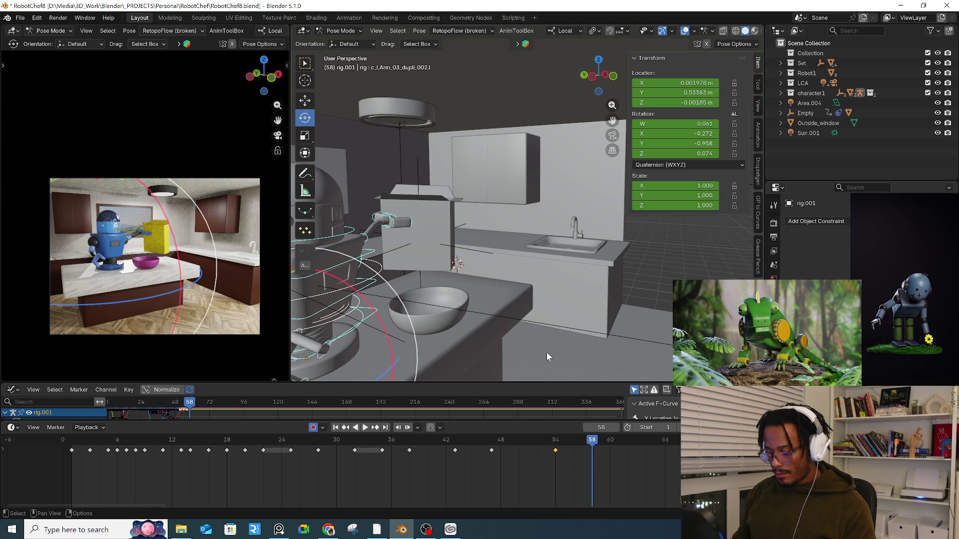
- Key the held pose at frame 58, then at frame 65 twist the torso 25° back about Y
key(i)
key(Right)
key(Right)
key(Right)
key(space)
mouse_move(594, 325)
middle_down()
mouse_move(571, 250)
mouse_move(501, 253)
middle_up()
click(541, 261)
mouse_move(563, 266)
mouse_down()
mouse_move(527, 260)
mouse_move(559, 276)
mouse_up()
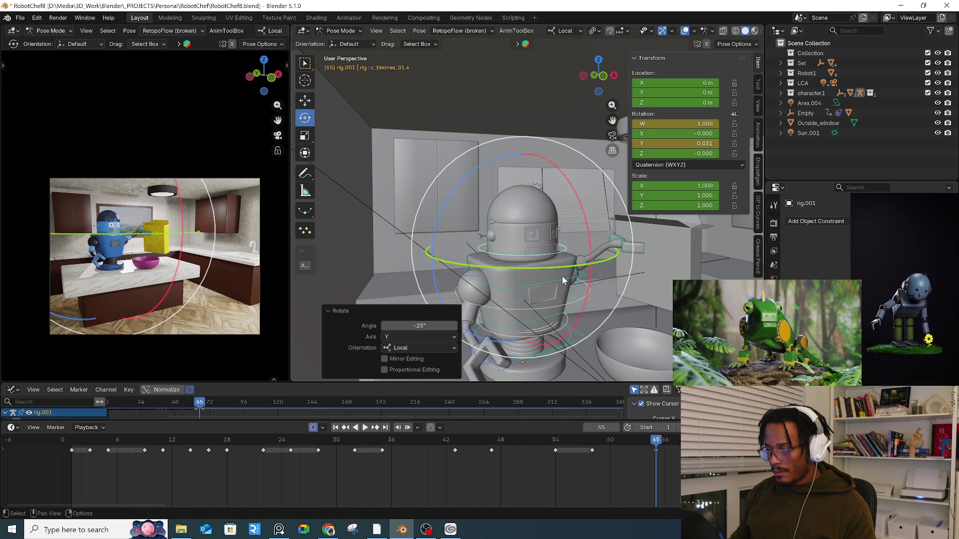
- Bend the spine 12.5° about local X instead of tilting the whole robot
click(585, 341)
mouse_move(585, 341)
middle_down()
mouse_move(574, 280)
mouse_move(560, 277)
middle_up()
drag(559, 277, 542, 270)
key(ctrl+z)
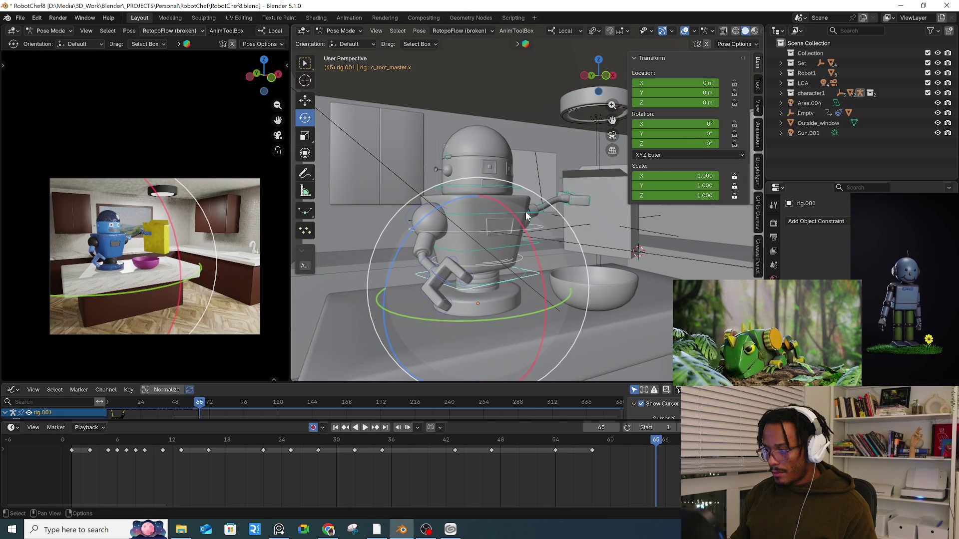
click(528, 219)
middle_drag(528, 218, 539, 220)
key(r)
key(x)
key(x)
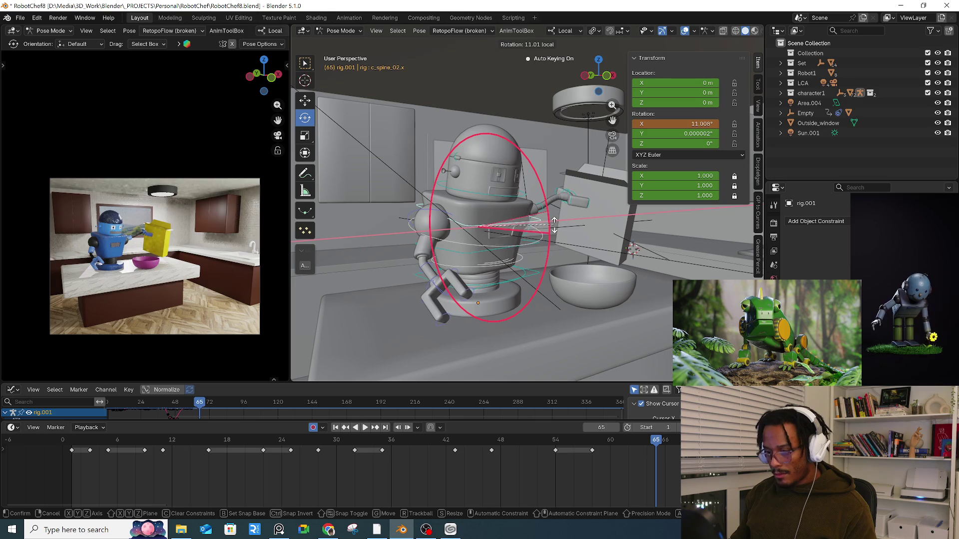
click(578, 208)
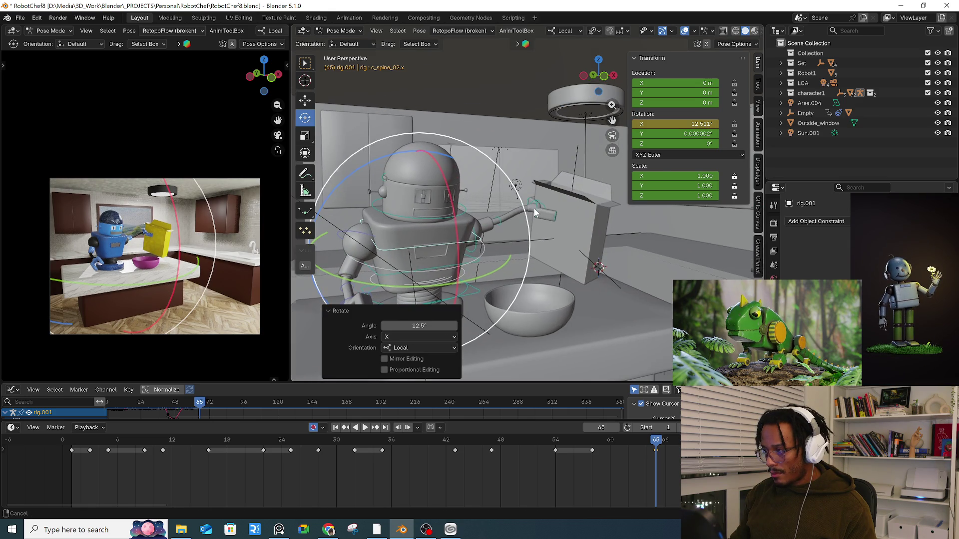
- Turn the box hand -19.3° about local Y and key the frame-65 pose
click(578, 208)
key(KP_Decimal)
middle_drag(557, 235, 547, 233)
key(r)
key(y)
key(y)
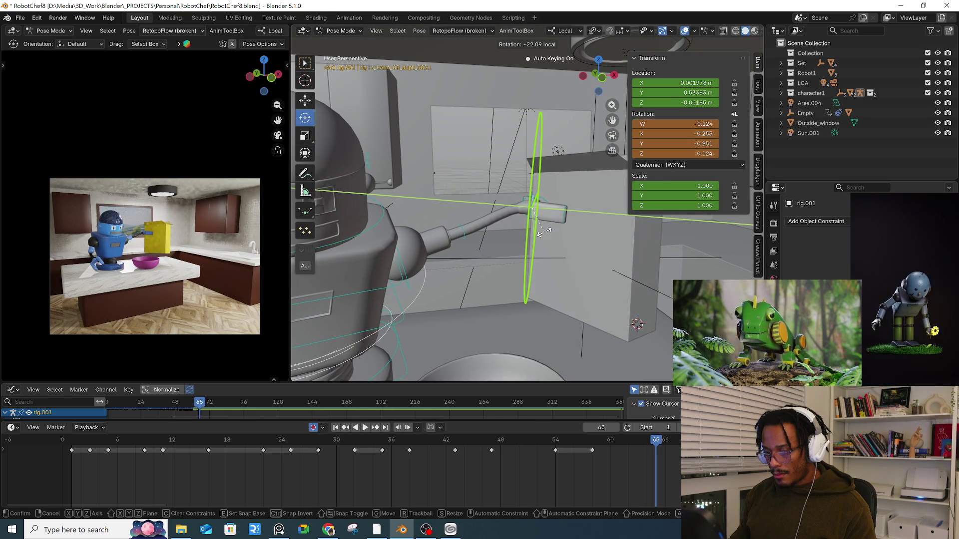
click(543, 241)
key(i)
- Paste the frame-58 keys at frame 73 to repeat the grab pose
mouse_move(579, 439)
mouse_down()
mouse_move(667, 442)
mouse_move(527, 445)
mouse_move(536, 445)
mouse_up()
click(598, 340)
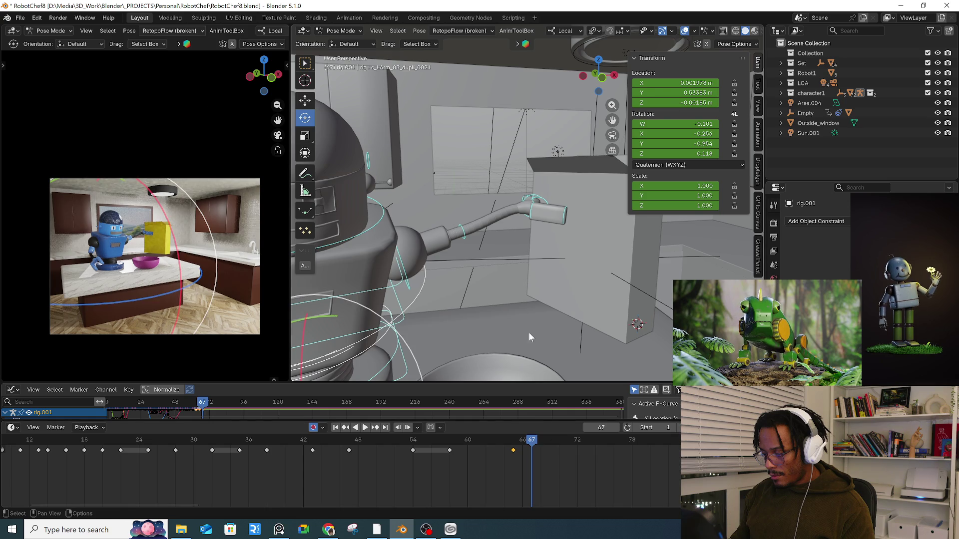
click(451, 441)
click(451, 451)
mouse_move(451, 449)
mouse_down()
mouse_move(469, 438)
mouse_move(590, 446)
mouse_up()
key(ctrl+v)
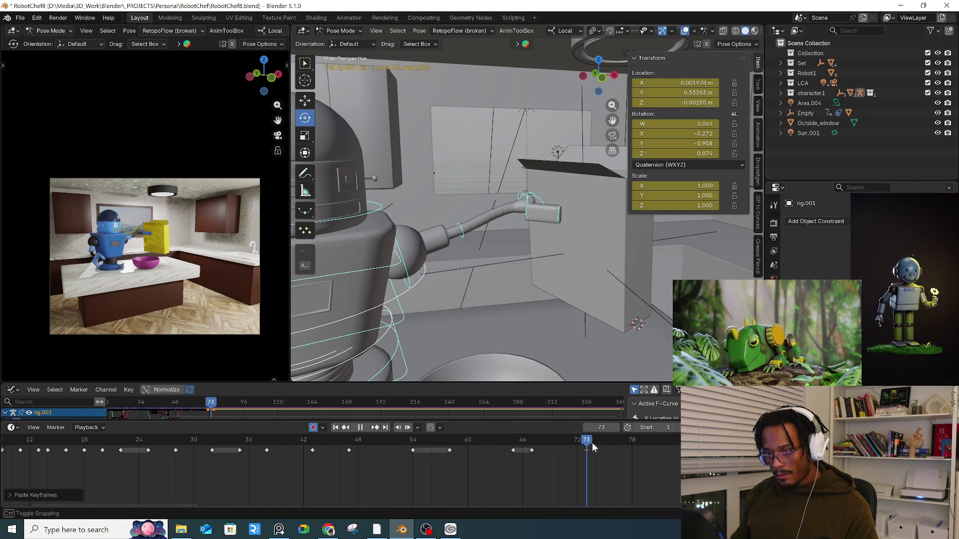
- At frame 80, twist the torso -53.3°
key(space)
scroll(394, 221, down, 2)
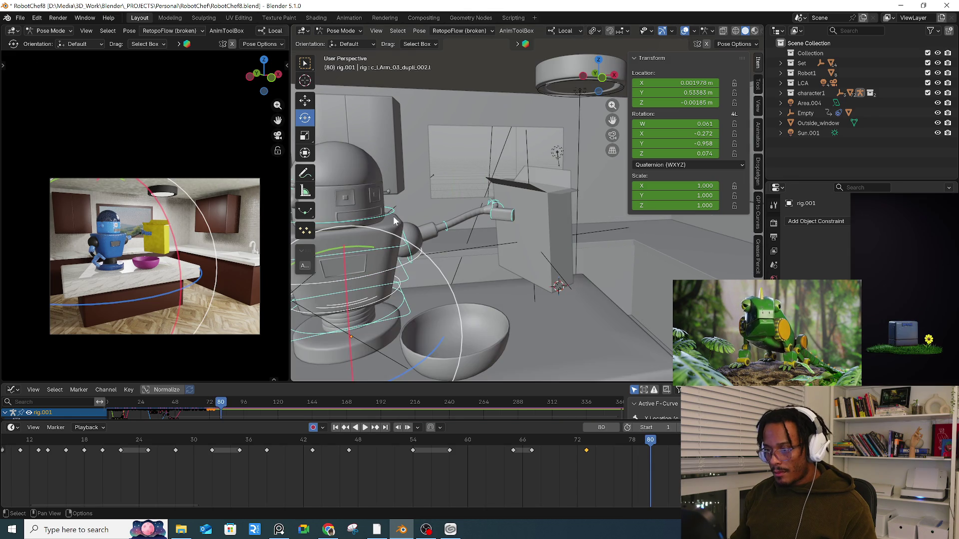
click(391, 216)
key(r)
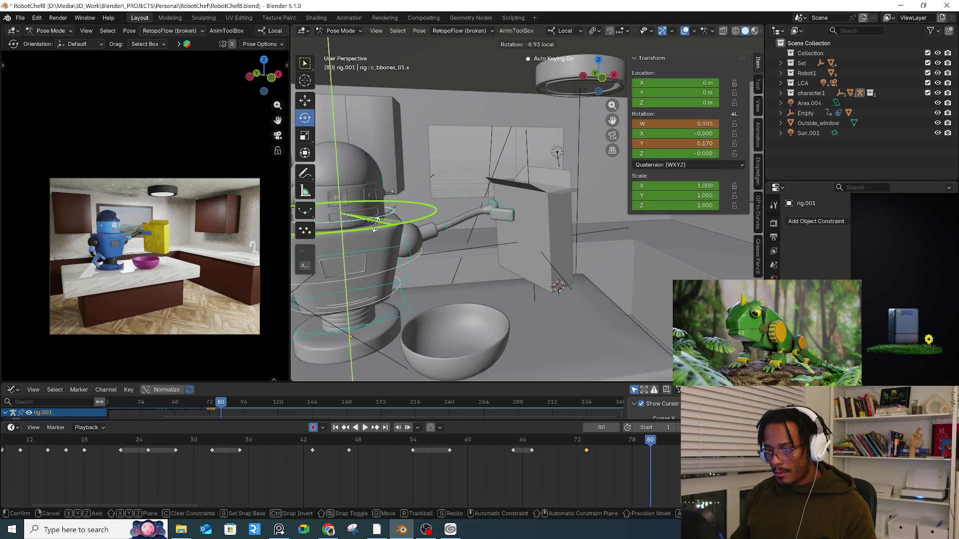
click(345, 227)
middle_drag(363, 242, 381, 256)
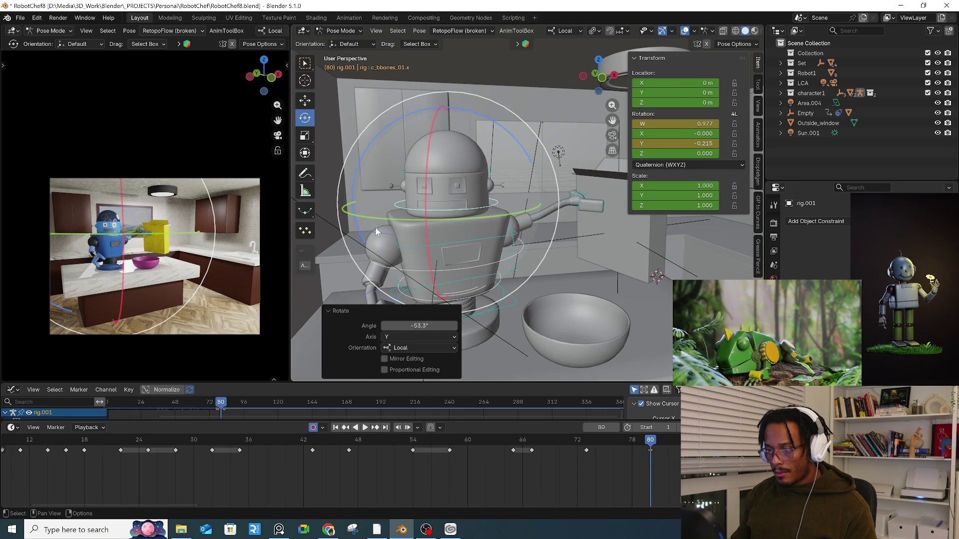
- Lower the free arm with a free then Y-axis rotation, key frame 80, and play back
click(376, 231)
key(r)
key(r)
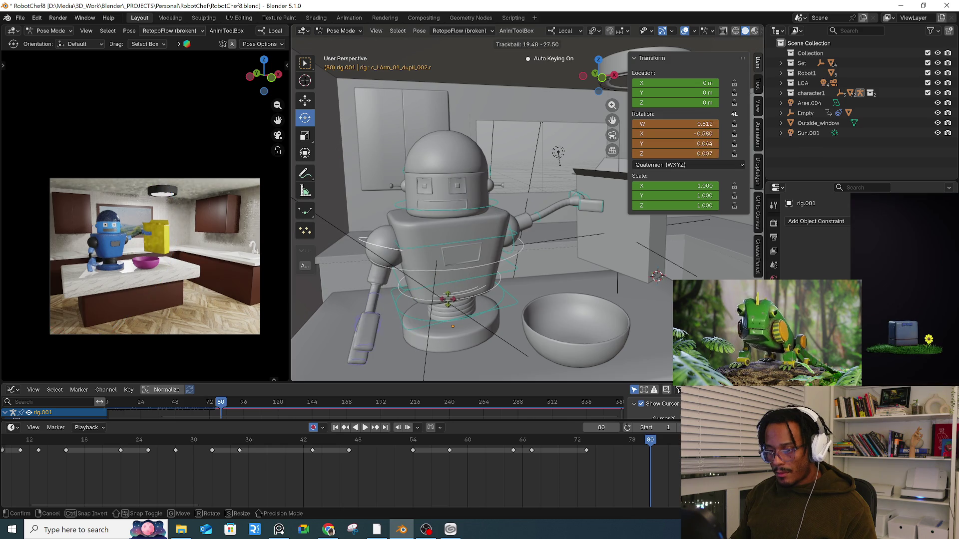
click(472, 193)
mouse_move(471, 192)
middle_down()
mouse_move(438, 226)
mouse_move(456, 216)
mouse_move(428, 215)
middle_up()
key(r)
key(y)
key(y)
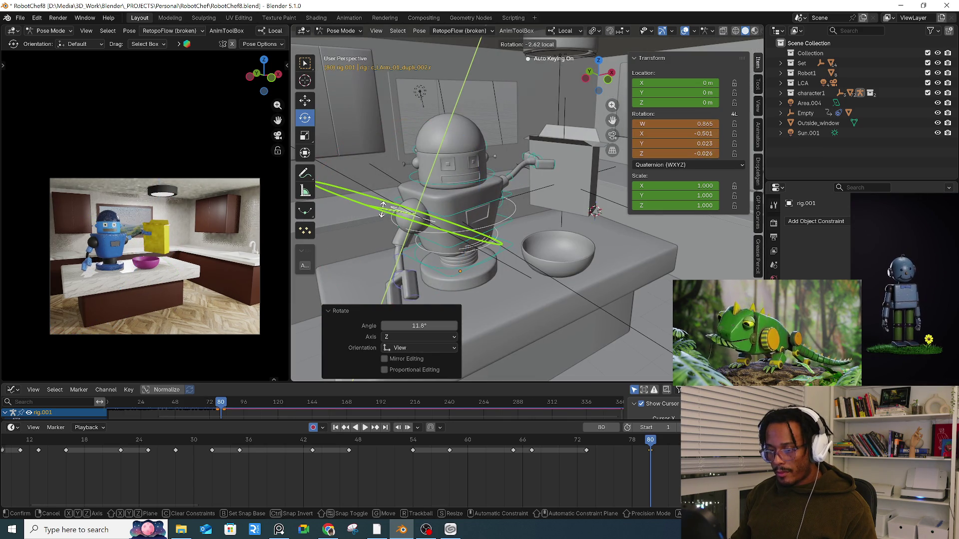
click(405, 211)
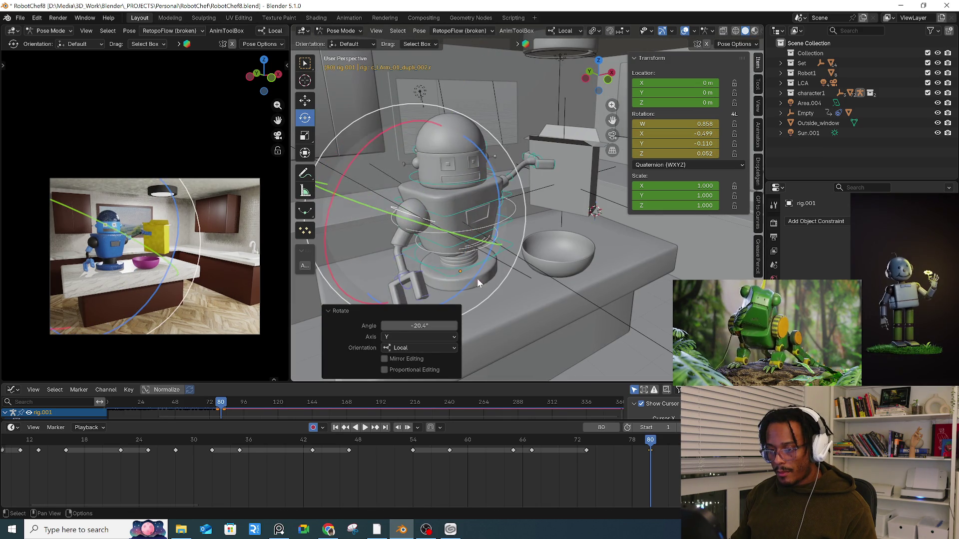
key(a)
key(i)
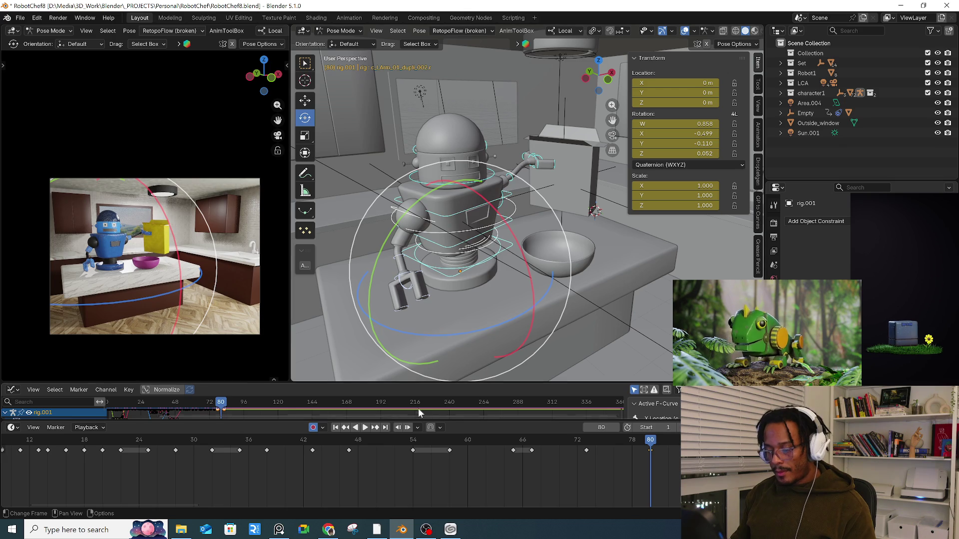
key(space)
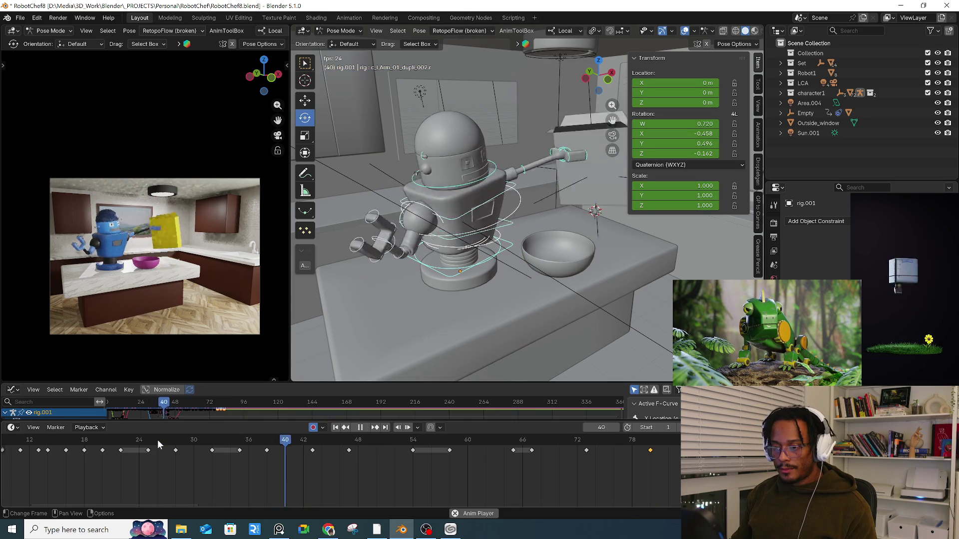
- Review the reach around frame 46 and shift the selected keyframes about 7 frames later
key(space)
scroll(310, 462, down, 3)
key(space)
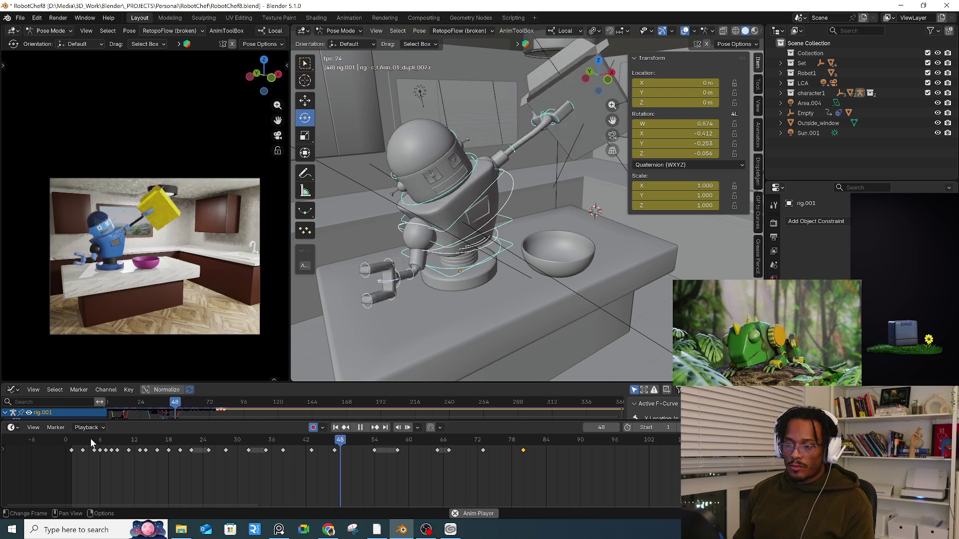
click(159, 443)
drag(159, 443, 567, 450)
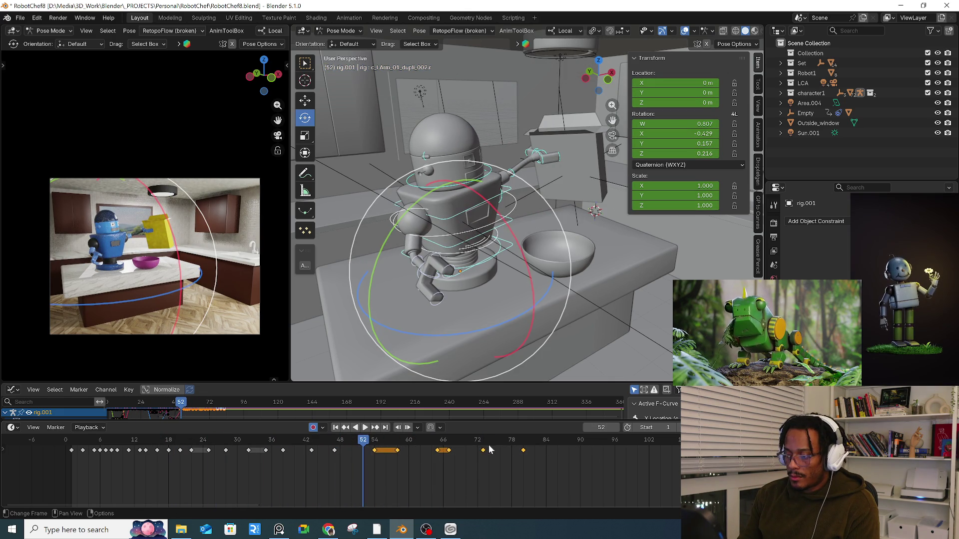
drag(483, 452, 523, 451)
key(space)
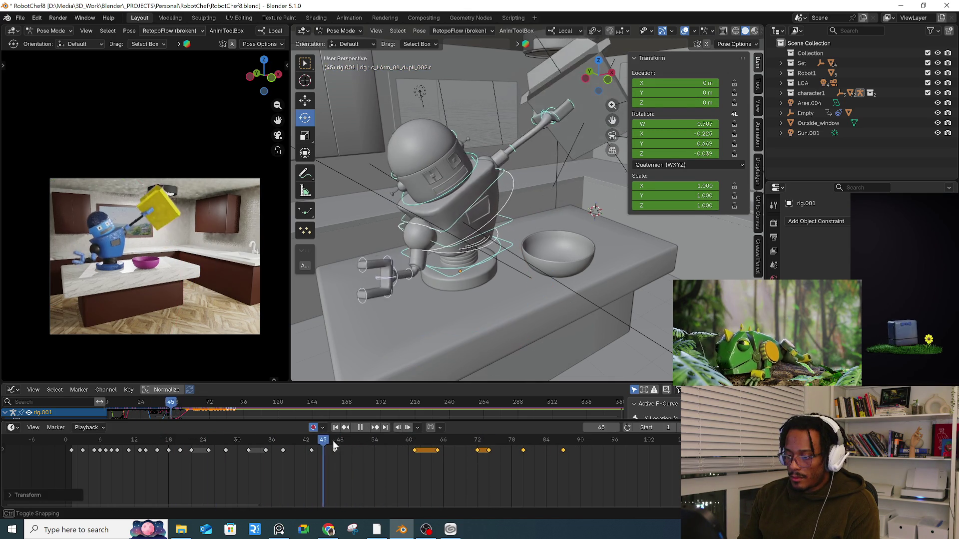
- Paste the copied pose at frame 54 to create a hold, then review it
key(space)
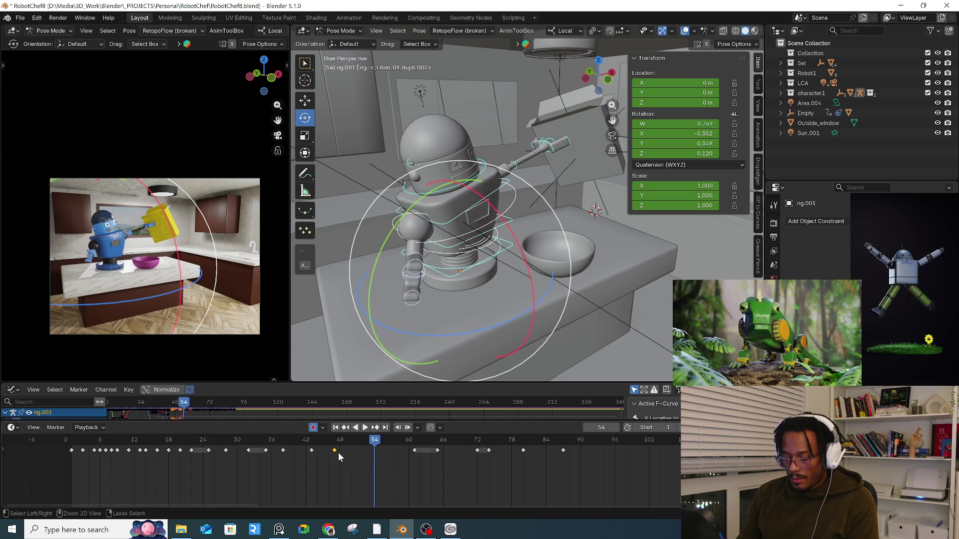
key(ctrl+v)
key(space)
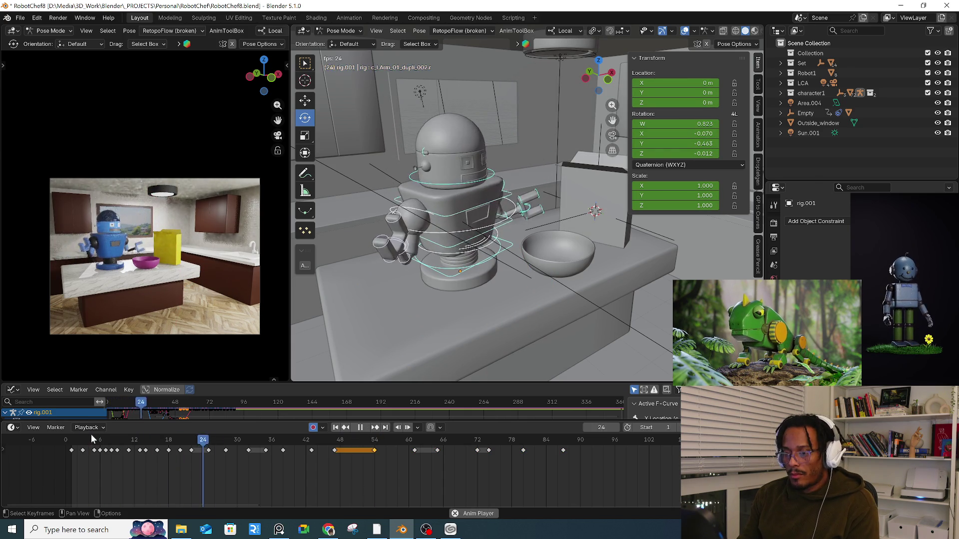
key(space)
key(space)
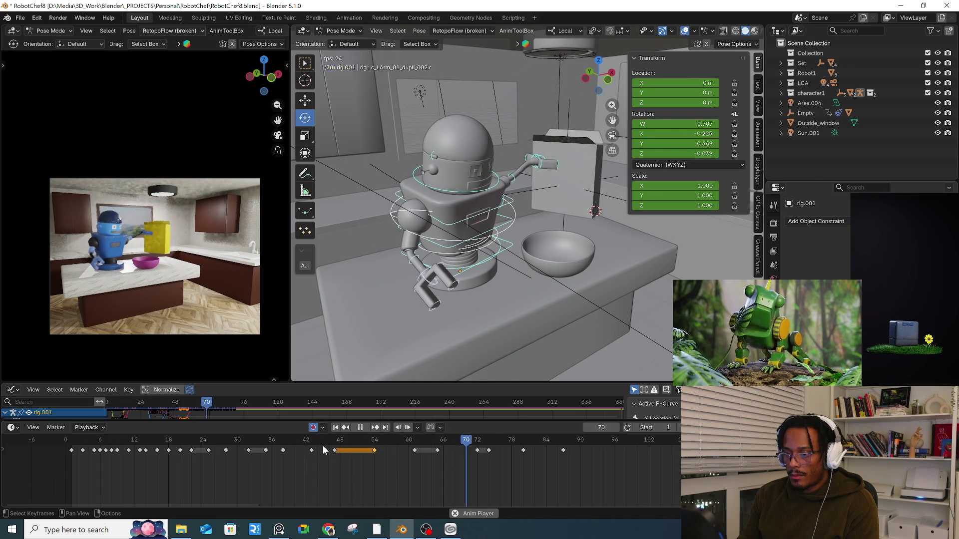
key(space)
- Shift the keyframes after frame 73 about 5 frames later and play back
click(381, 446)
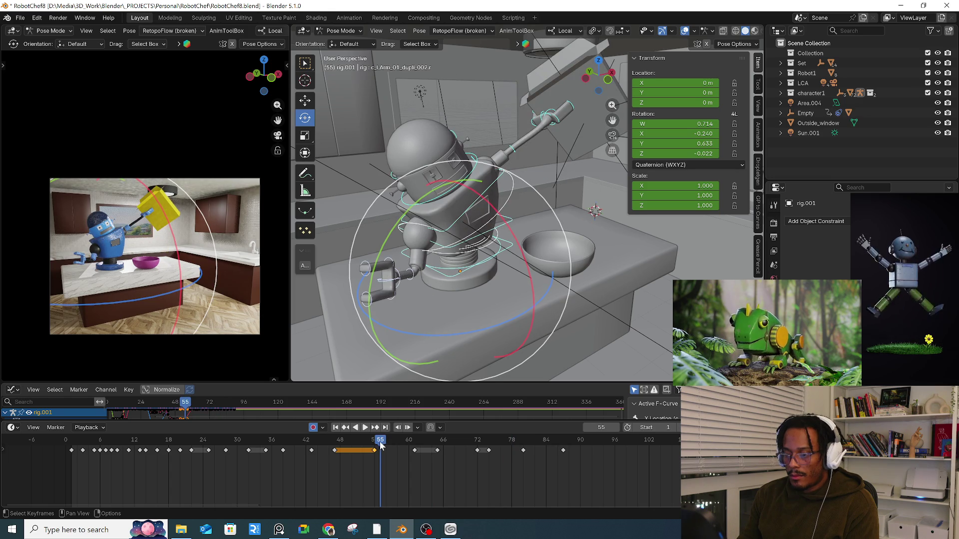
key(space)
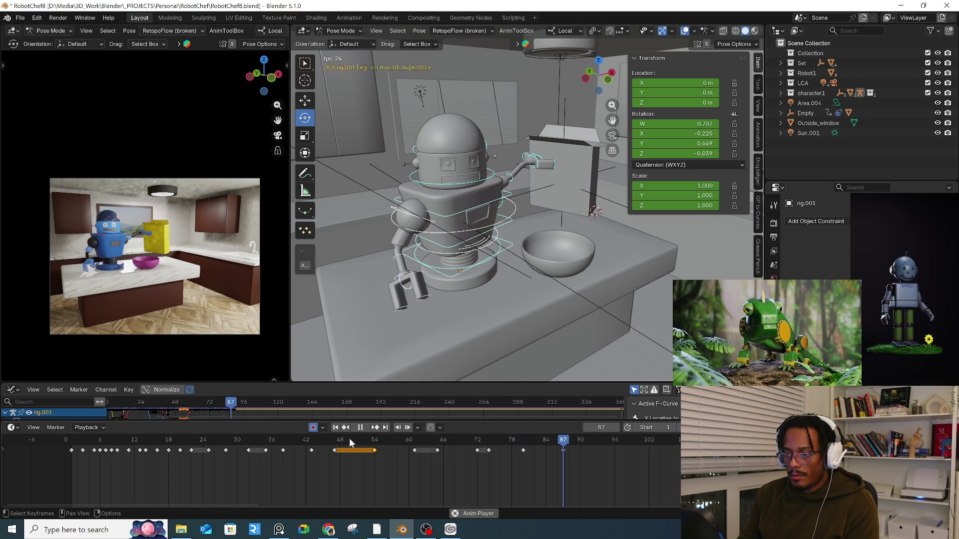
drag(400, 445, 487, 444)
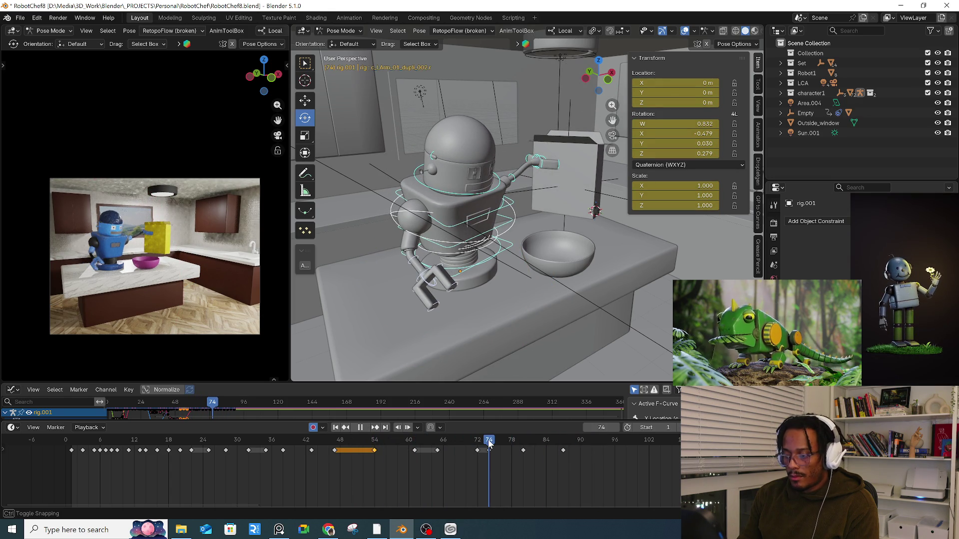
ctrl+click(518, 453)
mouse_move(489, 451)
mouse_down()
mouse_move(553, 443)
mouse_move(594, 453)
mouse_up()
key(space)
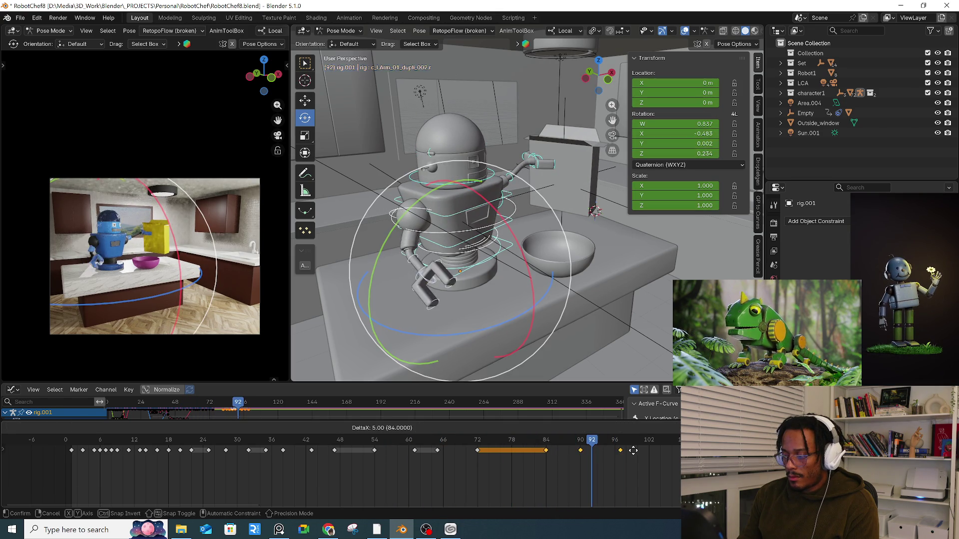
- Move the frame 92 key to about frame 102 and paste the copied pose at frame 85
click(590, 454)
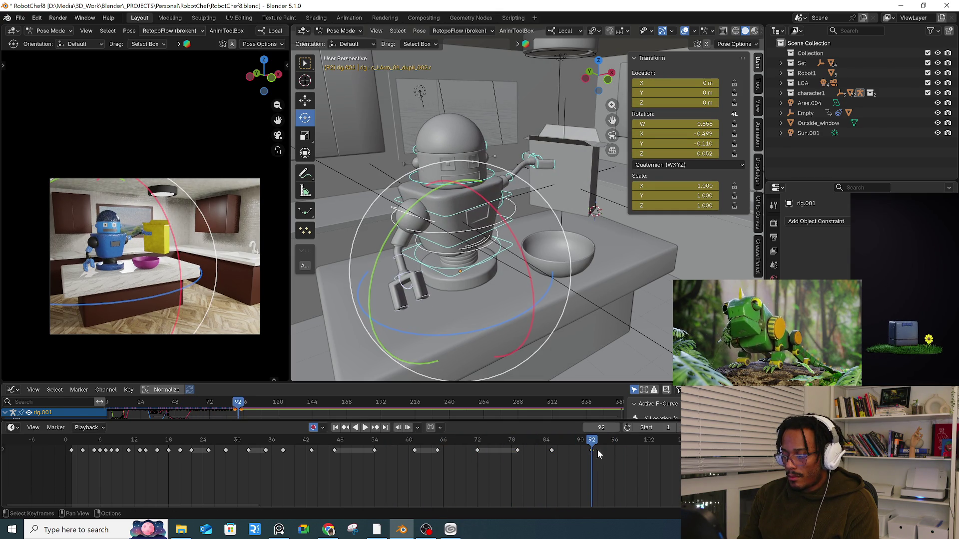
drag(592, 449, 660, 449)
click(550, 440)
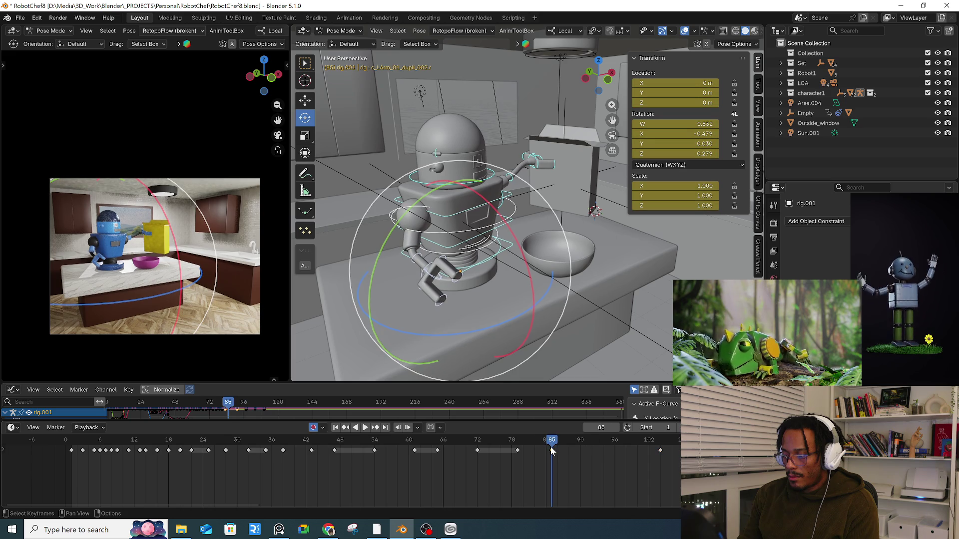
key(ctrl+v)
drag(550, 446, 592, 450)
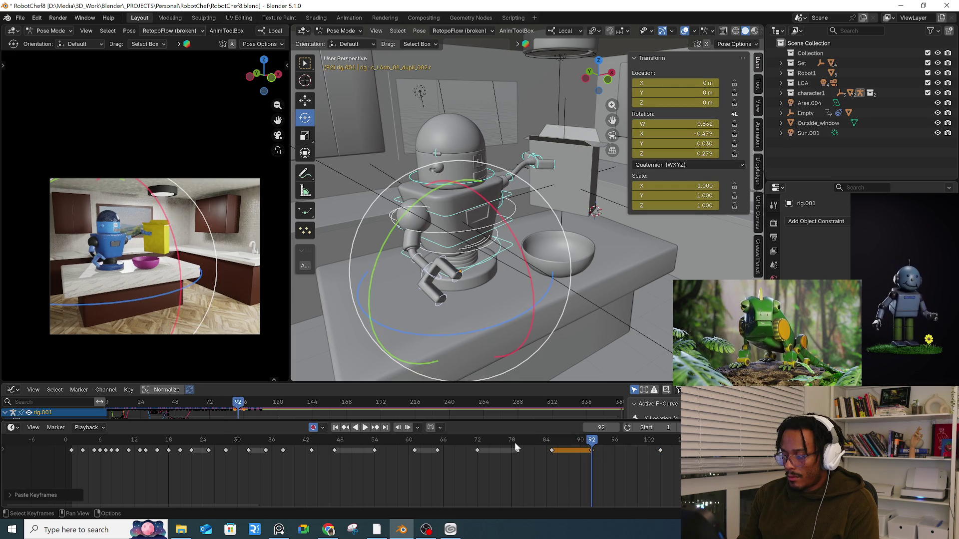
key(space)
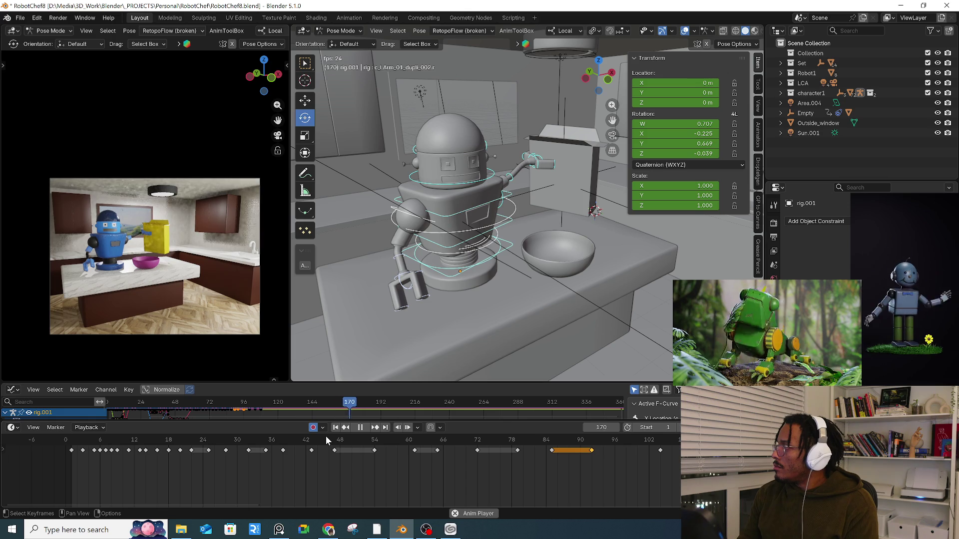
click(94, 442)
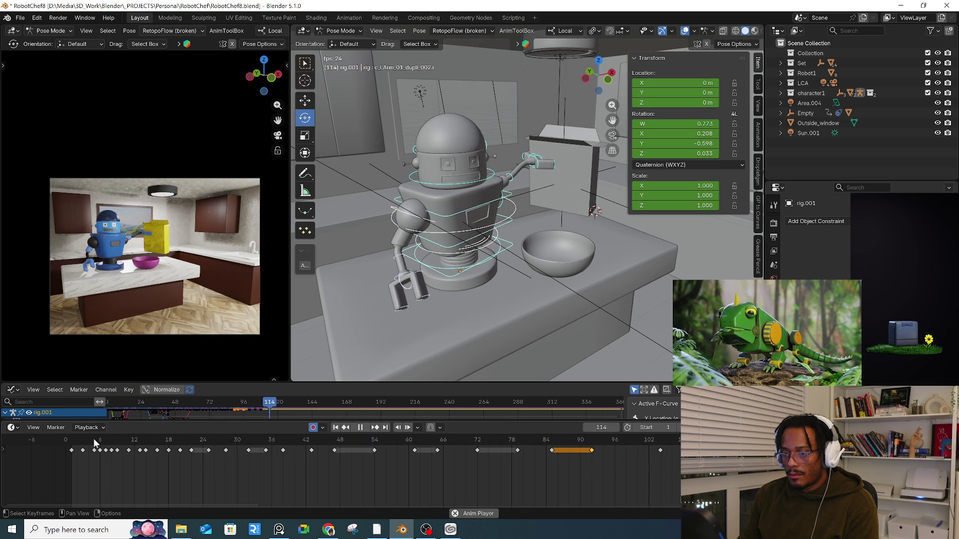
click(73, 444)
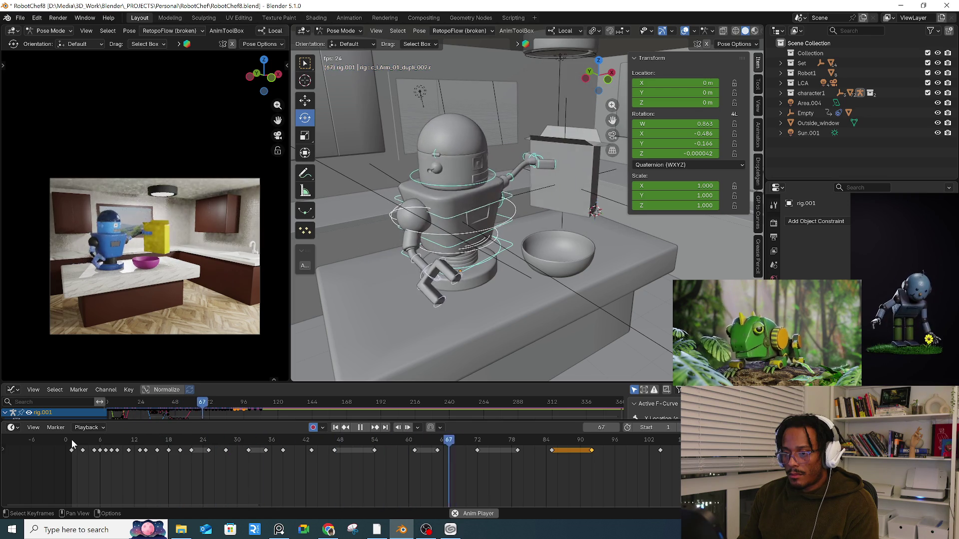
key(space)
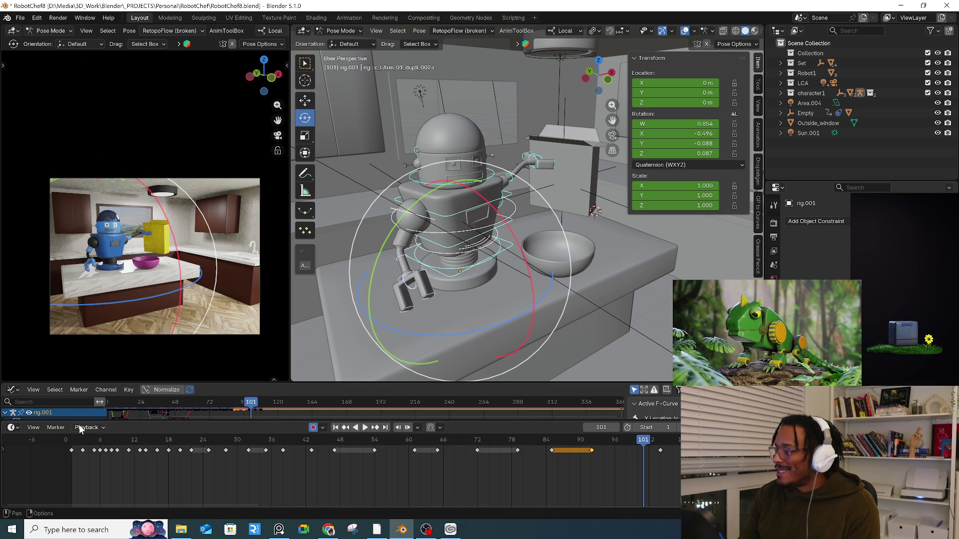
click(84, 442)
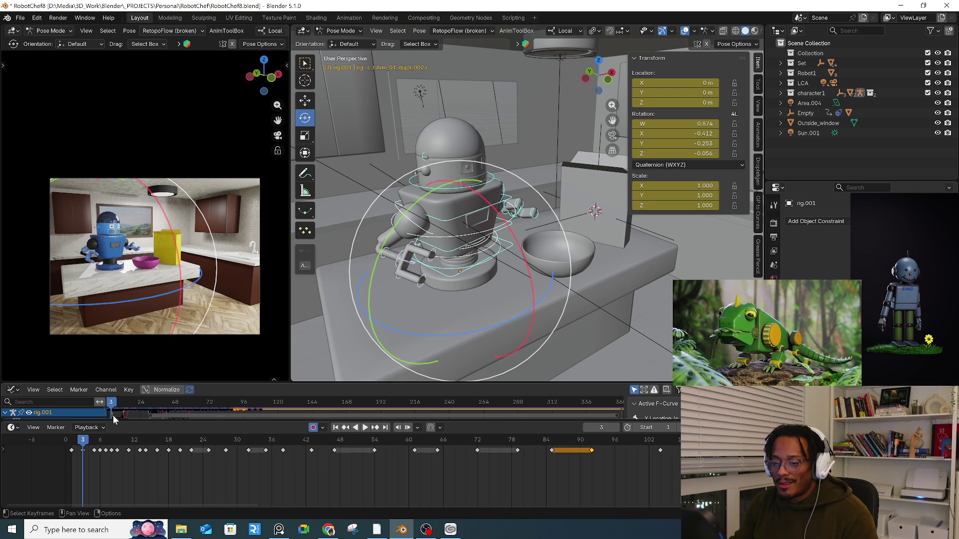
key(space)
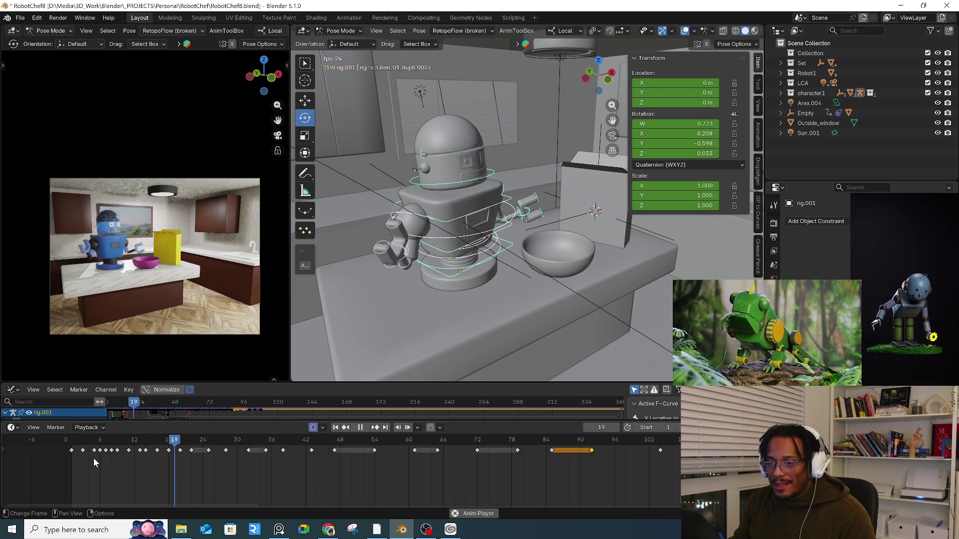
key(space)
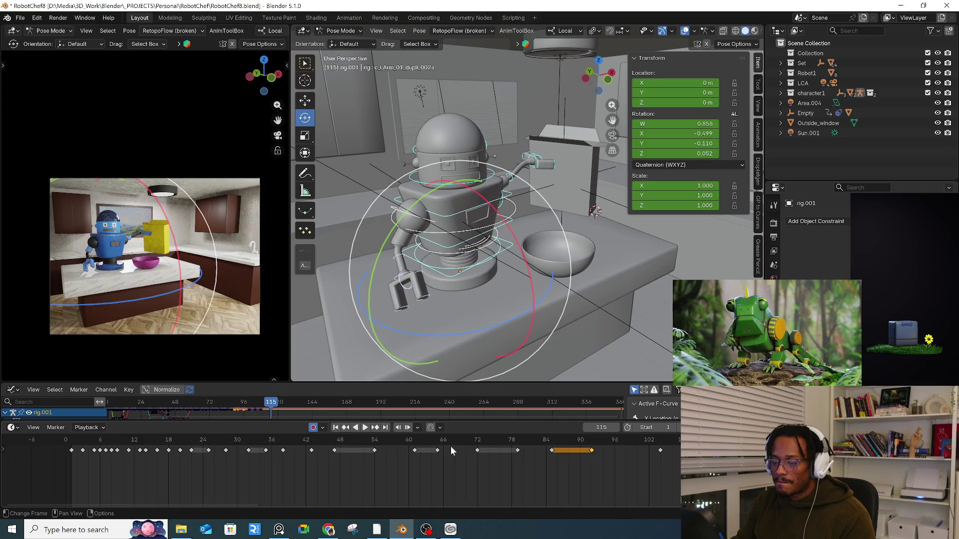
middle_drag(673, 452, 491, 460)
click(593, 440)
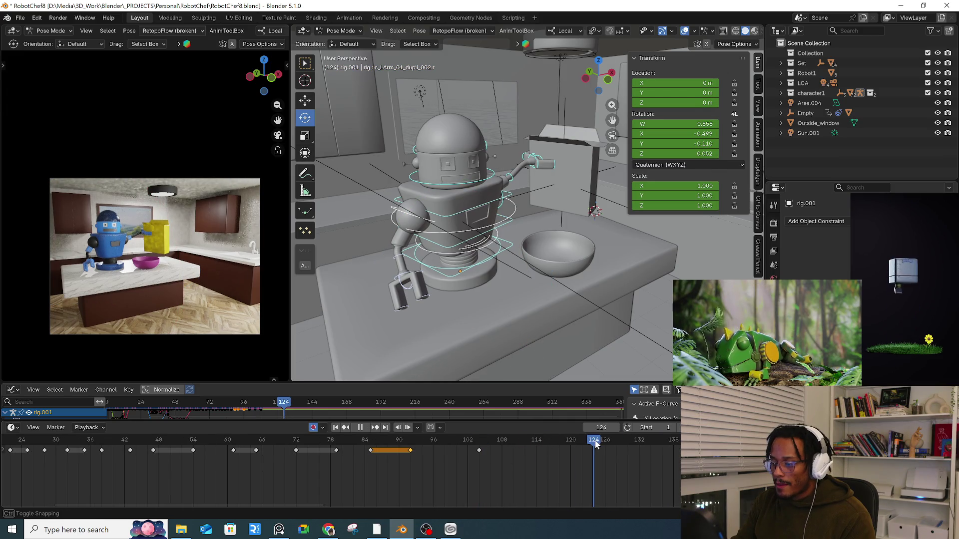
- Key the head bone and place the duplicated head key at frame 128
shift+middle_drag(487, 209, 509, 223)
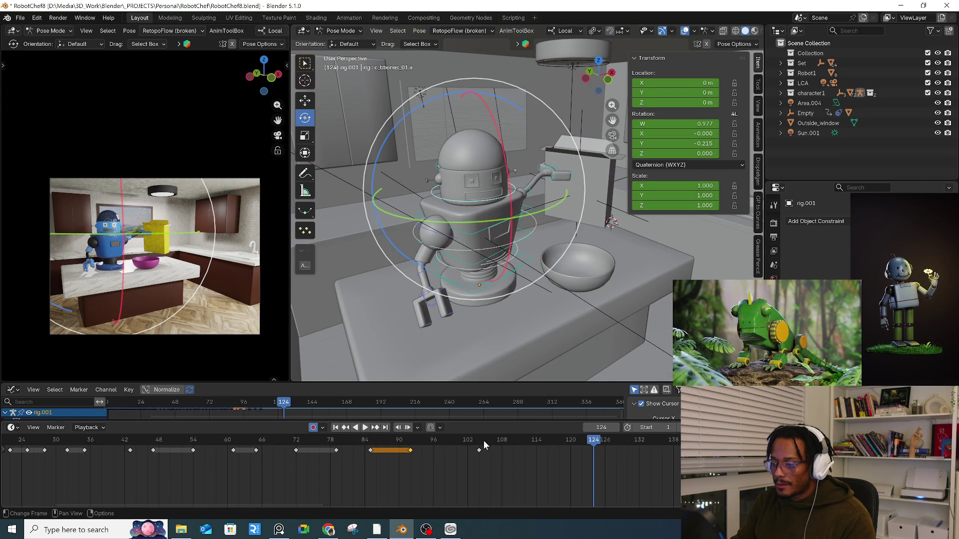
mouse_move(489, 439)
mouse_down()
mouse_move(478, 442)
mouse_move(618, 446)
mouse_up()
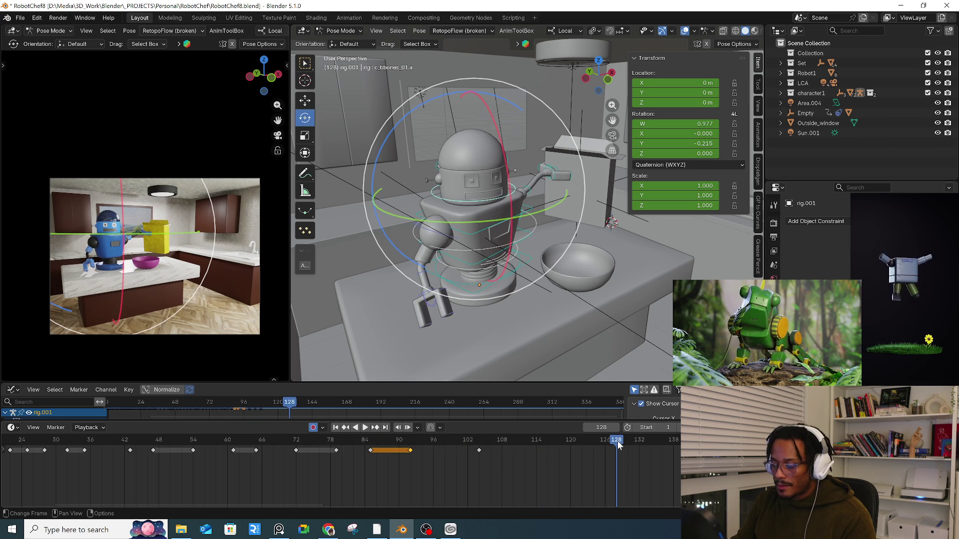
key(i)
mouse_move(517, 438)
mouse_down()
mouse_move(498, 441)
mouse_move(507, 445)
mouse_up()
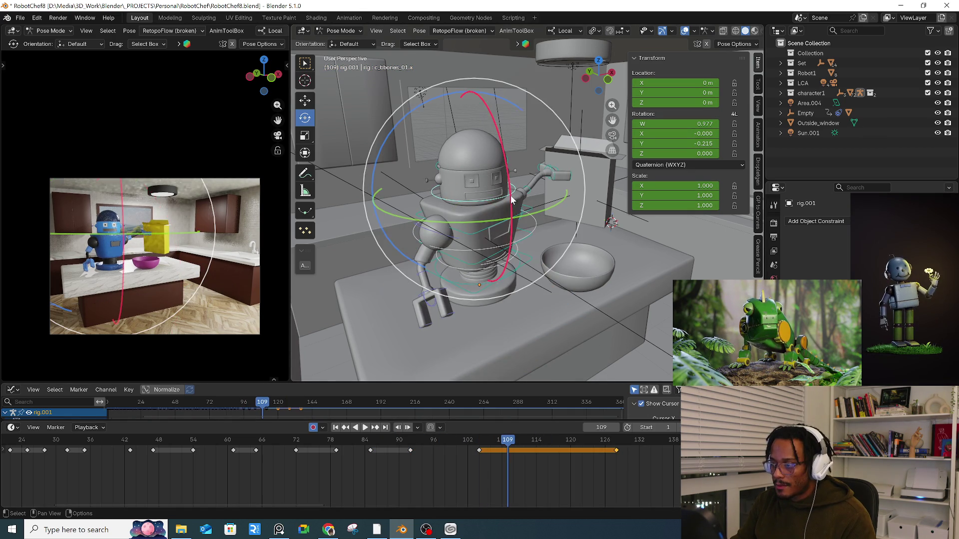
drag(516, 443, 524, 442)
- Frame the head bone and slightly move and rotate it at frame 112
middle_drag(547, 229, 537, 181)
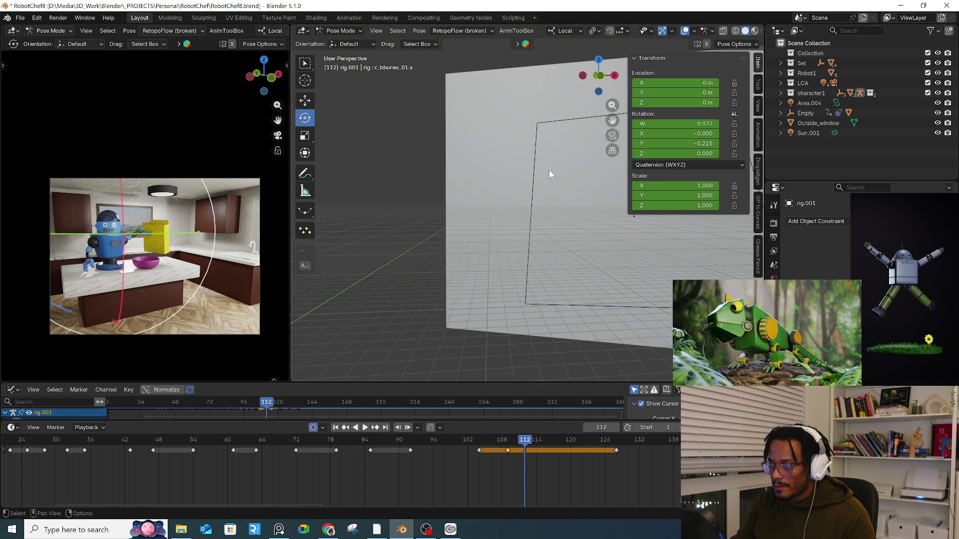
key(KP_Decimal)
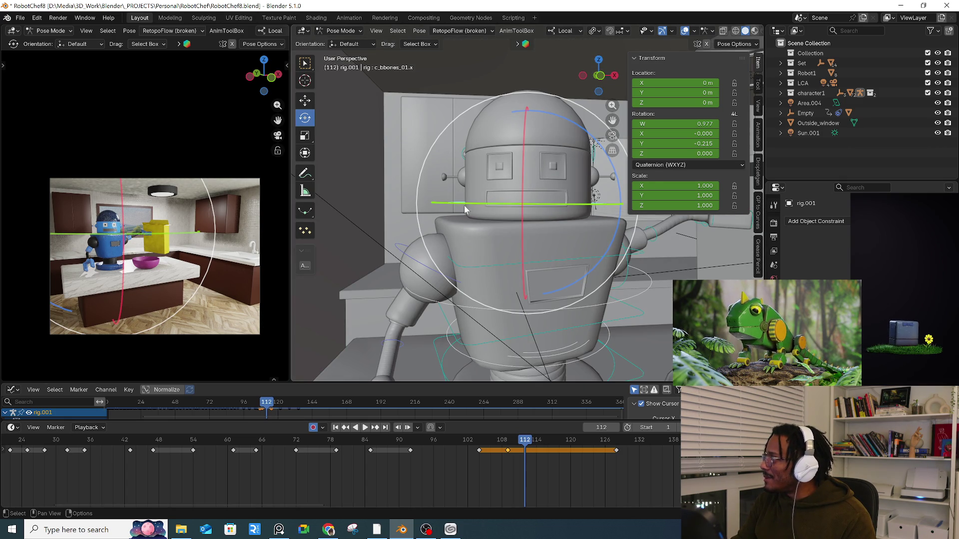
mouse_move(448, 200)
middle_down()
mouse_move(428, 202)
mouse_move(462, 204)
middle_up()
drag(558, 226, 567, 217)
key(g)
click(571, 212)
key(r)
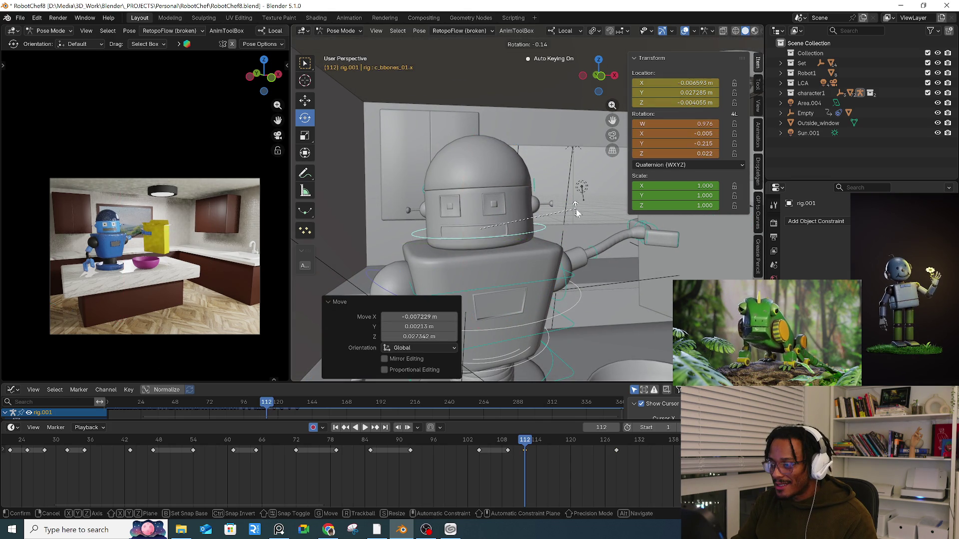
click(570, 216)
- At frame 114, turn the head about 4 degrees and tilt it slightly
drag(524, 440, 536, 448)
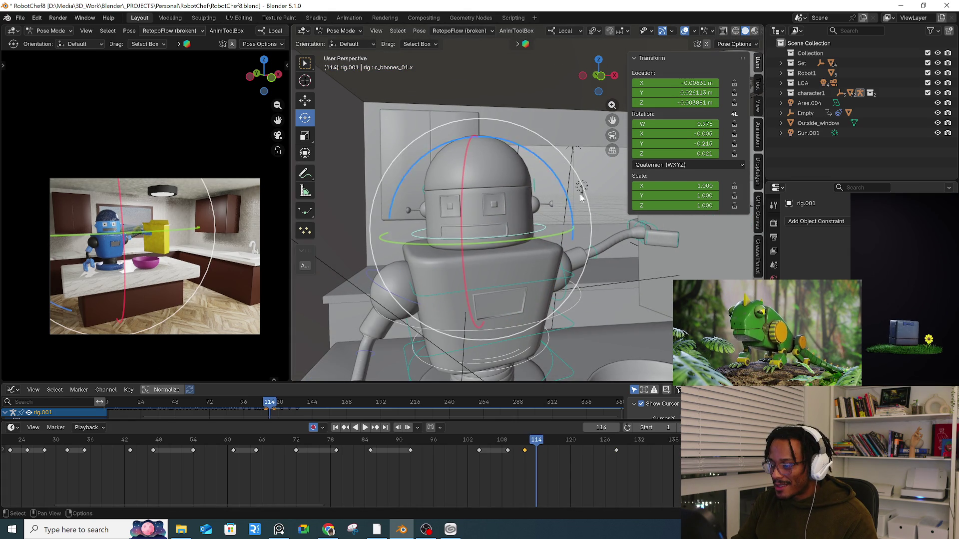
drag(570, 234, 577, 254)
middle_drag(523, 214, 541, 215)
drag(541, 223, 545, 230)
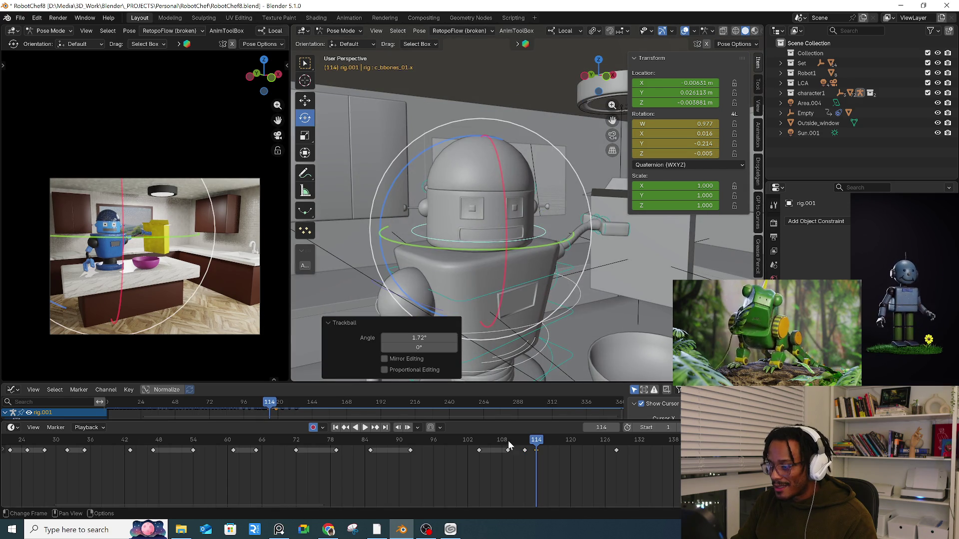
key(Right)
key(Right)
- At frame 116, turn the head a few degrees and shift its position slightly
middle_drag(577, 333, 590, 244)
key(r)
click(592, 242)
key(g)
click(592, 230)
key(Right)
key(Right)
- Give the head a new tilt at frame 118 and play back the motion
key(r)
key(r)
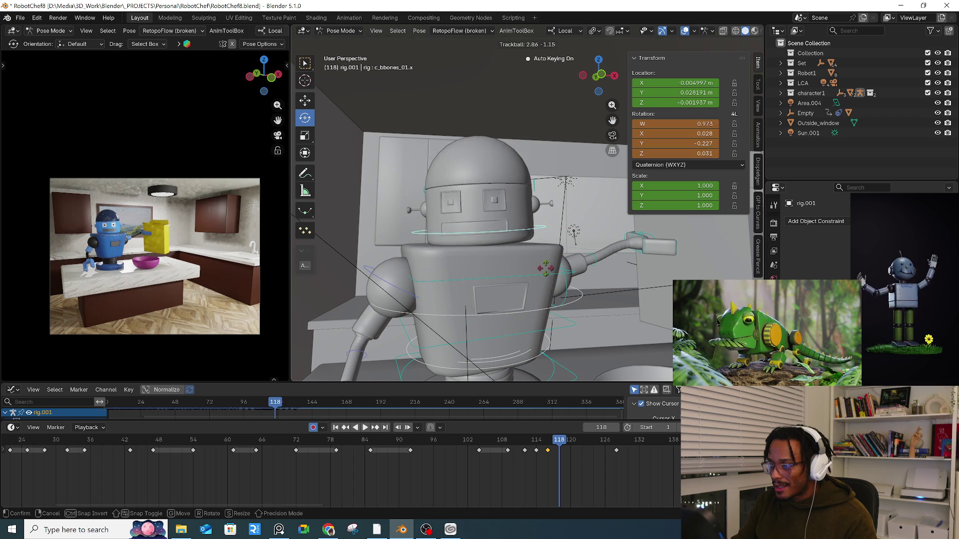
click(550, 272)
key(space)
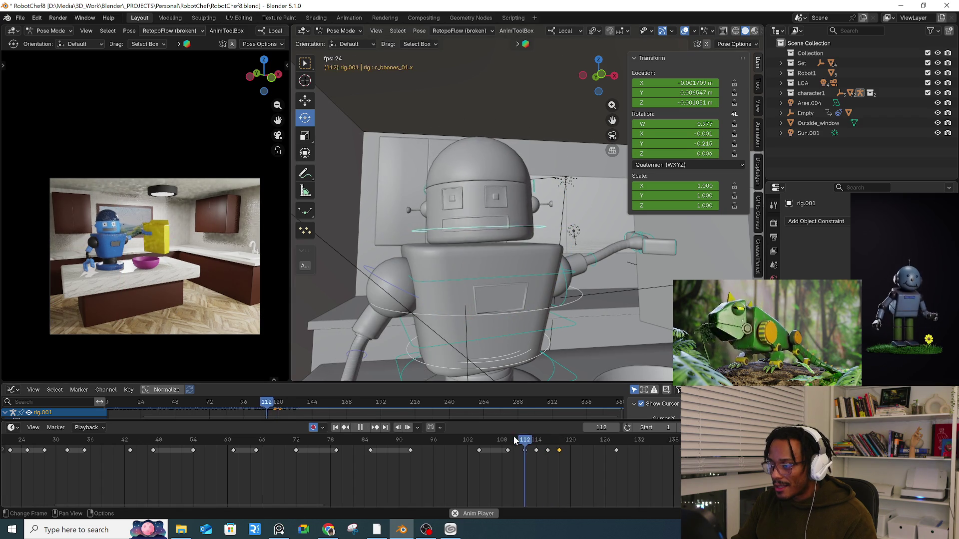
key(space)
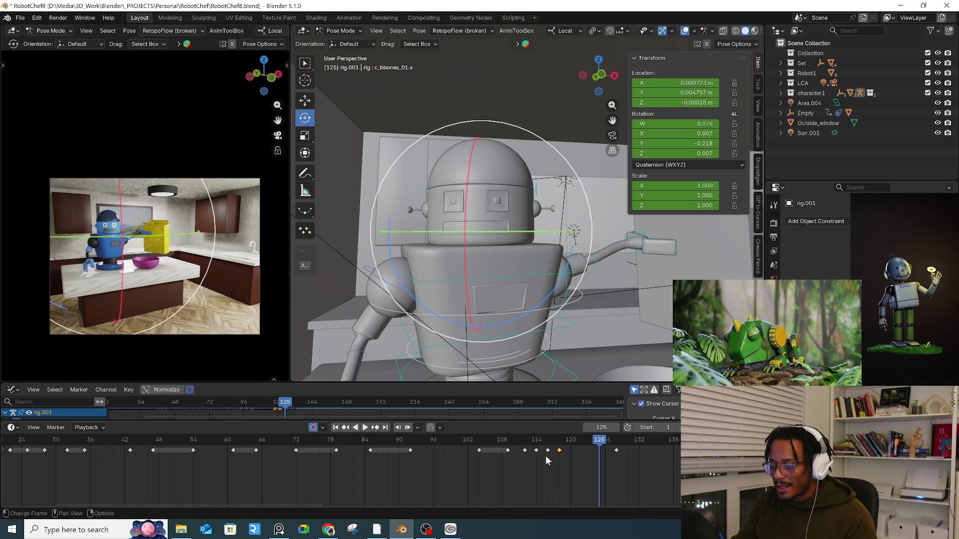
- Delete the head keys around frames 114–120 and turn the head slightly at frame 112
key(Delete)
mouse_move(532, 451)
mouse_down()
mouse_move(507, 451)
mouse_move(525, 451)
mouse_up()
mouse_move(545, 272)
mouse_down()
mouse_move(533, 283)
mouse_move(537, 268)
mouse_up()
middle_drag(538, 268, 533, 429)
drag(531, 443, 536, 444)
- Turn the head 11 degrees at frame 114, back at frame 116, and review playback
drag(472, 285, 494, 318)
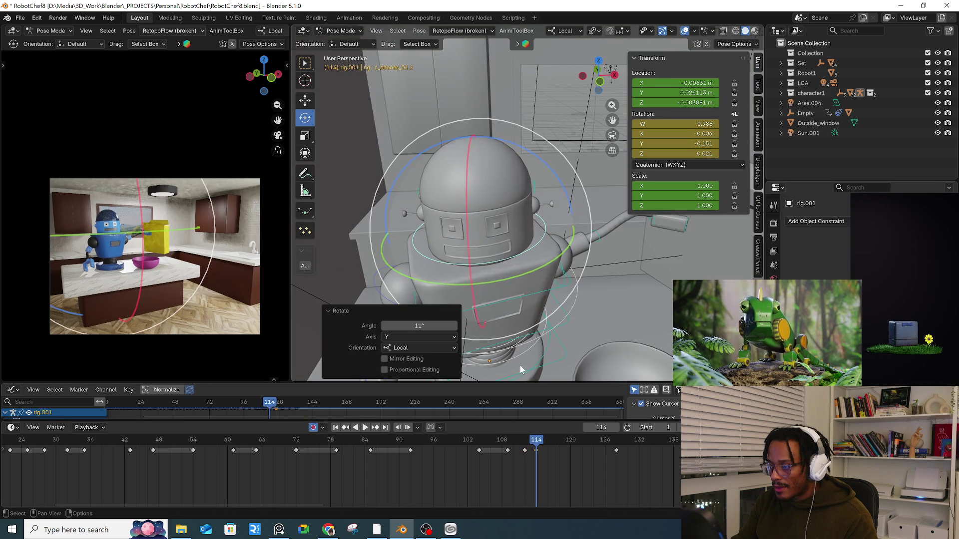
drag(536, 445, 548, 443)
mouse_move(505, 281)
mouse_down()
mouse_move(495, 284)
mouse_move(520, 242)
mouse_up()
key(Right)
key(Right)
click(514, 444)
key(space)
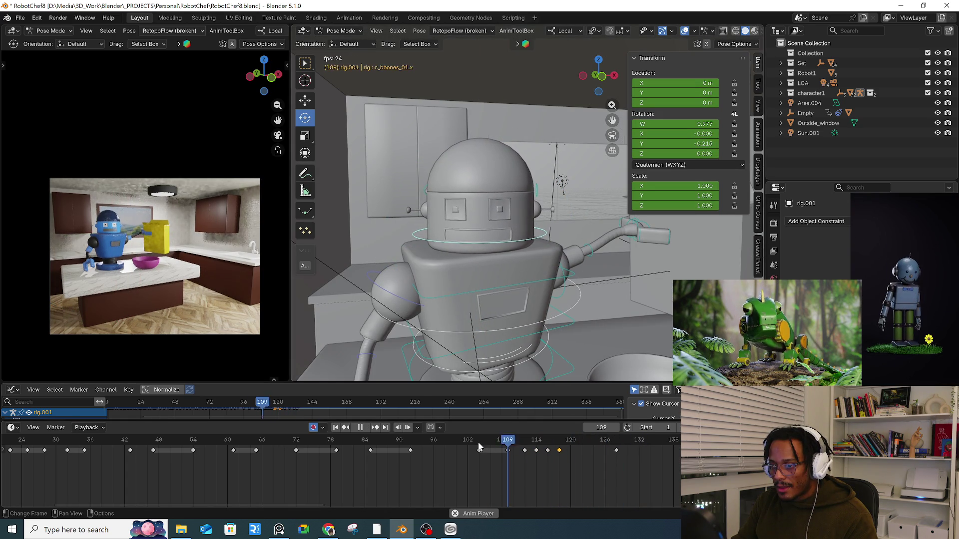
key(space)
- Refine the head rotation at frame 114 and add a 1.61° turn at frame 121
drag(508, 446, 537, 441)
mouse_move(573, 171)
mouse_down()
mouse_move(554, 205)
mouse_move(580, 180)
mouse_up()
click(559, 445)
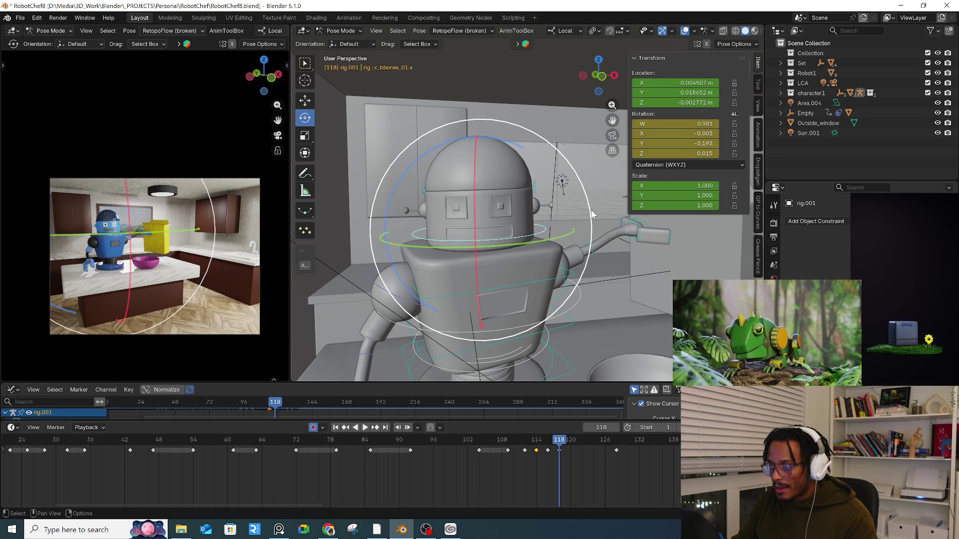
key(space)
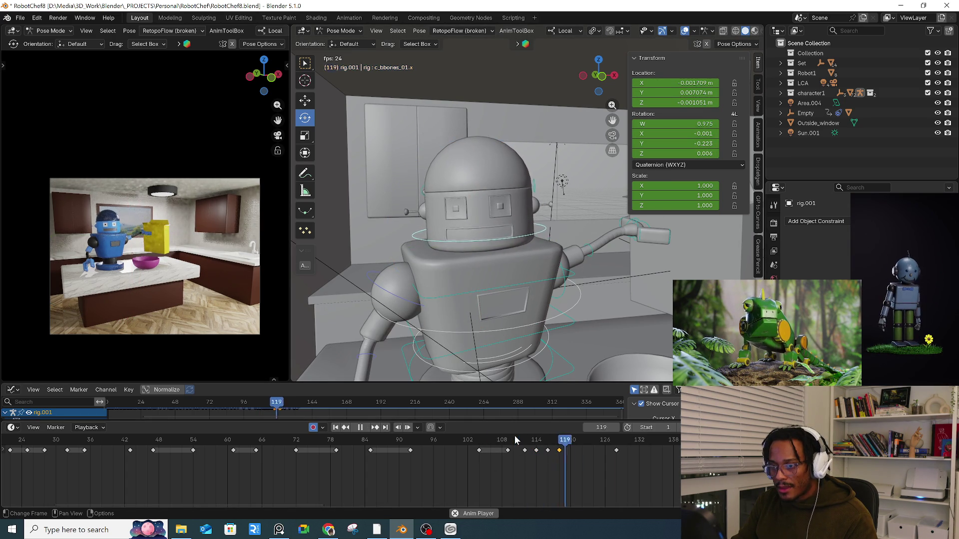
key(space)
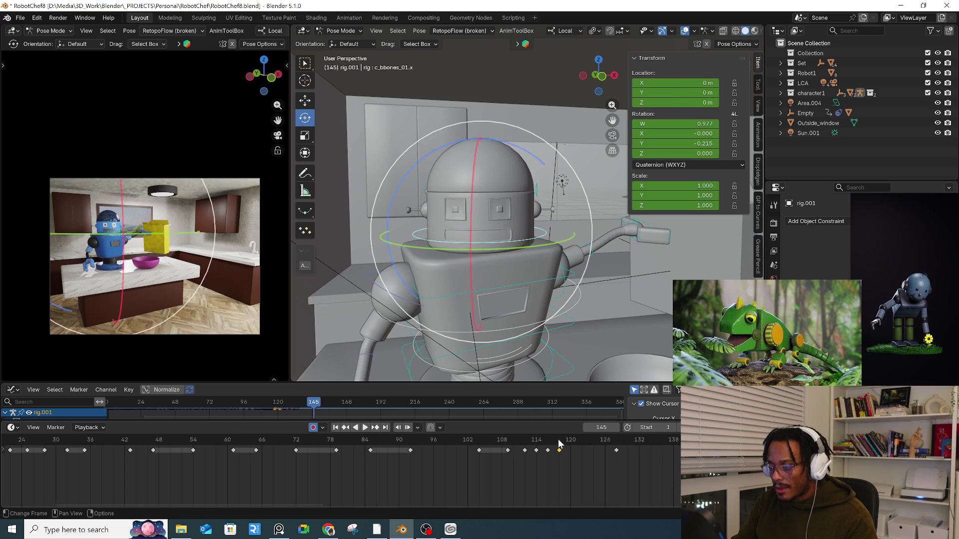
key(space)
key(space)
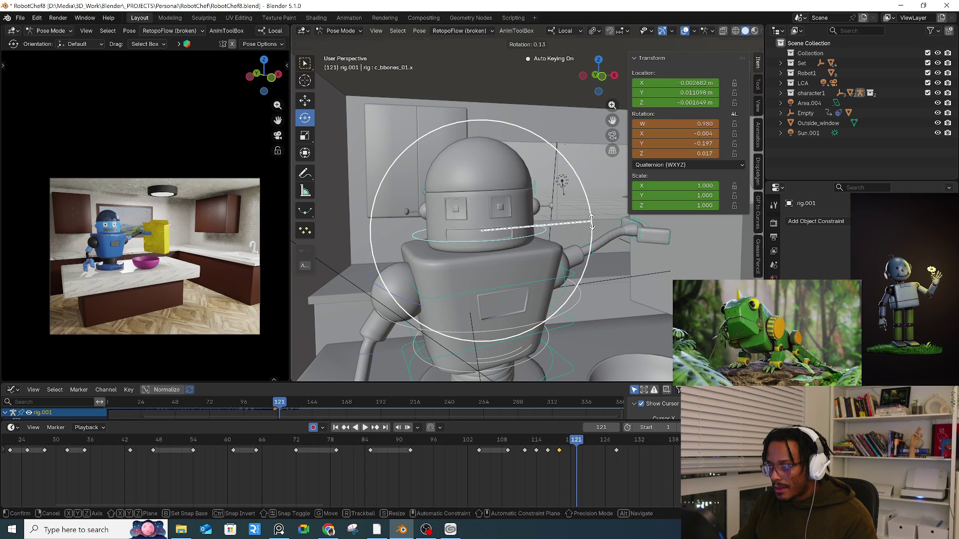
drag(594, 218, 594, 224)
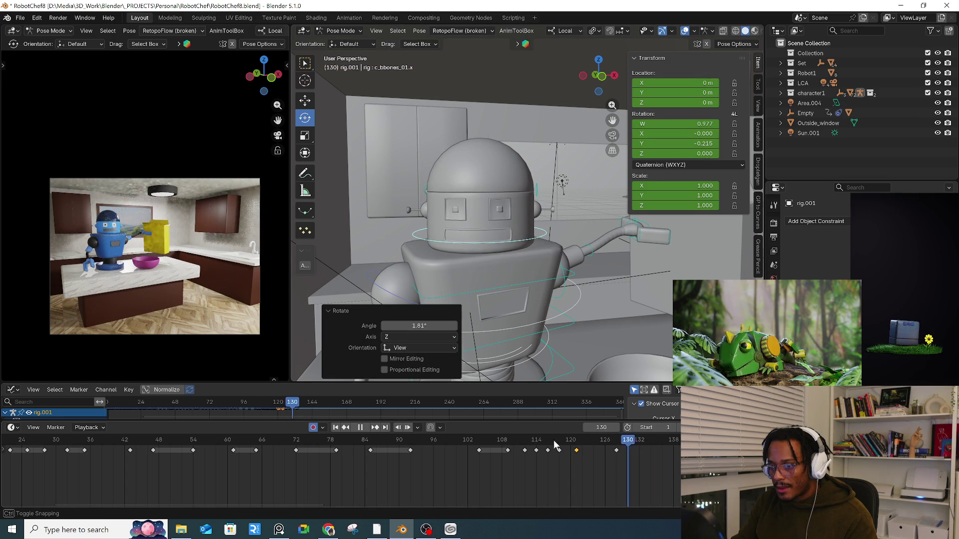
key(space)
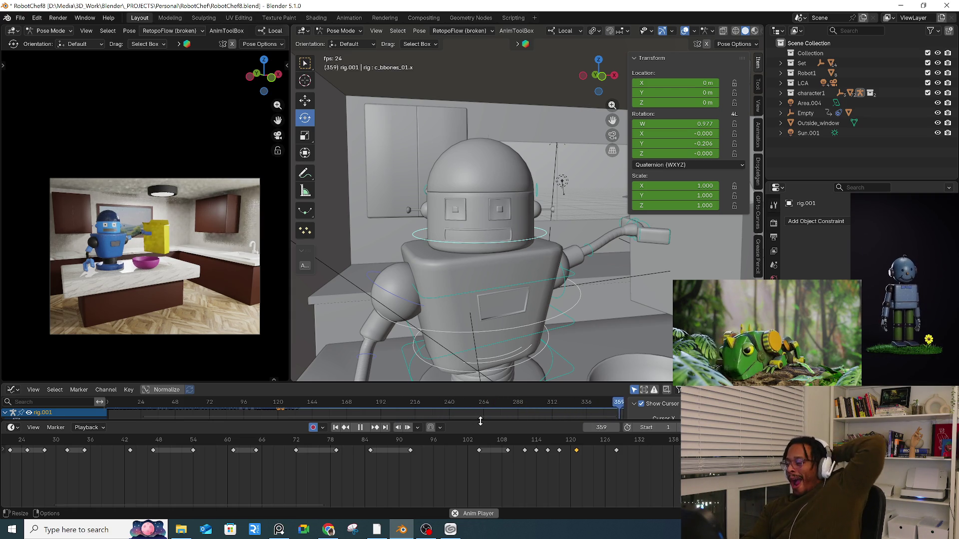
scroll(46, 481, down, 2)
middle_drag(165, 475, 323, 463)
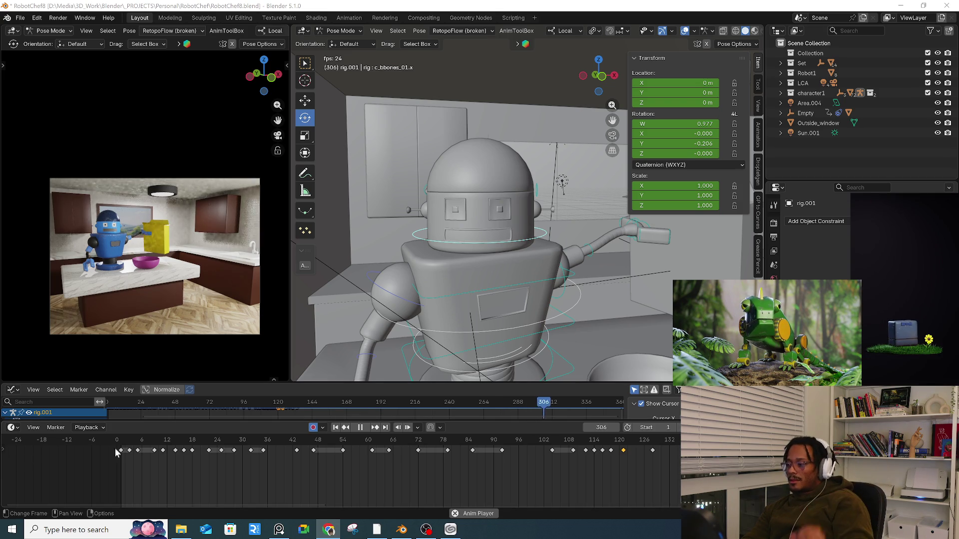
key(space)
drag(127, 443, 135, 446)
key(space)
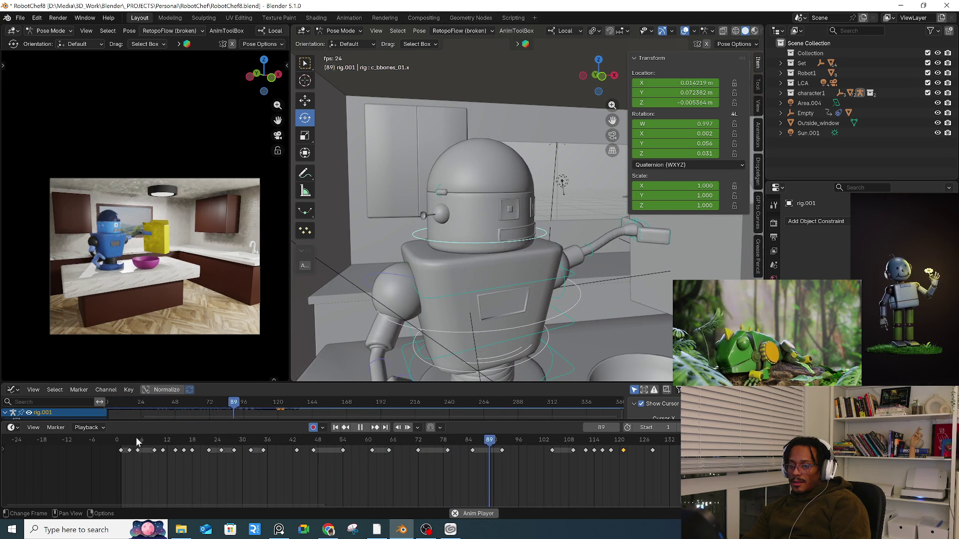
key(space)
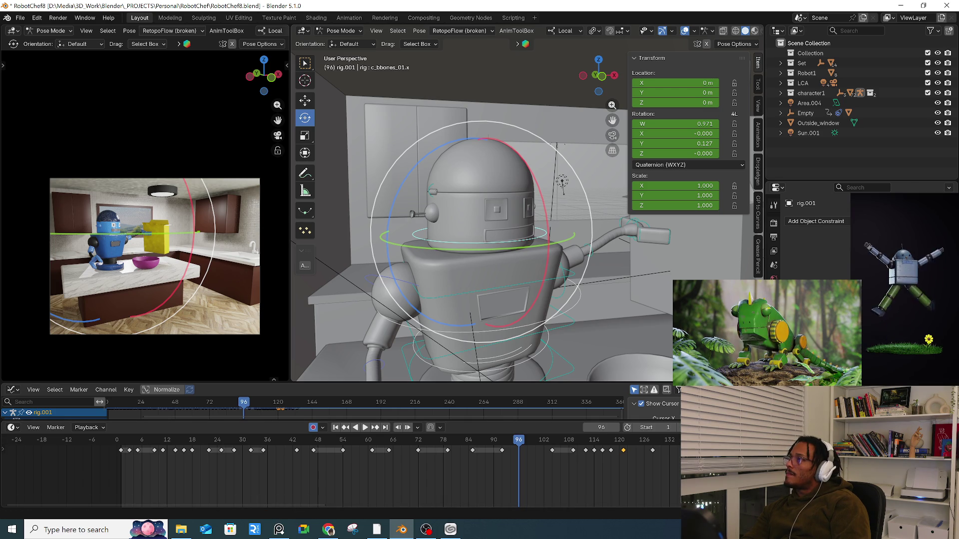
click(329, 529)
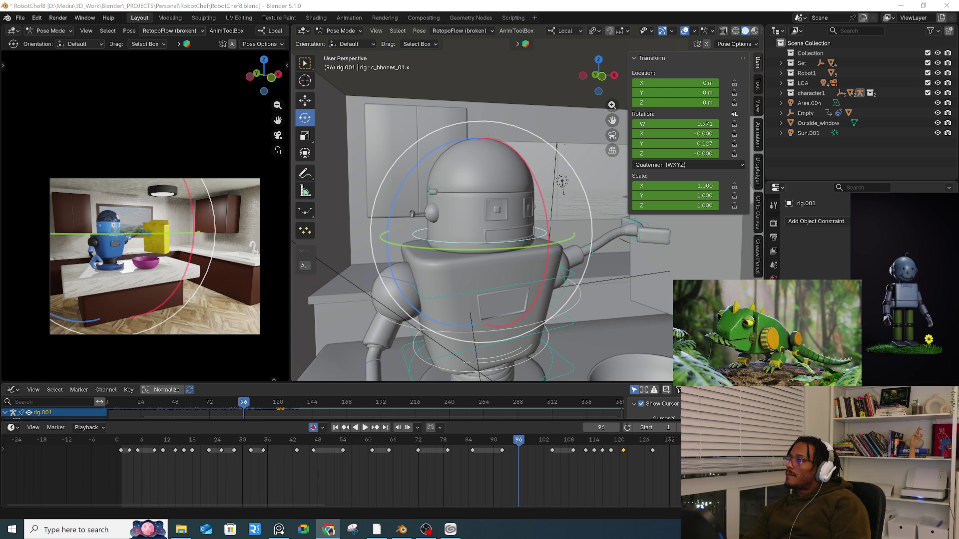
- Save the robot scene incrementally as RobotChef9.blend
click(20, 17)
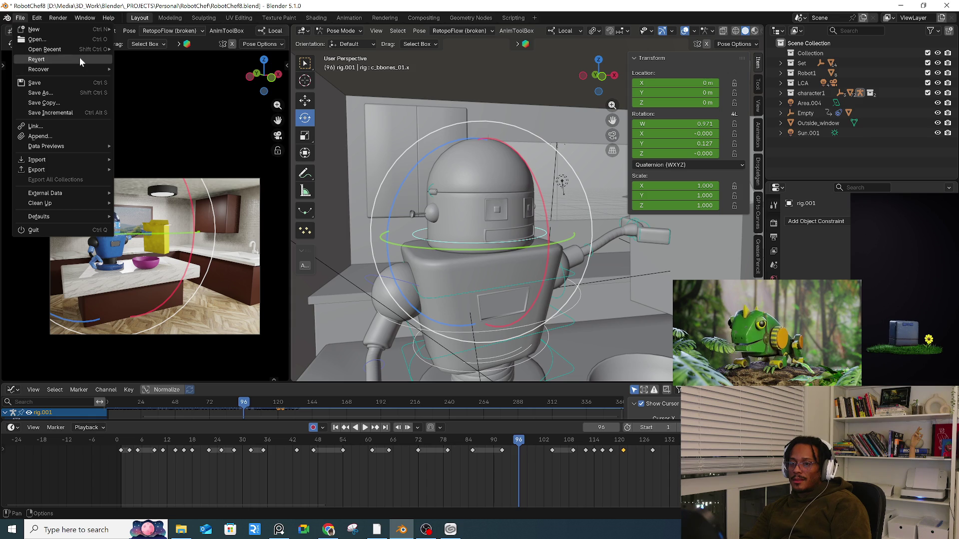
mouse_move(89, 48)
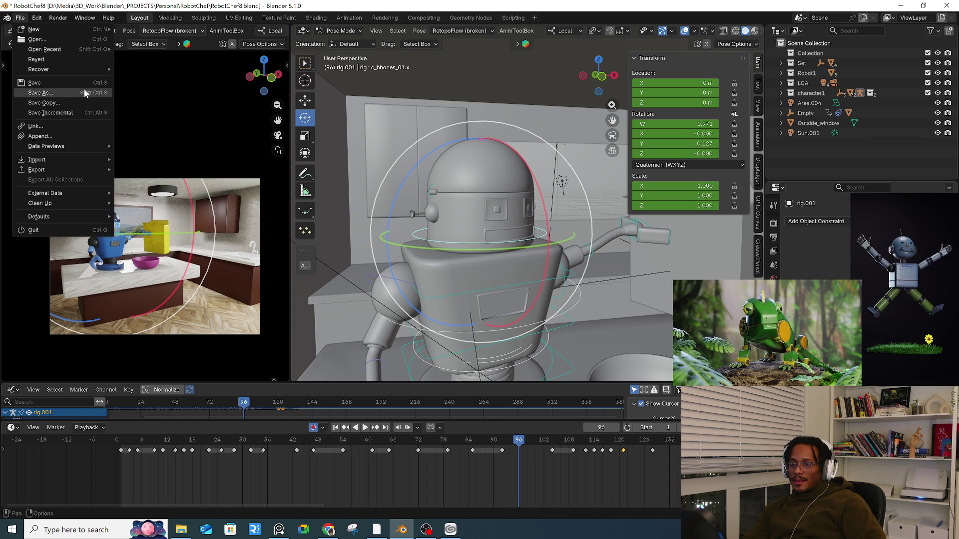
click(55, 112)
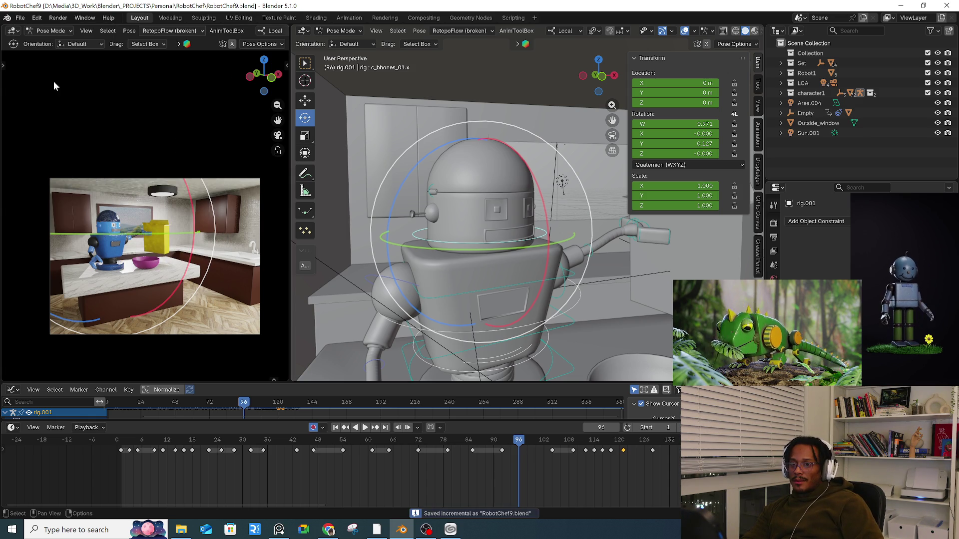
- Open GrillCheese27_anim.blend from the recent files list
click(24, 18)
mouse_move(59, 51)
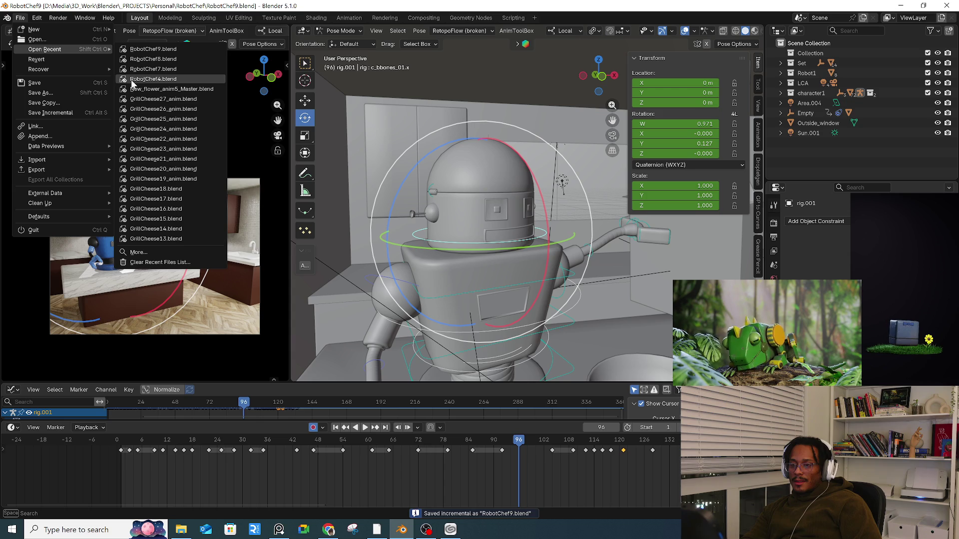
click(170, 99)
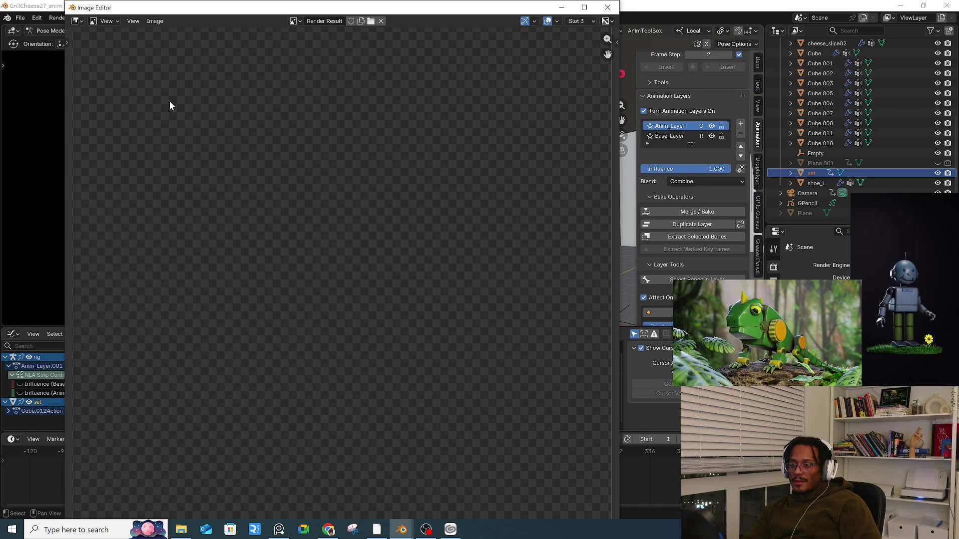
- Close the render result window, set the camera viewport to Rendered shading, and play the cheese animation
click(605, 9)
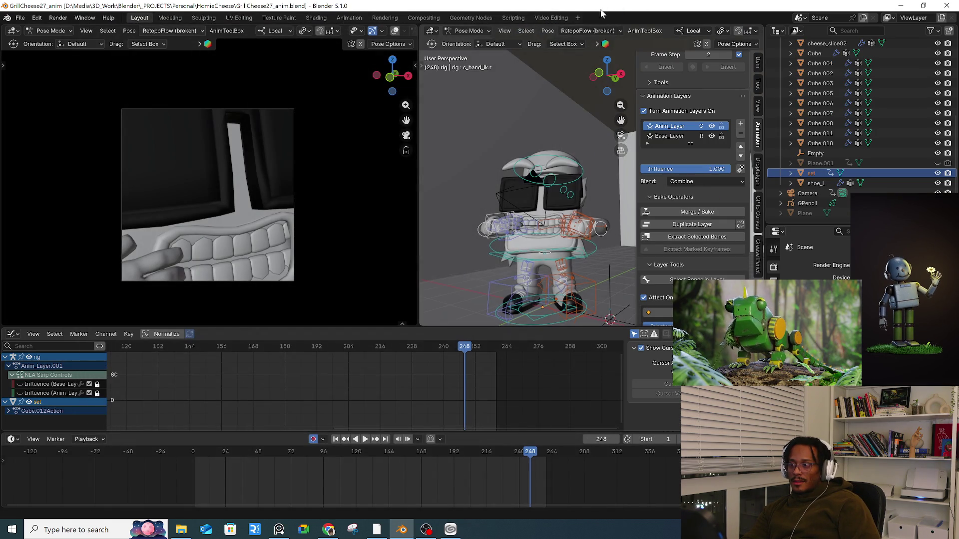
key(space)
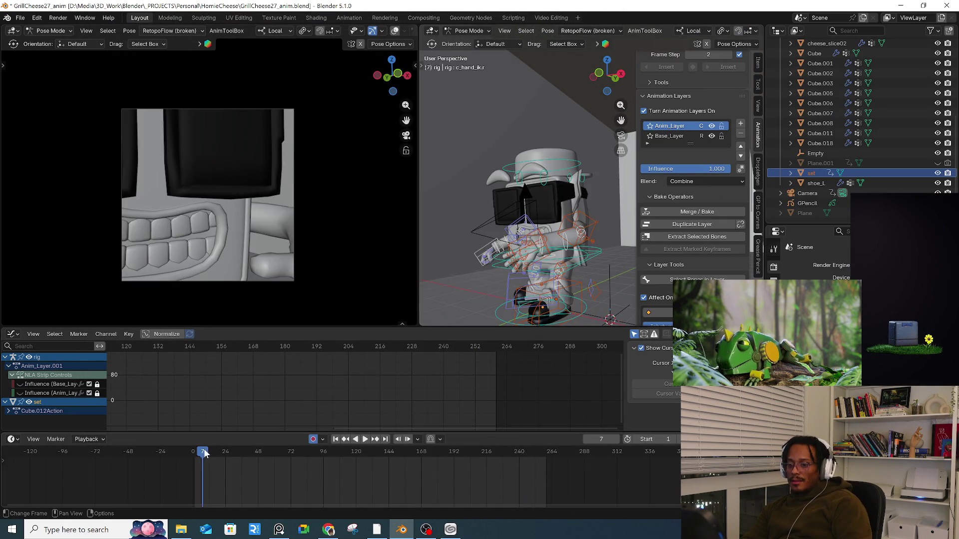
key(space)
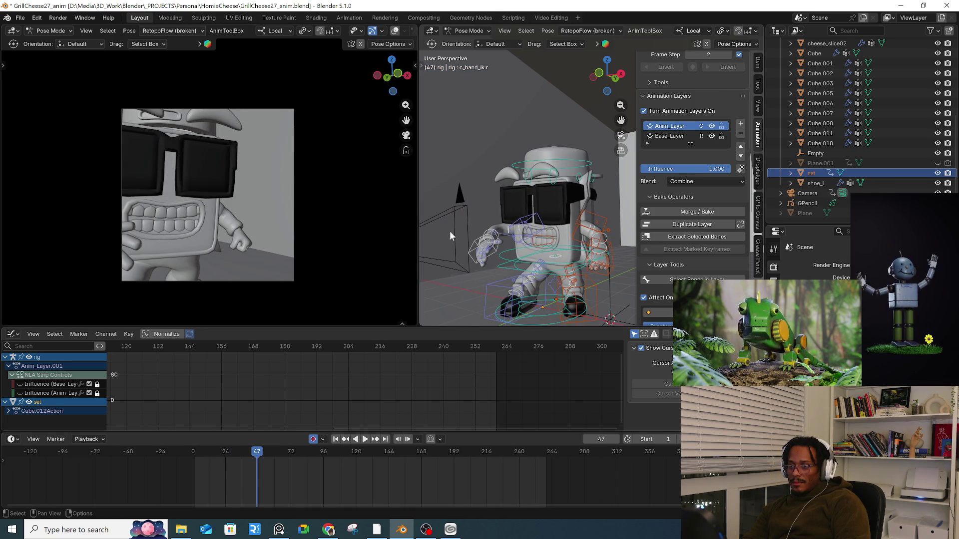
scroll(469, 209, up, 5)
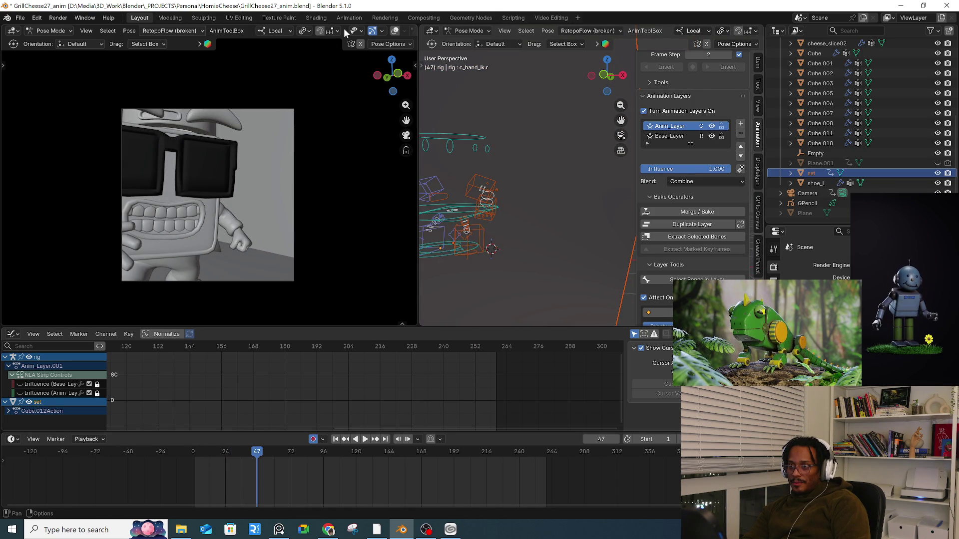
scroll(340, 28, down, 4)
click(400, 31)
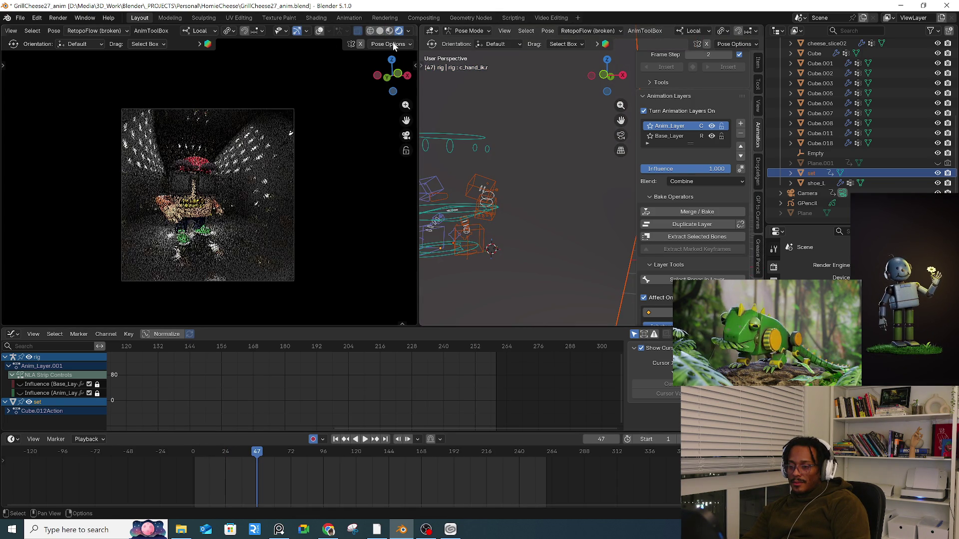
key(space)
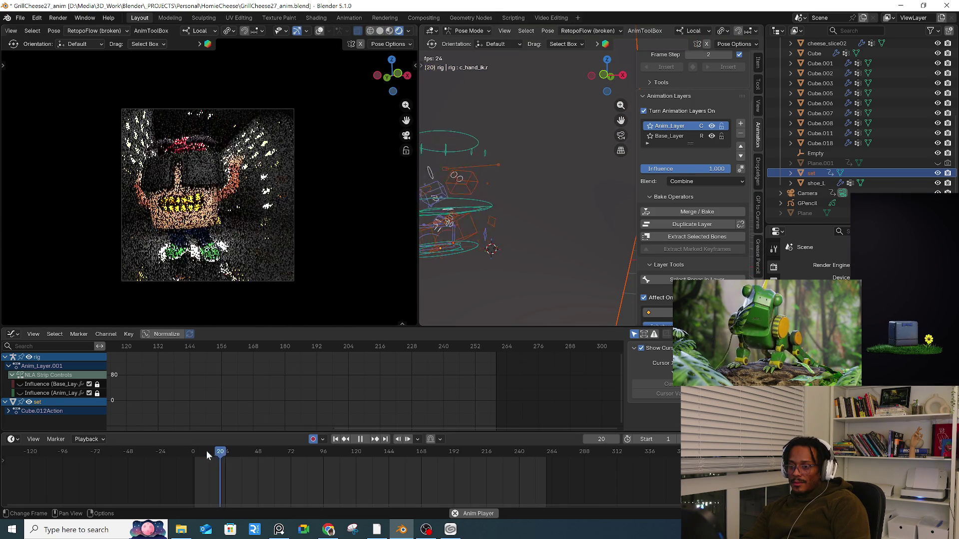